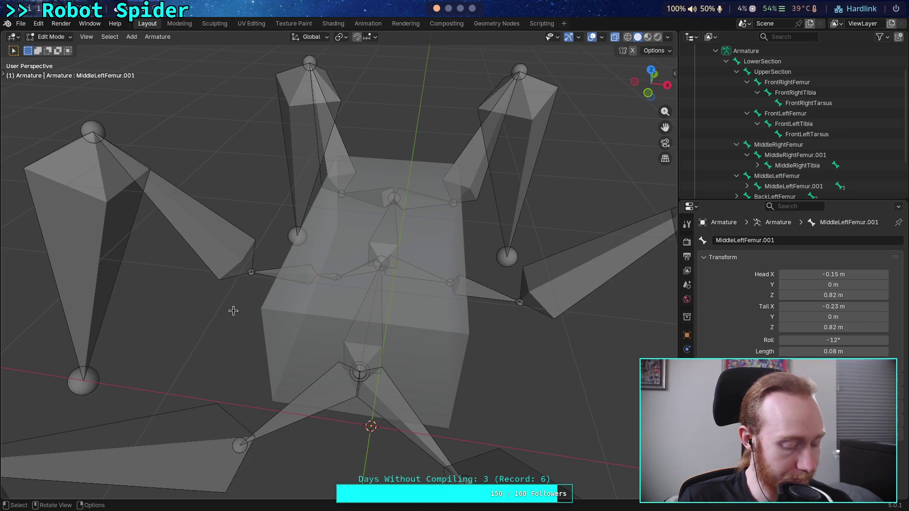
Collapse the Armature's bone list in the Outliner, leaving only Armature, Pose and Cube, and orbit around the spider.
mouse_move(326, 267)
middle_mouse_down()
mouse_move(416, 262)
mouse_move(362, 230)
mouse_move(360, 251)
middle_mouse_up()
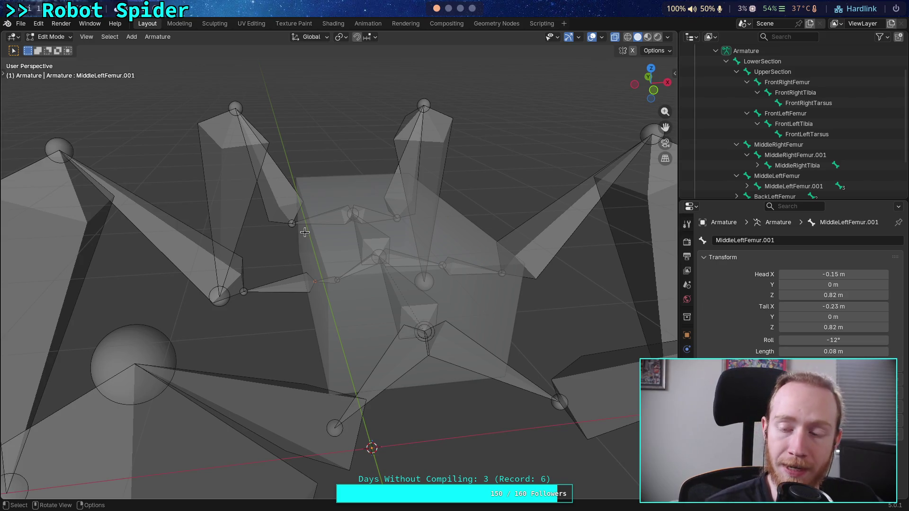
scroll(729, 196, "up", 3)
left_click(717, 91)
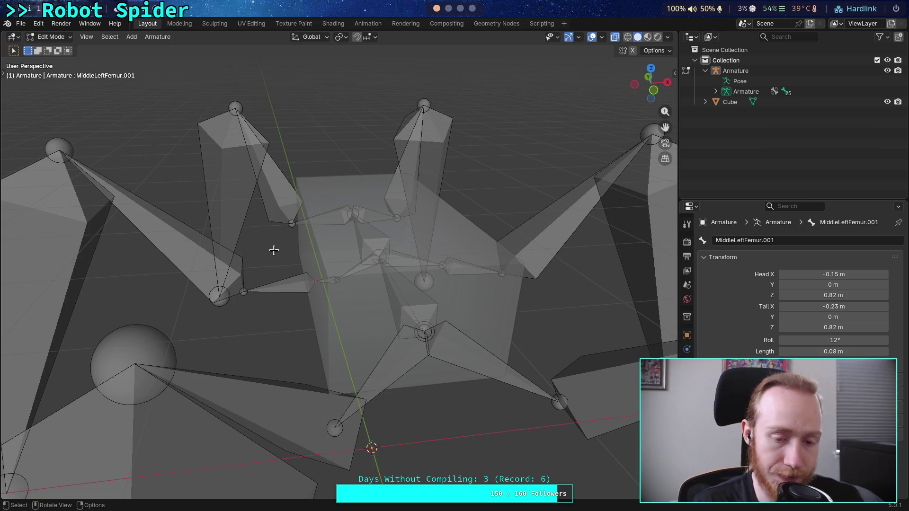
middle_click_drag(331, 263, 320, 239)
scroll(314, 231, "up", 2)
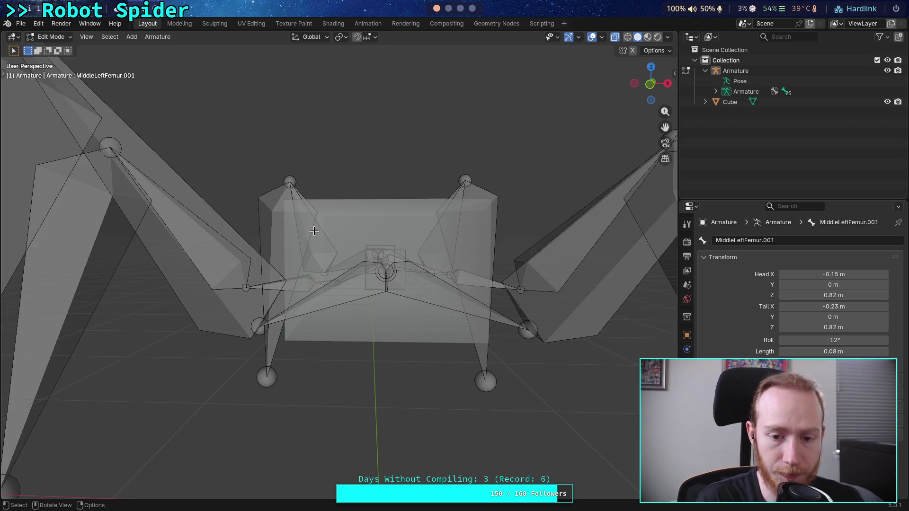
mouse_move(314, 231)
middle_mouse_down()
mouse_move(342, 267)
mouse_move(310, 285)
mouse_move(312, 256)
mouse_move(307, 290)
mouse_move(315, 251)
mouse_move(356, 301)
middle_mouse_up()
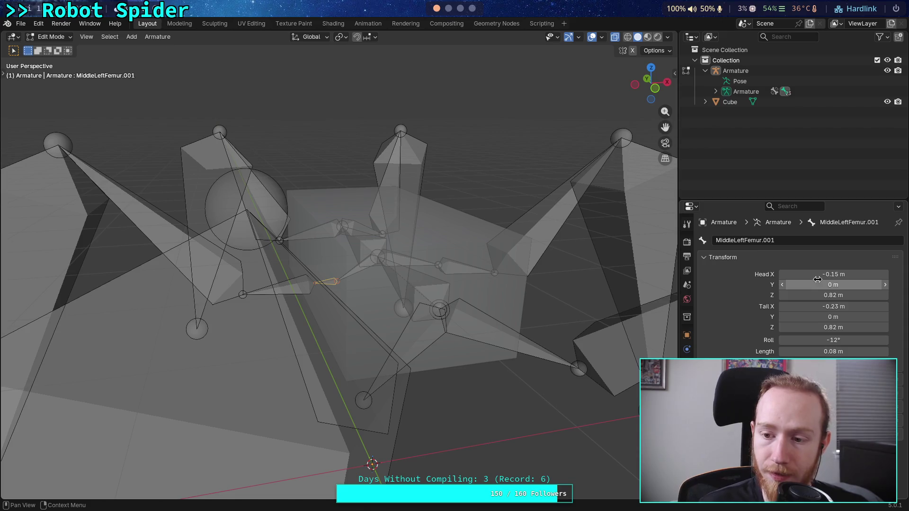
Try moving MiddleLeftFemur.001's head Y by 0.3 m, undo it, and keep its 0.08 m length.
left_click(833, 284)
left_click_drag(833, 284, 843, 285)
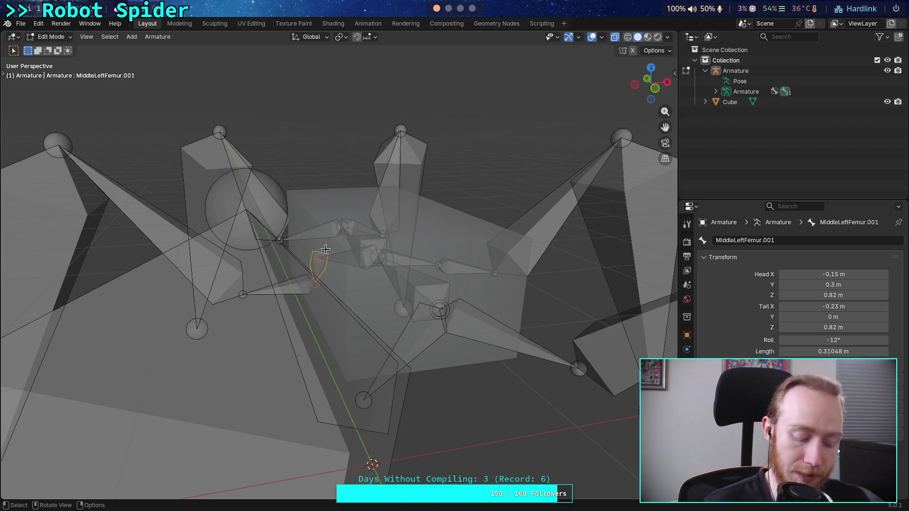
key("ctrl+z")
mouse_move(417, 220)
middle_mouse_down()
mouse_move(426, 245)
mouse_move(486, 258)
middle_mouse_up()
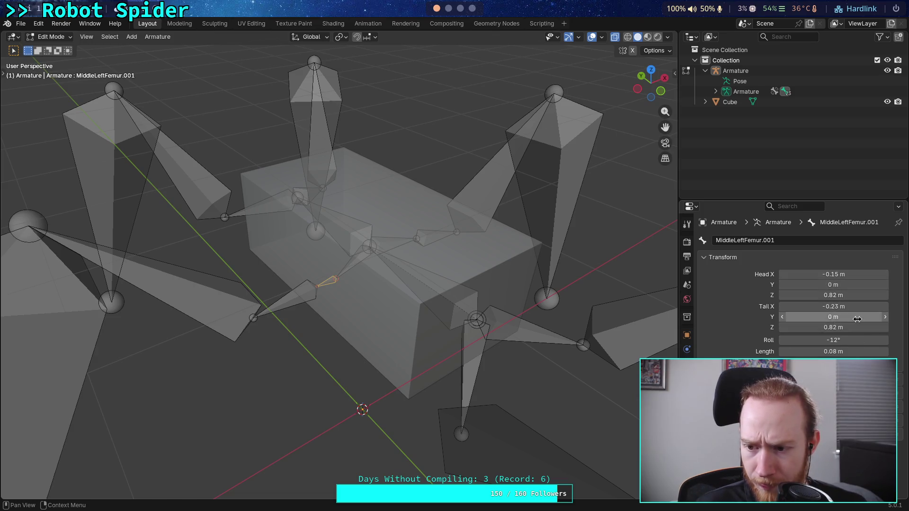
left_click(839, 353)
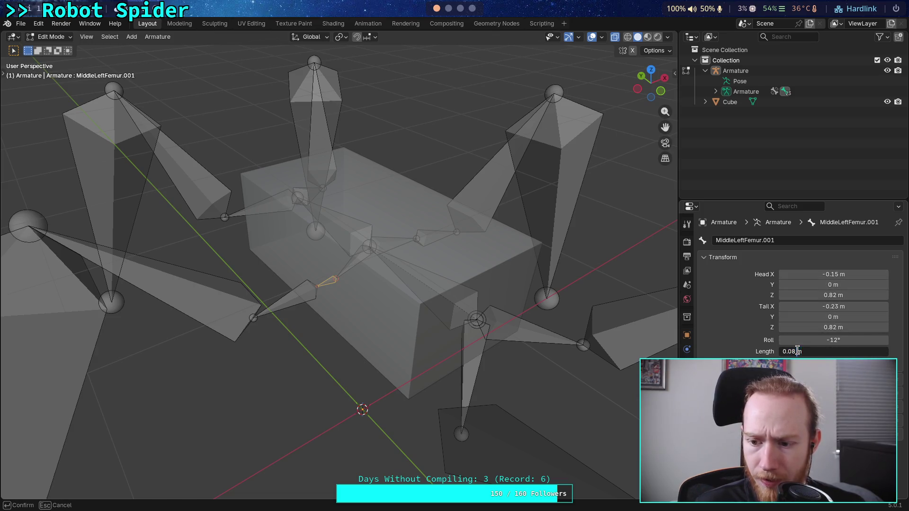
key("Return")
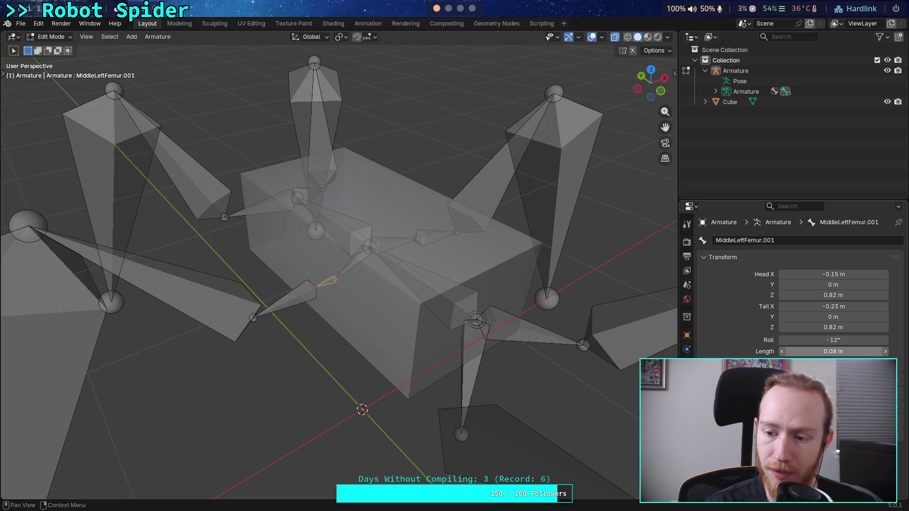
Orbit toward a front view and select the MiddleLeftFemur.002 bone.
middle_click_drag(332, 284, 376, 308)
mouse_move(285, 290)
middle_mouse_down()
mouse_move(317, 267)
mouse_move(303, 275)
middle_mouse_up()
middle_click_drag(322, 307, 258, 296)
left_click(250, 289)
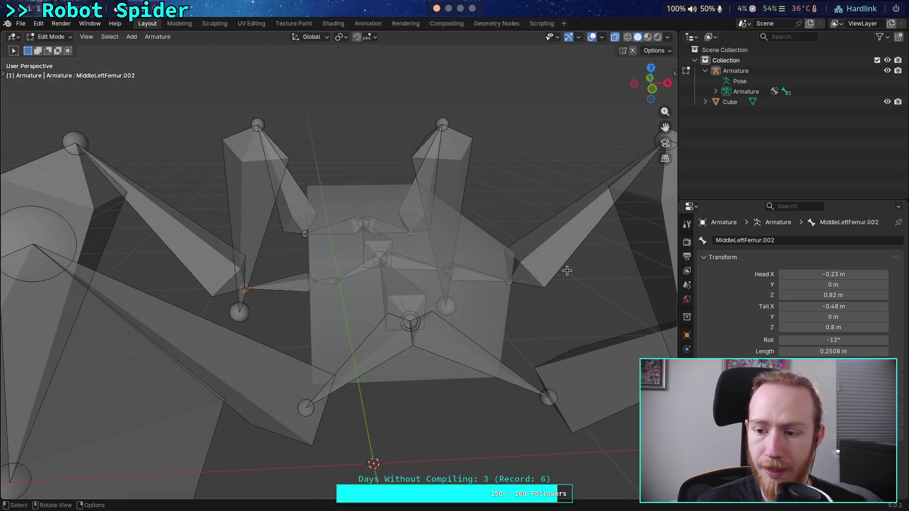
Switch the viewport to Front Orthographic view of the rig.
left_click(652, 89)
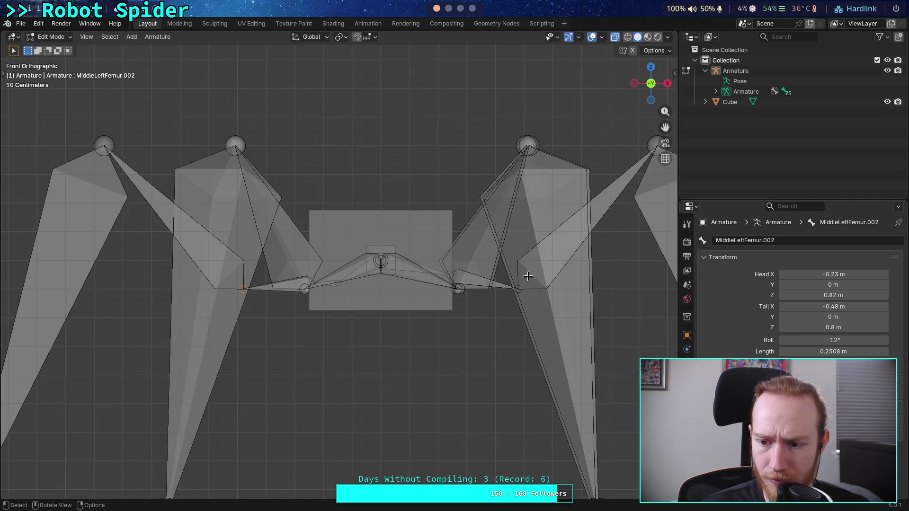
middle_click_drag(460, 299, 440, 360)
left_click(665, 87)
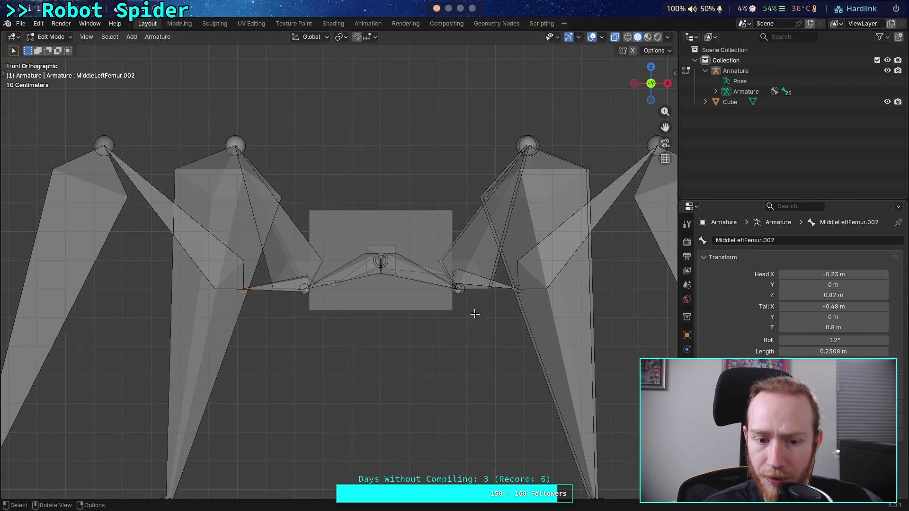
scroll(437, 314, "up", 4)
scroll(434, 313, "up", 2)
mouse_move(332, 331)
middle_mouse_down()
mouse_move(285, 319)
mouse_move(320, 307)
middle_mouse_up()
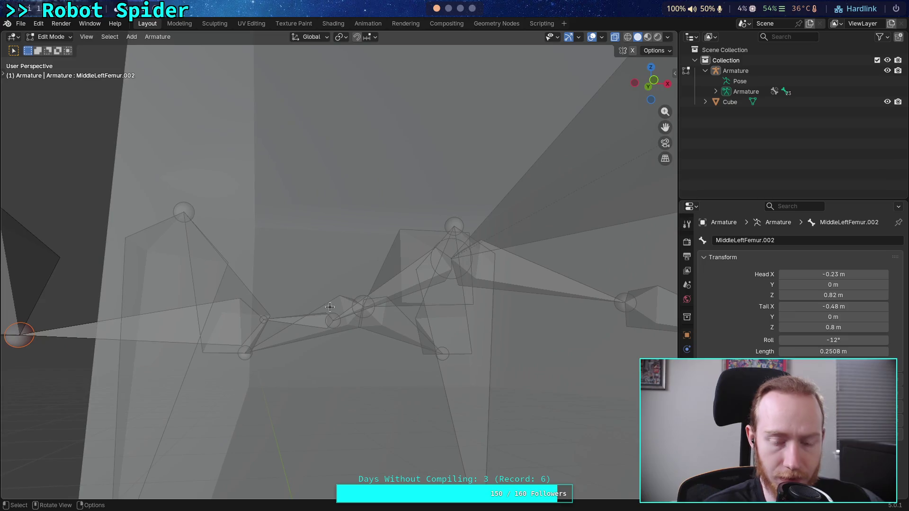
left_click(656, 84)
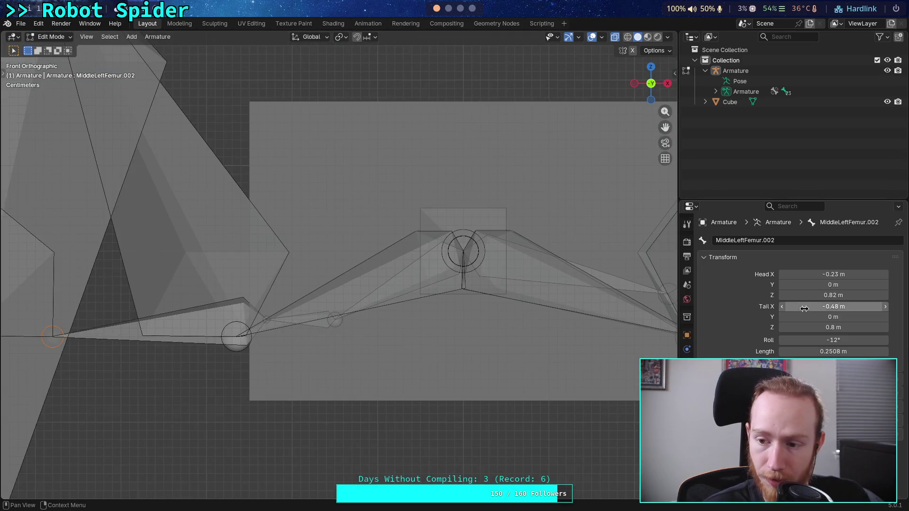
Set MiddleLeftFemur.002's tail Z to 0.72 m.
left_click(838, 329)
left_click(790, 328)
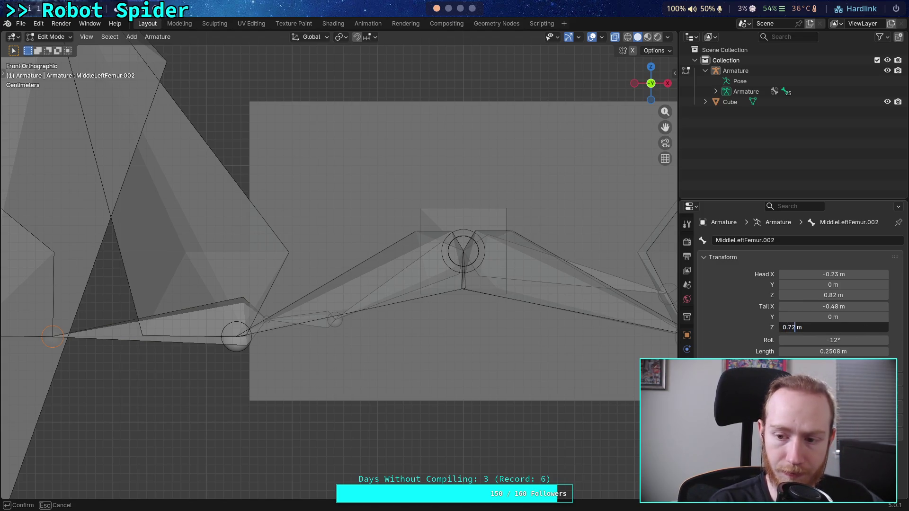
key("Return")
scroll(530, 330, "down", 3)
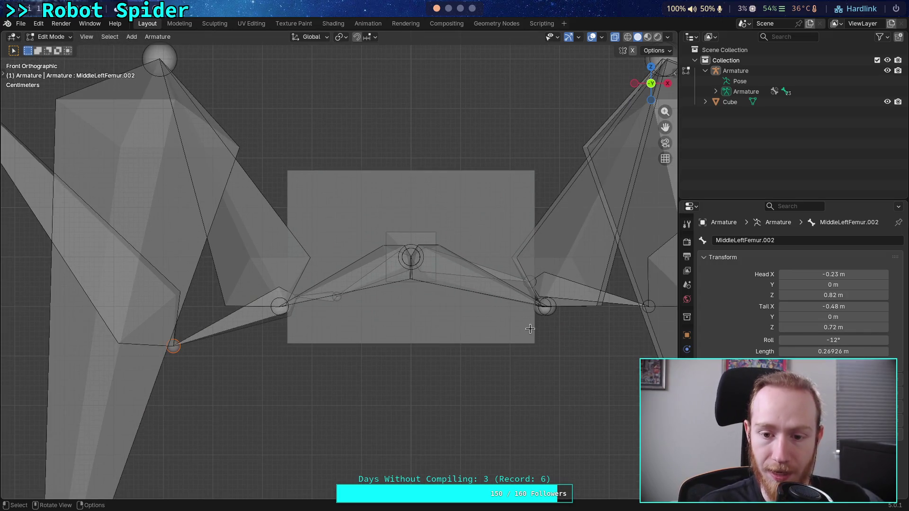
Select the FrontRightFemur bone, then the BackRightFemur tail joint.
left_click(546, 307)
mouse_move(545, 306)
middle_mouse_down()
mouse_move(483, 320)
mouse_move(461, 256)
mouse_move(478, 331)
middle_mouse_up()
left_click(481, 344)
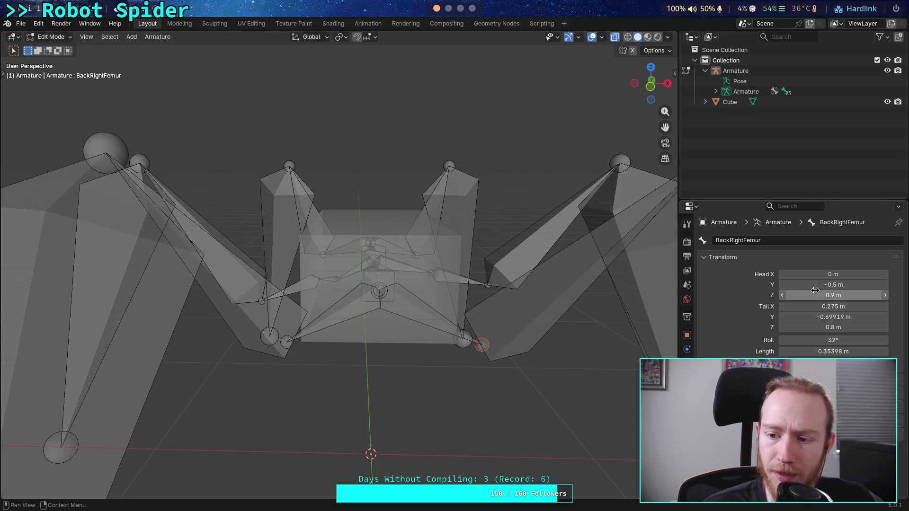
Snap to front view, reselect MiddleLeftFemur.002, and inspect it from top-down and tilted perspectives.
mouse_move(369, 294)
middle_mouse_down()
mouse_move(341, 284)
mouse_move(402, 265)
mouse_move(383, 304)
mouse_move(378, 294)
middle_mouse_up()
left_click(652, 84)
middle_click_drag(360, 236, 220, 318)
left_click(218, 321)
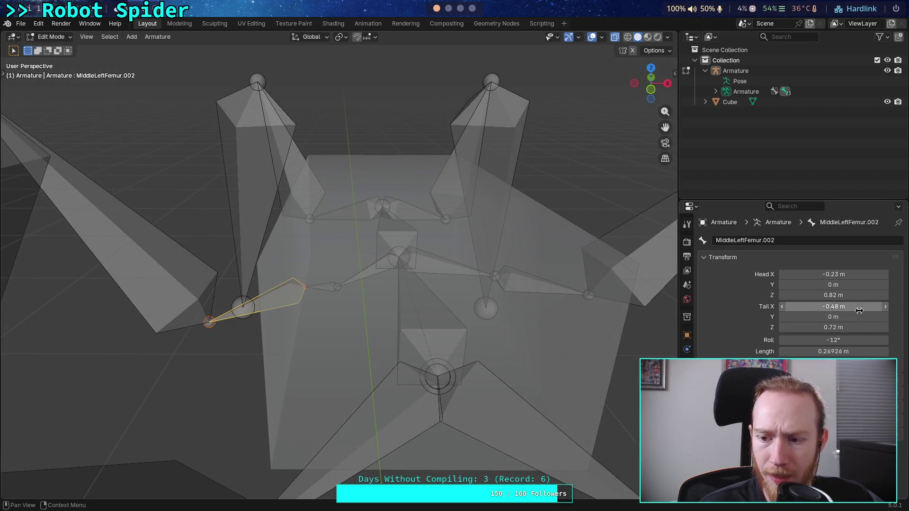
mouse_move(473, 284)
middle_mouse_down()
mouse_move(446, 318)
mouse_move(474, 331)
middle_mouse_up()
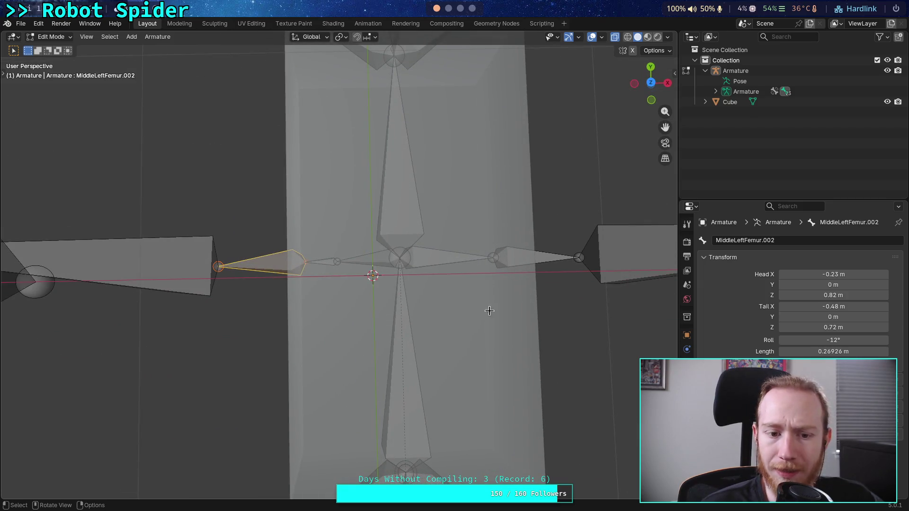
mouse_move(548, 304)
middle_mouse_down()
mouse_move(440, 144)
mouse_move(497, 235)
mouse_move(436, 290)
mouse_move(443, 310)
mouse_move(546, 337)
middle_mouse_up()
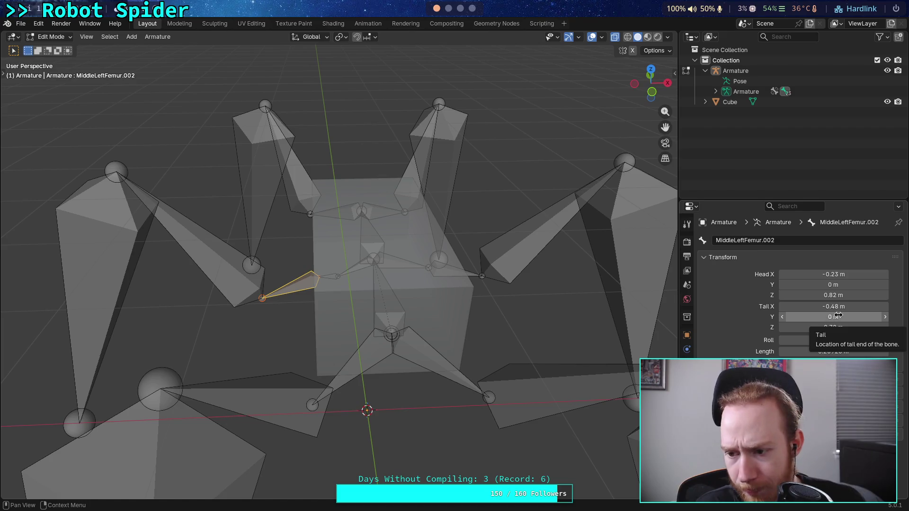
mouse_move(481, 261)
middle_mouse_down()
mouse_move(481, 326)
mouse_move(471, 339)
mouse_move(495, 223)
mouse_move(502, 256)
middle_mouse_up()
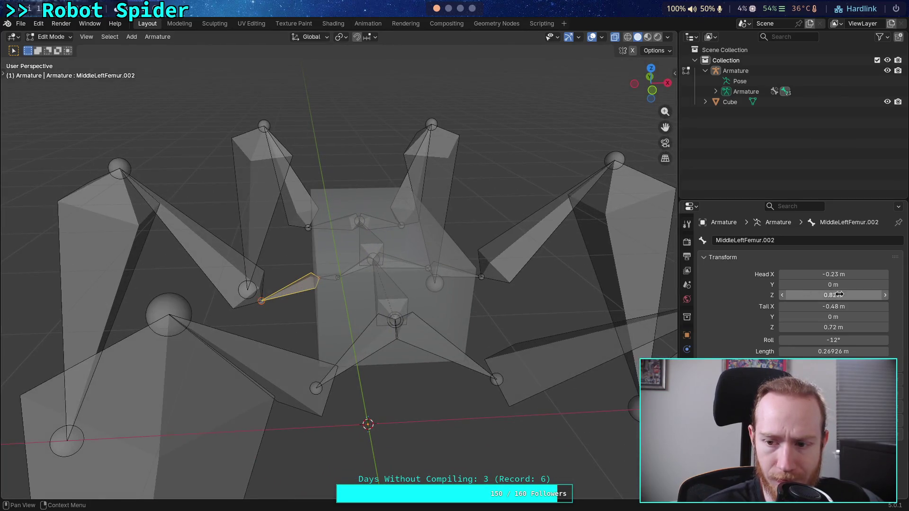
Nudge MiddleLeftFemur.002's head X between -0.13 and -0.33 m, ending at -0.23 m.
left_click(885, 275)
left_click(782, 275)
left_click(782, 274)
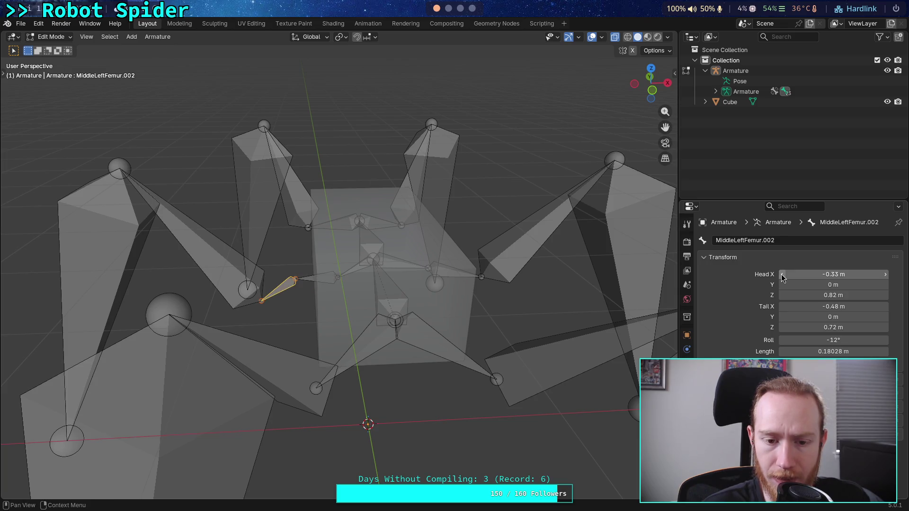
left_click(885, 275)
left_click(885, 275)
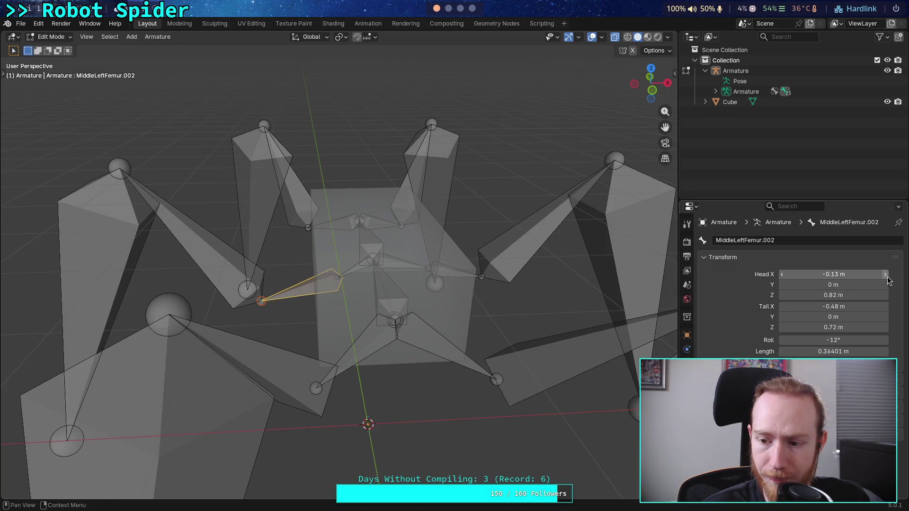
left_click(782, 275)
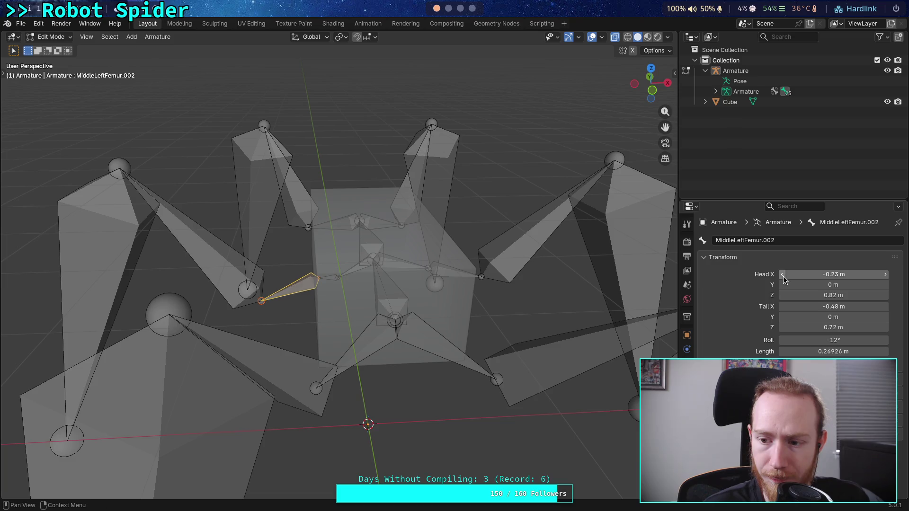
Set the bone length to 0.25 m and the tail Z to 0.72 m.
left_click(821, 351)
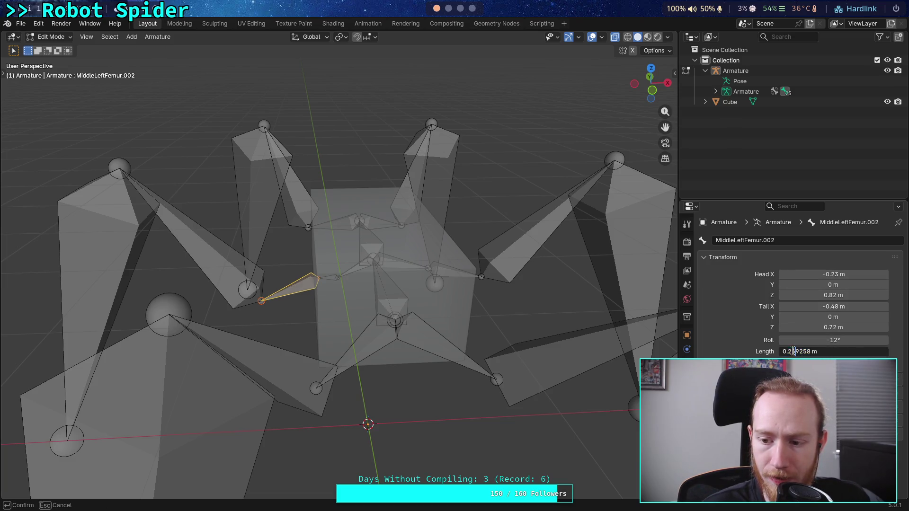
type("5")
key("Return")
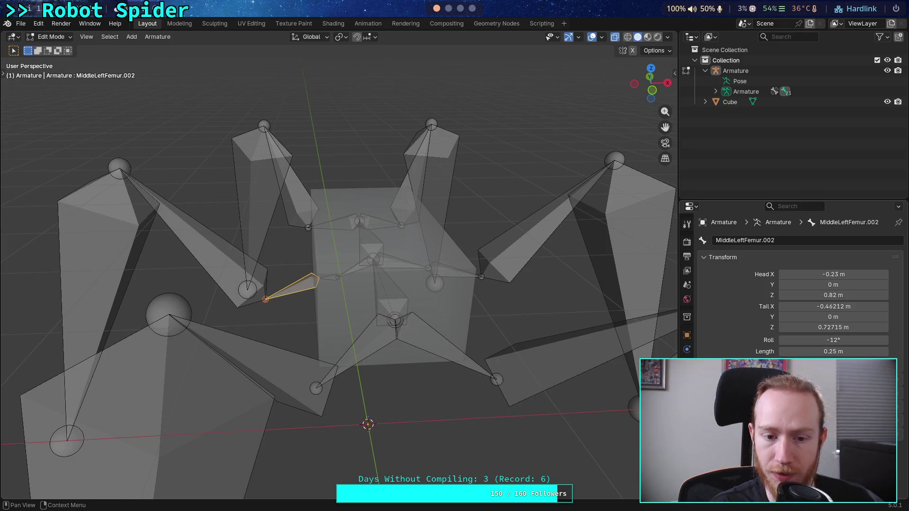
left_click(804, 327)
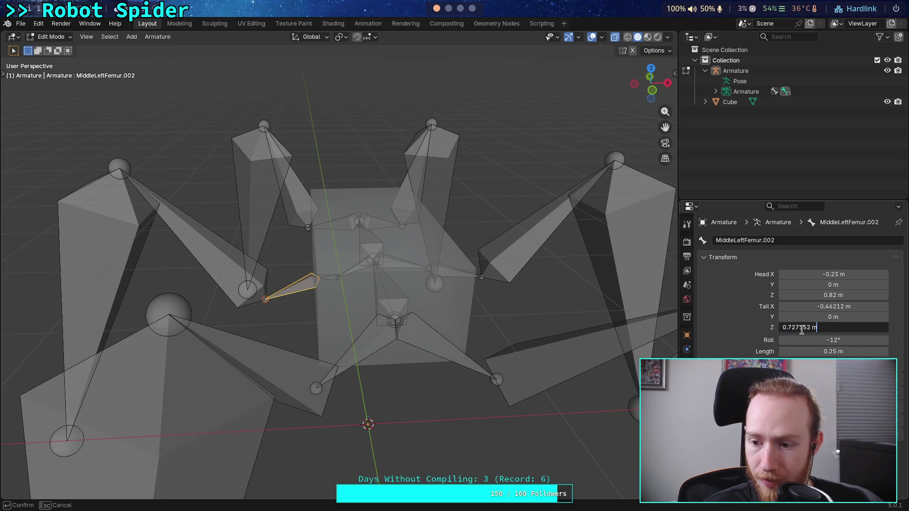
key("BackSpace")
key("BackSpace")
key("BackSpace")
key("Return")
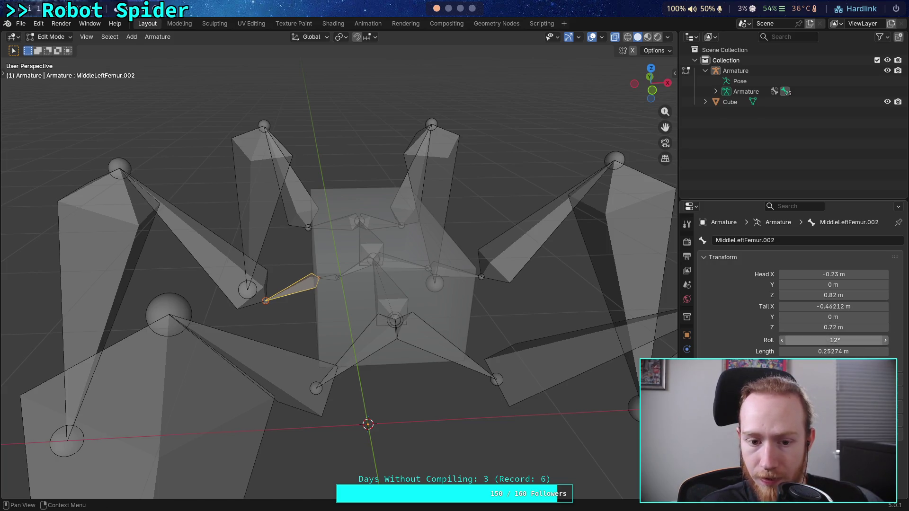
left_click(833, 351)
left_click(797, 351)
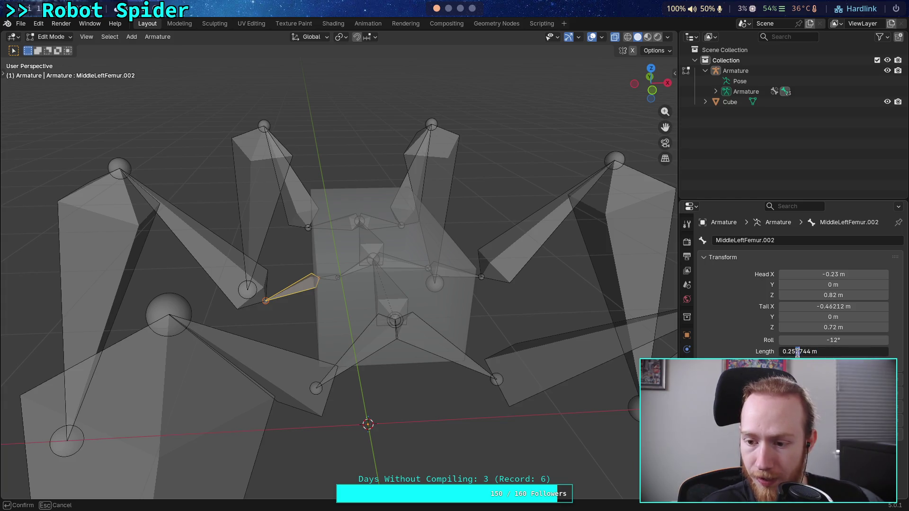
key("BackSpace")
key("Return")
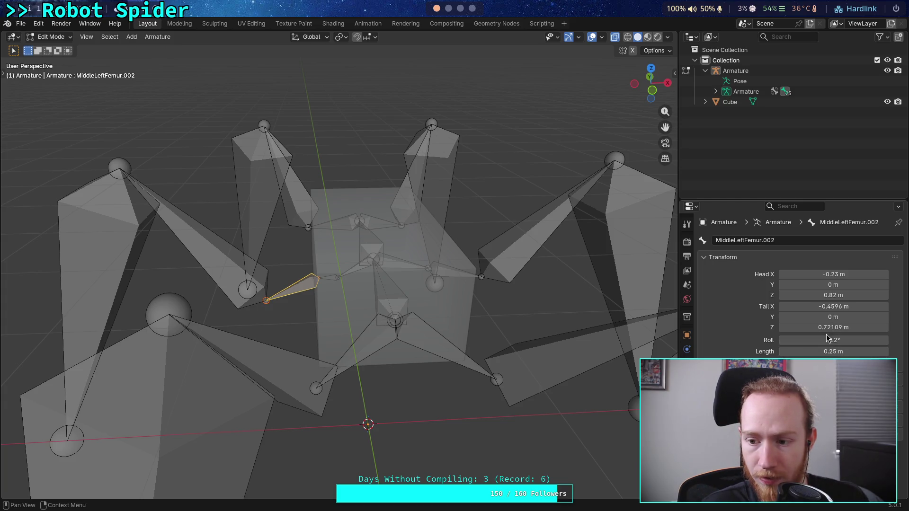
Trim stray digits so tail Z reads exactly 0.72 m and length 0.25 m.
left_click(795, 329)
left_click_drag(796, 329, 807, 329)
key("BackSpace")
key("Return")
left_click(811, 353)
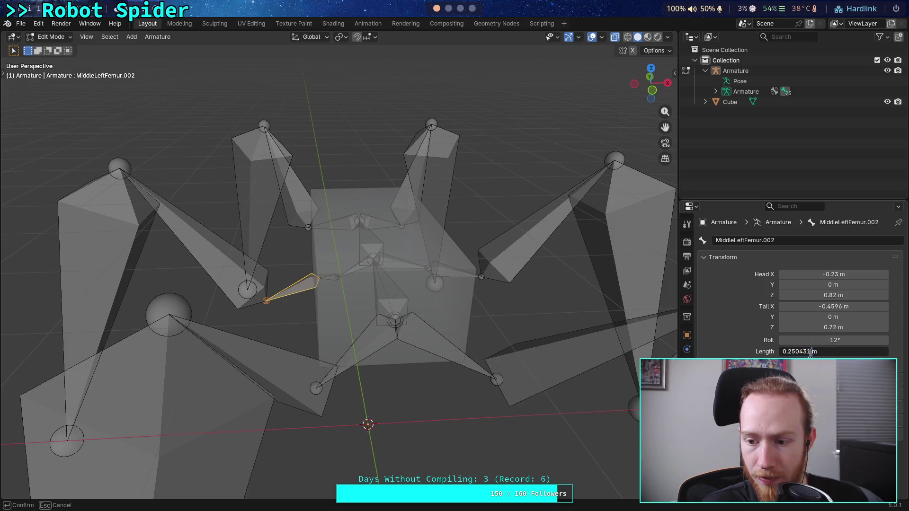
left_click_drag(799, 352, 811, 354)
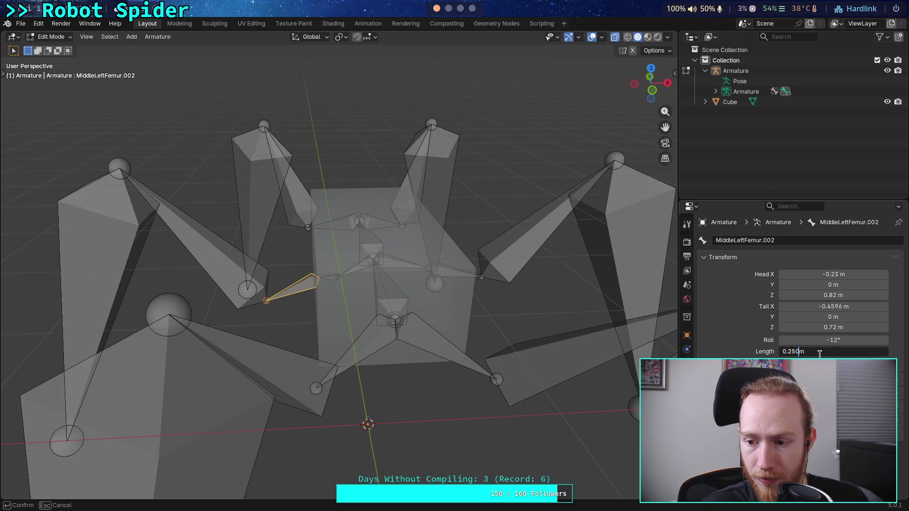
key("Return")
left_click(842, 329)
left_click_drag(804, 331, 810, 332)
key("Return")
Reconfirm the length at 0.25 m and the tail Z at 0.72 m.
left_click(809, 352)
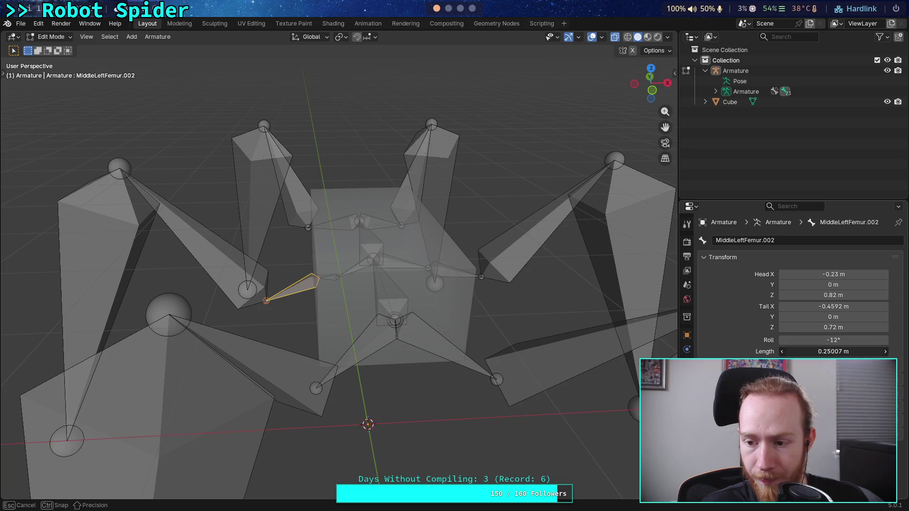
key("Return")
left_click(815, 328)
left_click_drag(804, 329, 808, 330)
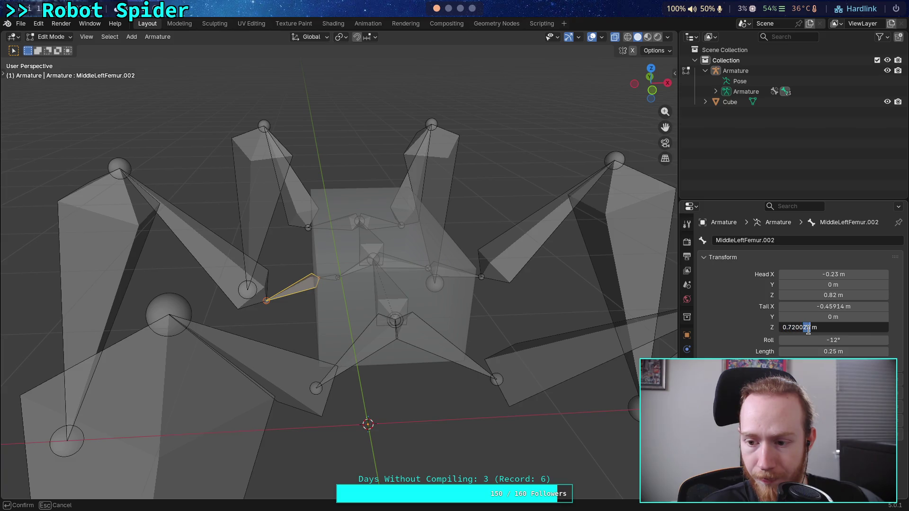
key("Return")
left_click(805, 352)
left_click(806, 352)
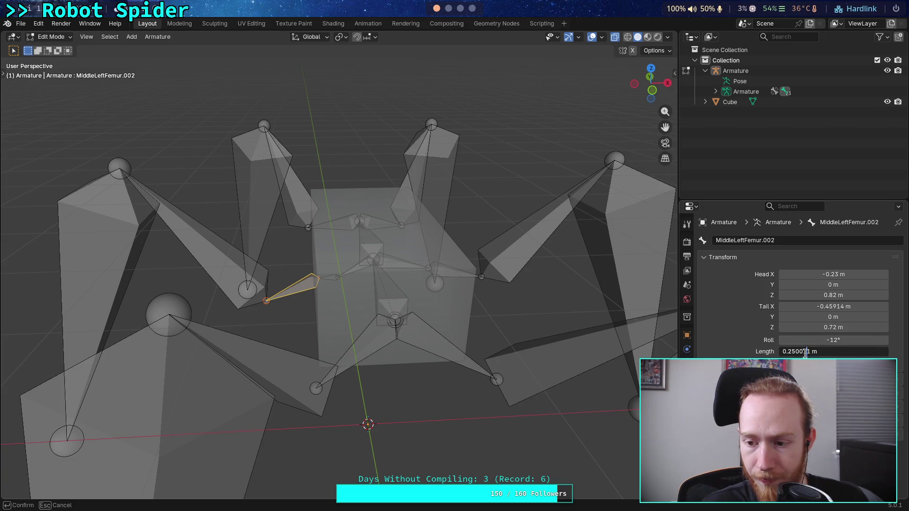
key("Return")
left_click(807, 327)
left_click(807, 328)
key("Return")
Remove a stray trailing digit from the 0.25 m length, leaving tail Z unchanged.
left_click(806, 353)
left_click(806, 352)
key("Delete")
key("Return")
left_click(821, 328)
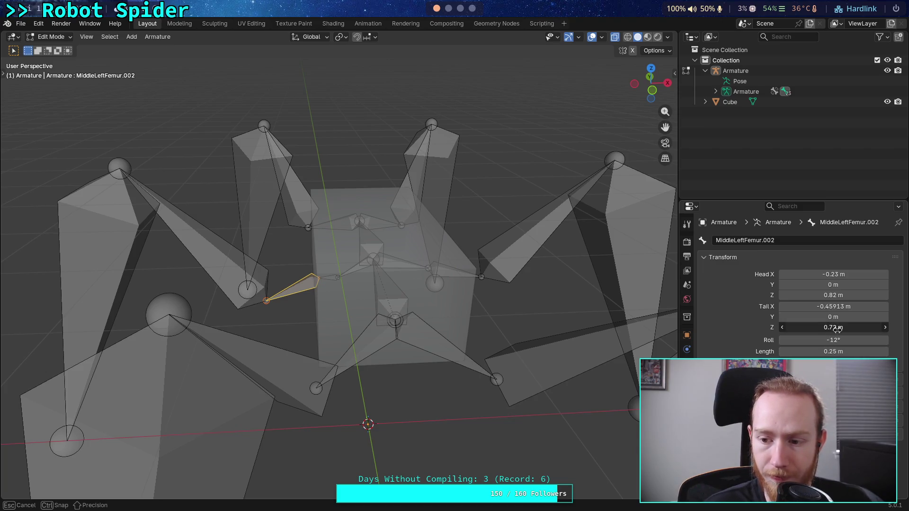
left_click(821, 331)
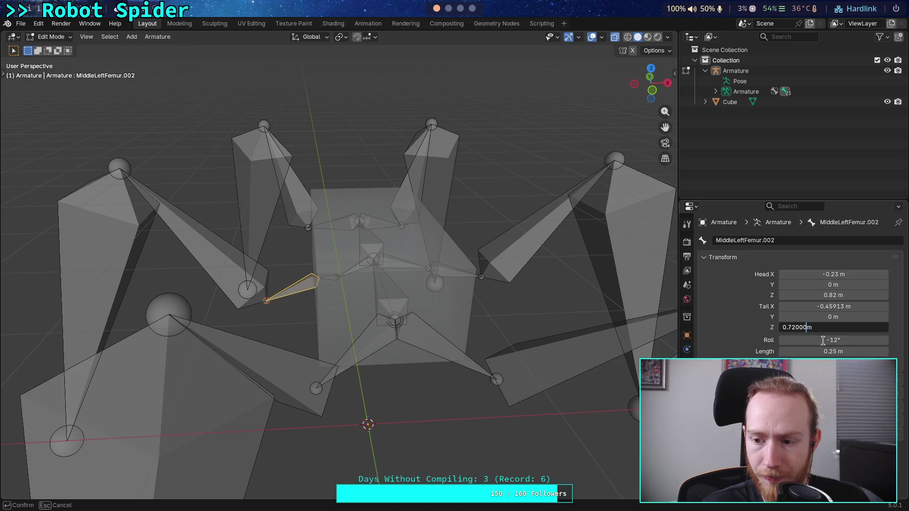
left_click(830, 353)
left_click(822, 329)
left_click(822, 329)
key("Escape")
Orbit to a new perspective and bring up the bone options for MiddleRightFemur.
mouse_move(589, 334)
middle_mouse_down()
mouse_move(512, 298)
mouse_move(462, 305)
mouse_move(432, 325)
mouse_move(442, 331)
mouse_move(507, 303)
mouse_move(461, 299)
mouse_move(441, 322)
middle_mouse_up()
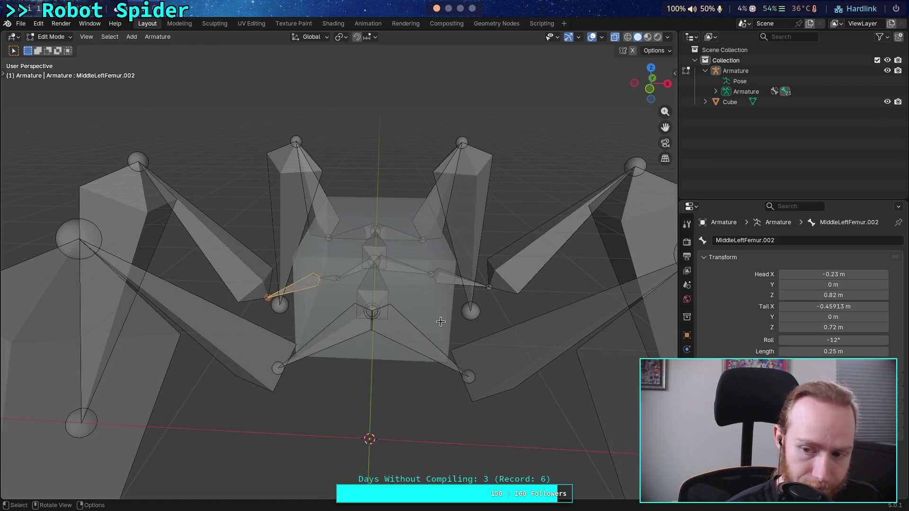
mouse_move(436, 322)
middle_mouse_down()
mouse_move(438, 378)
mouse_move(448, 332)
mouse_move(497, 308)
mouse_move(491, 317)
middle_mouse_up()
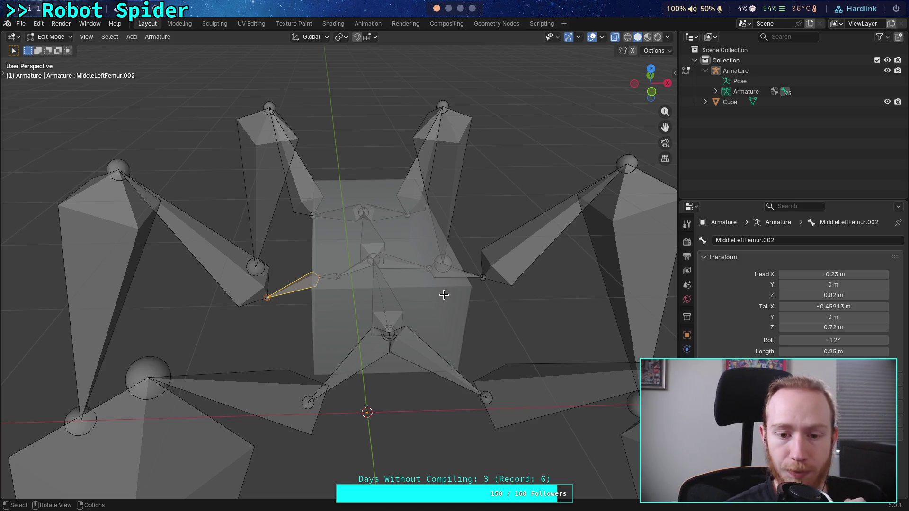
left_click(399, 262)
right_click(399, 263)
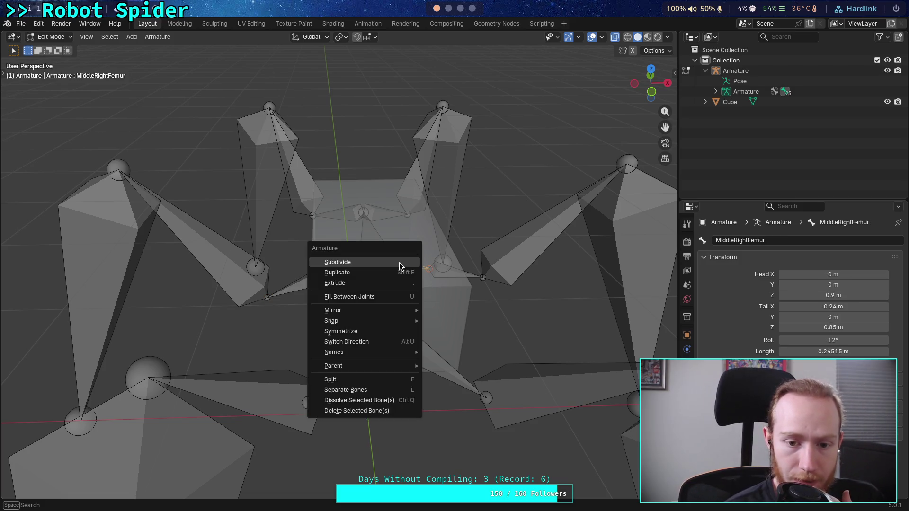
Subdivide MiddleRightFemur into two bones and save big_crawler.blend.
left_click(374, 264)
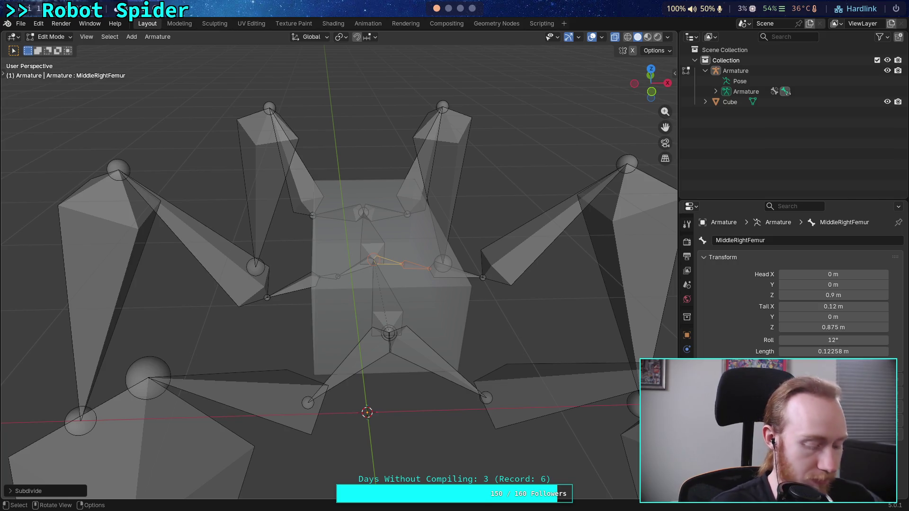
key("ctrl+s")
scroll(369, 278, "up", 5)
Set MiddleRightFemur's tail X to 0.15 m and tail Z to 0.82 m, matching the left leg.
left_click(369, 278)
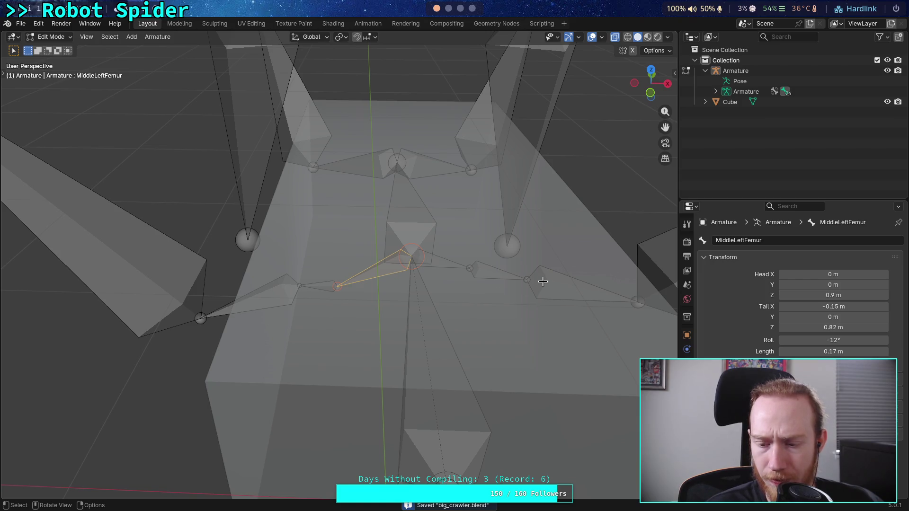
left_click(463, 266)
left_click(804, 308)
left_click(797, 308)
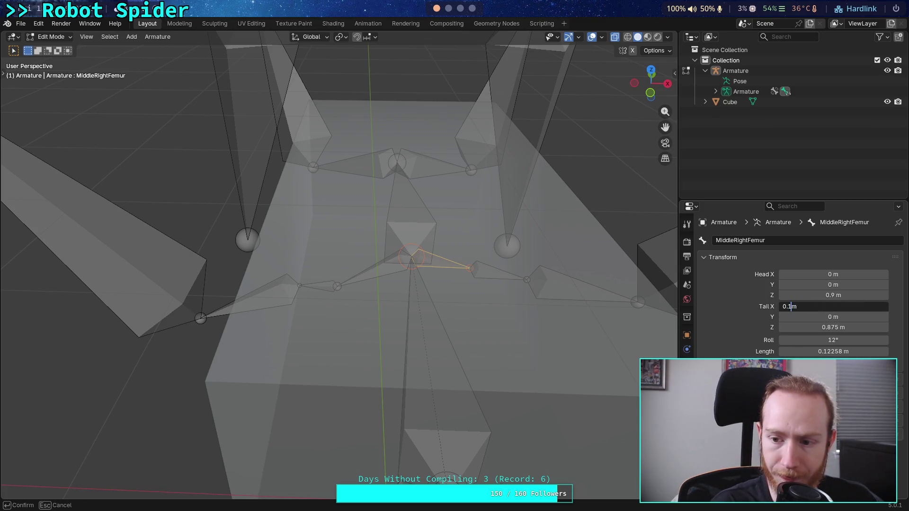
type("5")
key("Return")
key("Up")
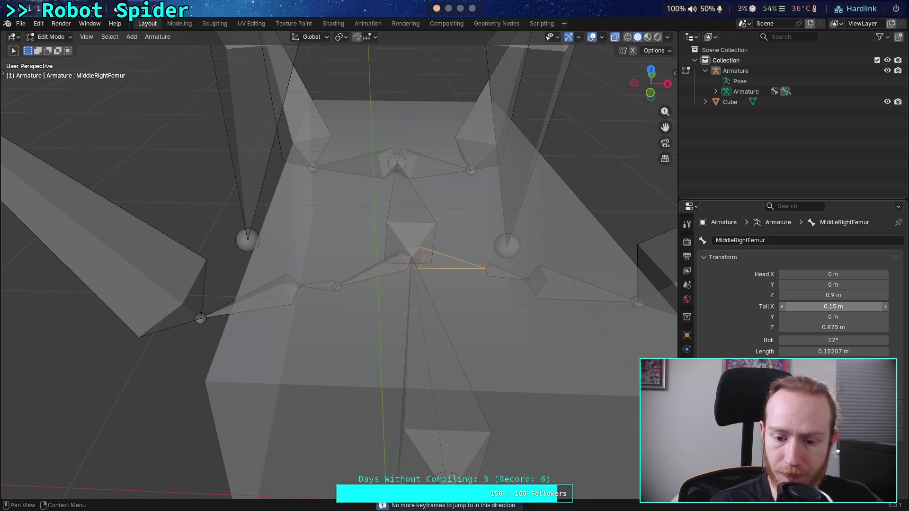
left_click(797, 328)
left_click_drag(803, 327, 797, 329)
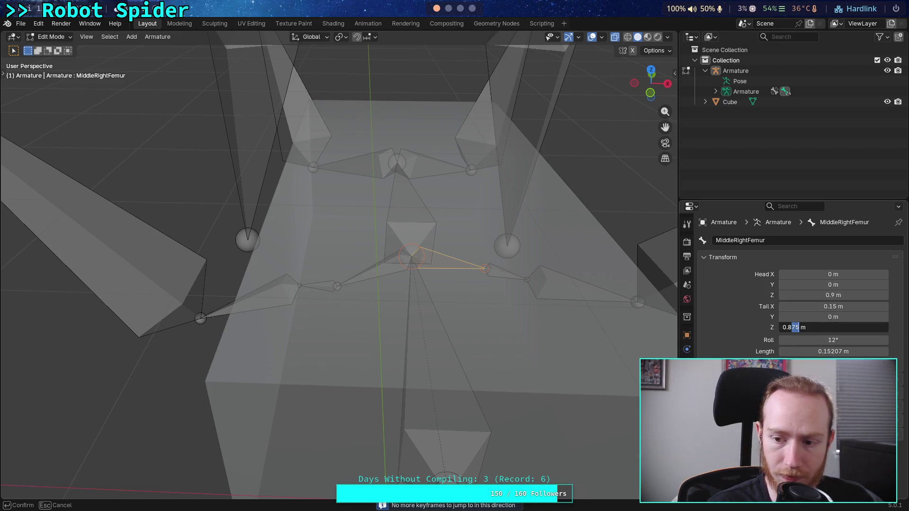
type("2")
key("Return")
Compare the left and right middle femur bones, ending on MiddleLeftFemur.001.
mouse_move(426, 303)
middle_mouse_down()
mouse_move(430, 265)
mouse_move(434, 306)
mouse_move(468, 303)
mouse_move(467, 271)
mouse_move(448, 251)
middle_mouse_up()
left_click(331, 234)
left_click(424, 240)
left_click(344, 237)
left_click(321, 228)
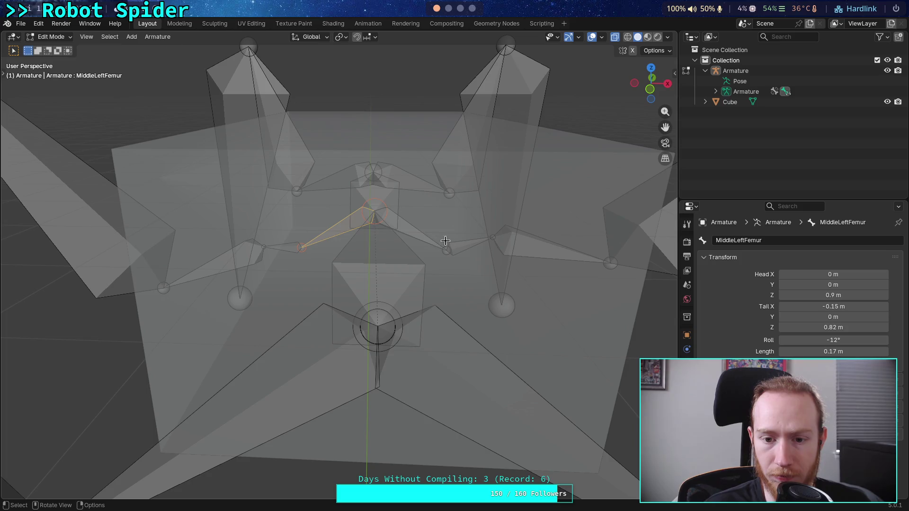
key("e")
left_click(284, 248)
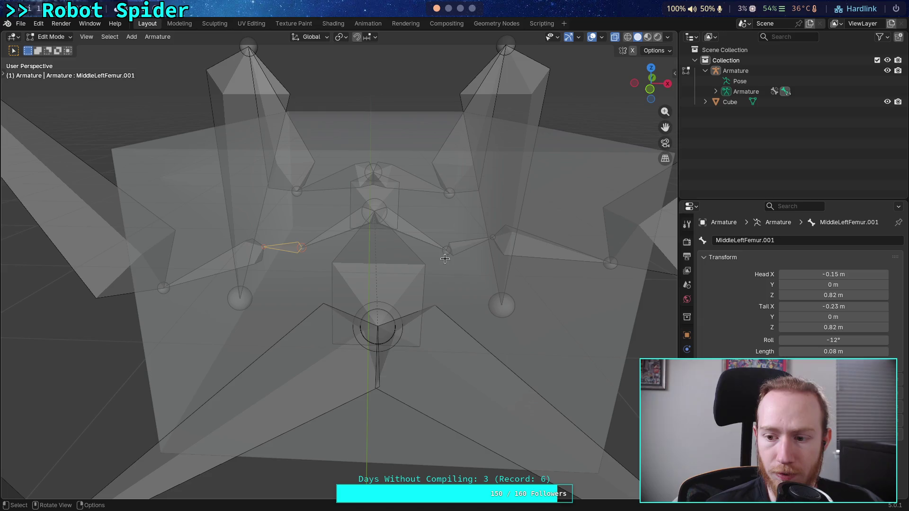
Set MiddleRightFemur.002's tail X to 0.23 m and tail Z to 0.82 m.
left_click(467, 249)
left_click(800, 307)
left_click(796, 307)
key("Return")
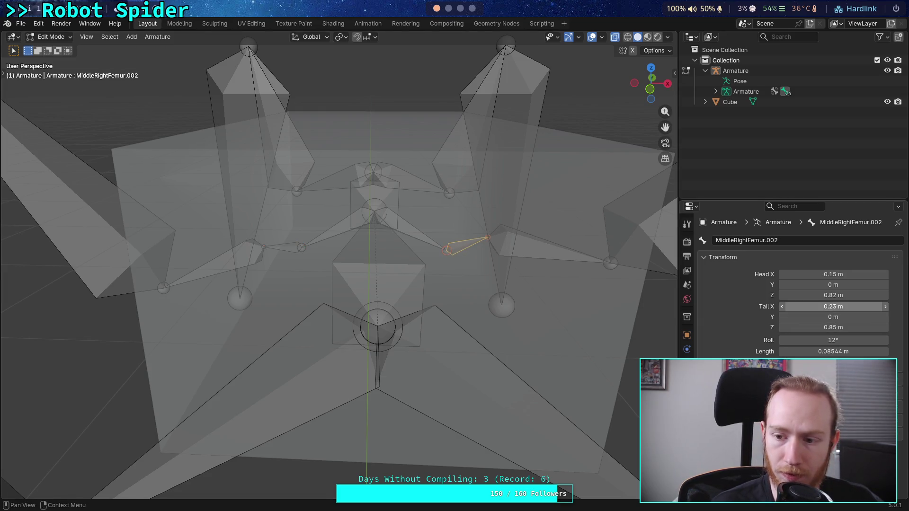
left_click(797, 327)
left_click(795, 327)
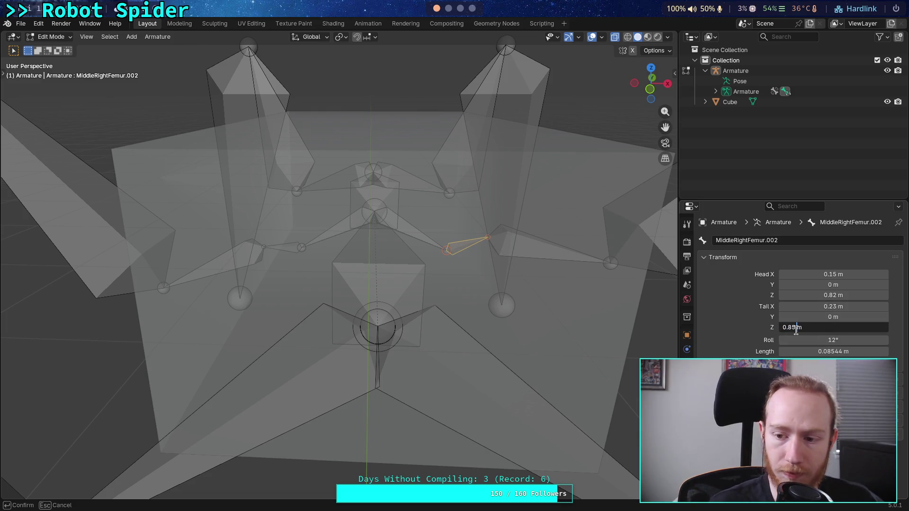
type("2")
key("Return")
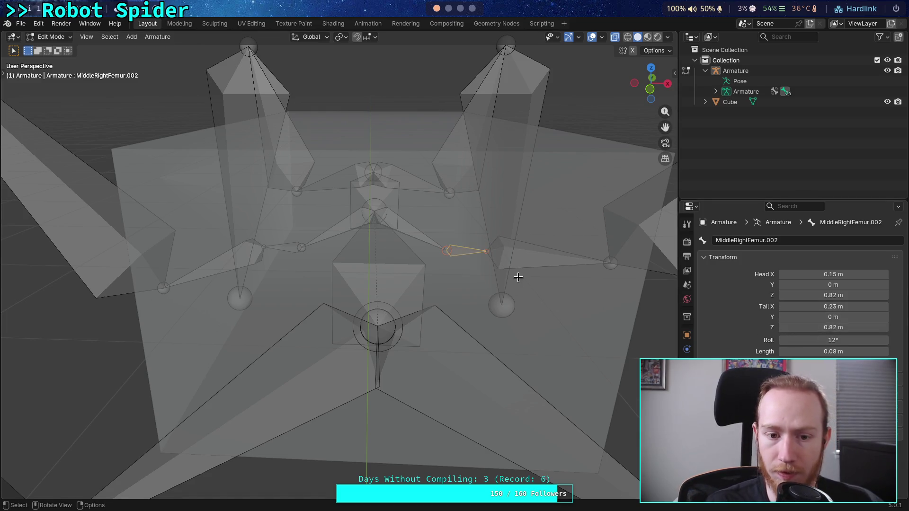
Check MiddleLeftFemur.002, then set MiddleRightFemur.001's tail Z to 0.72 m.
middle_click_drag(517, 281, 164, 287)
left_click(161, 294)
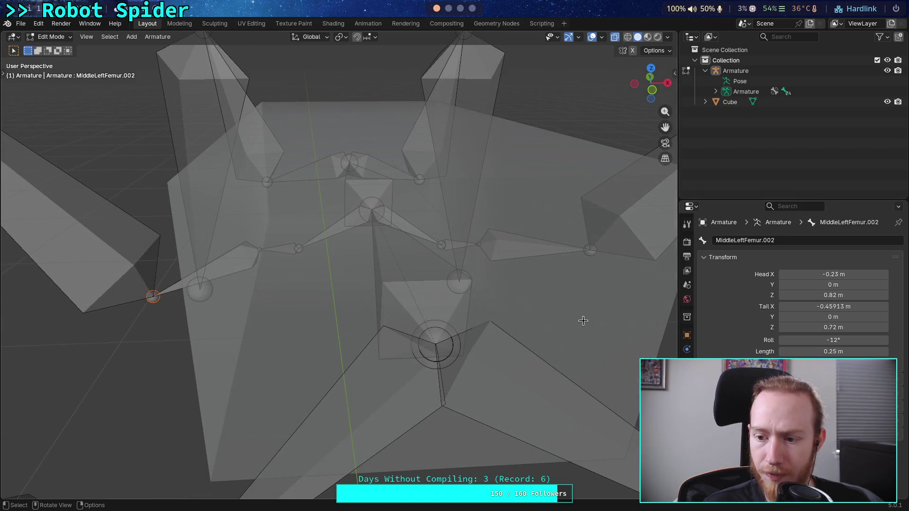
left_click(526, 249)
left_click(795, 328)
left_click(796, 328)
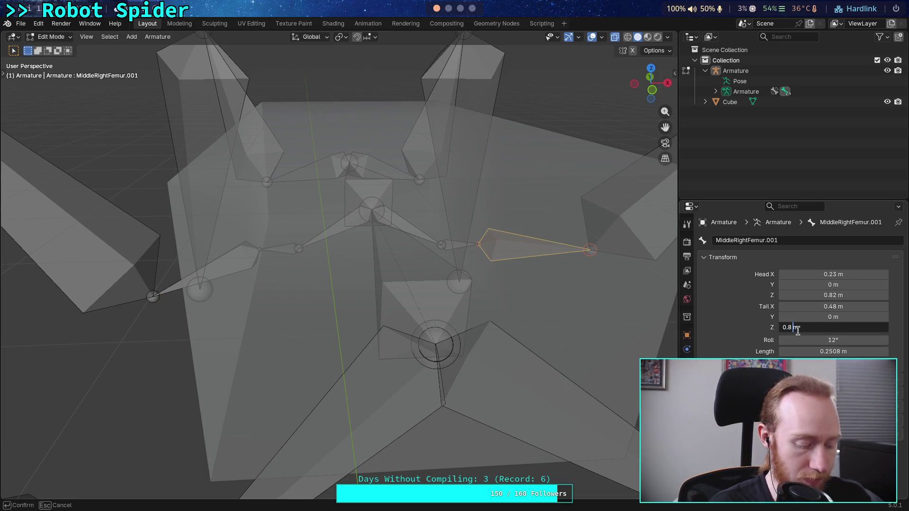
key("Return")
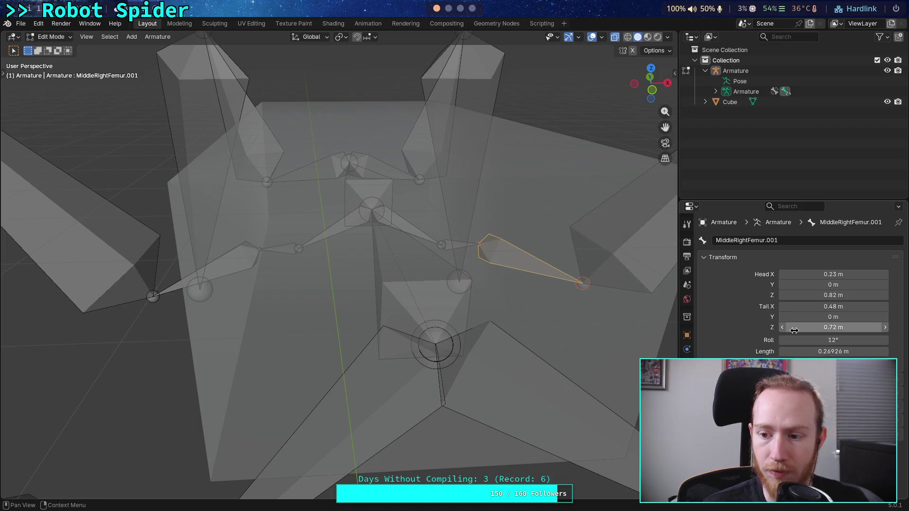
Mirror MiddleLeftFemur.002's tail X onto MiddleRightFemur.001 as 0.45913 m, keeping its 0.25 m length.
left_click(180, 284)
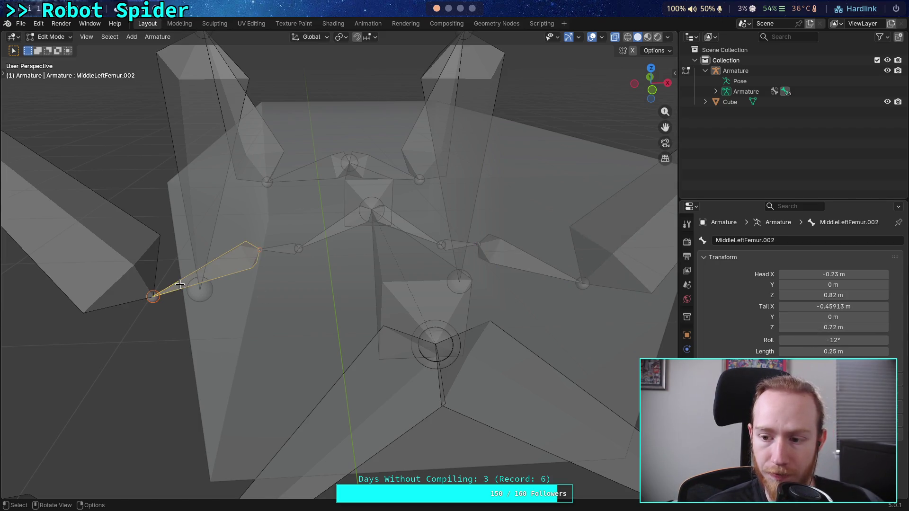
left_click(849, 307)
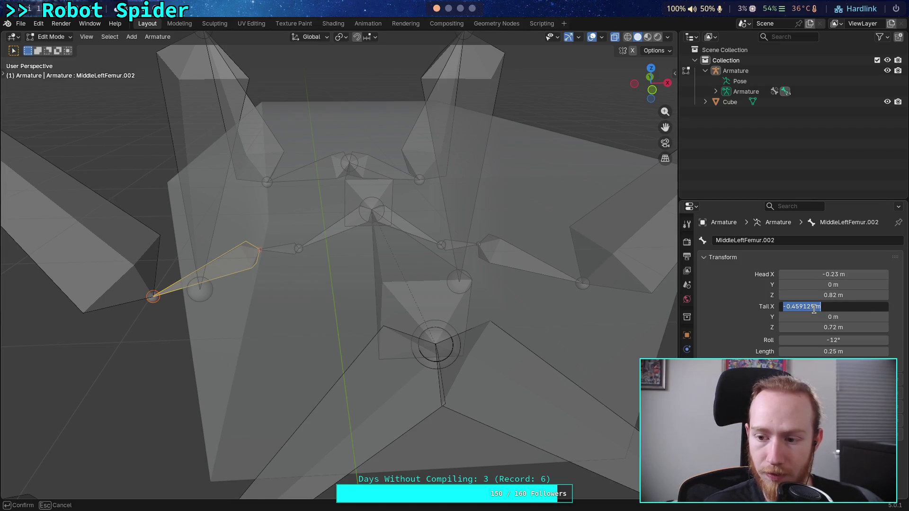
key("Escape")
key("ctrl+z")
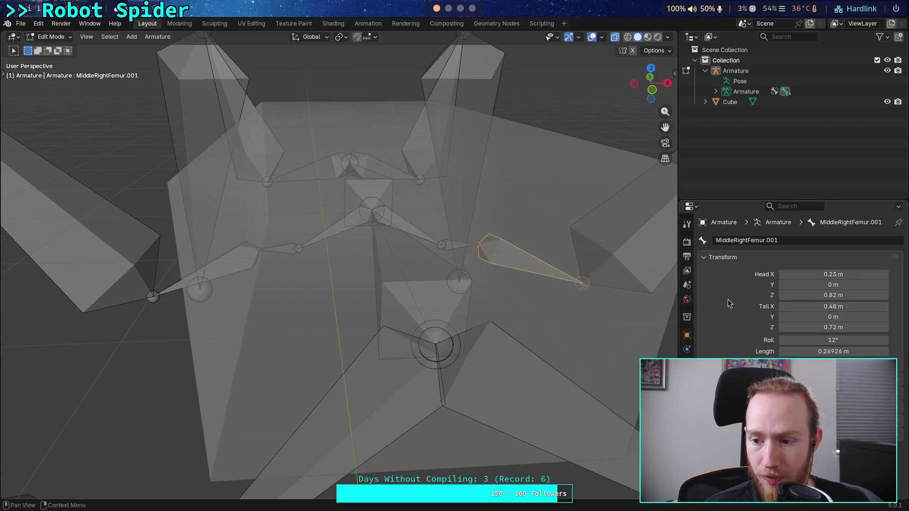
left_click(834, 306)
type("-0.459129 m")
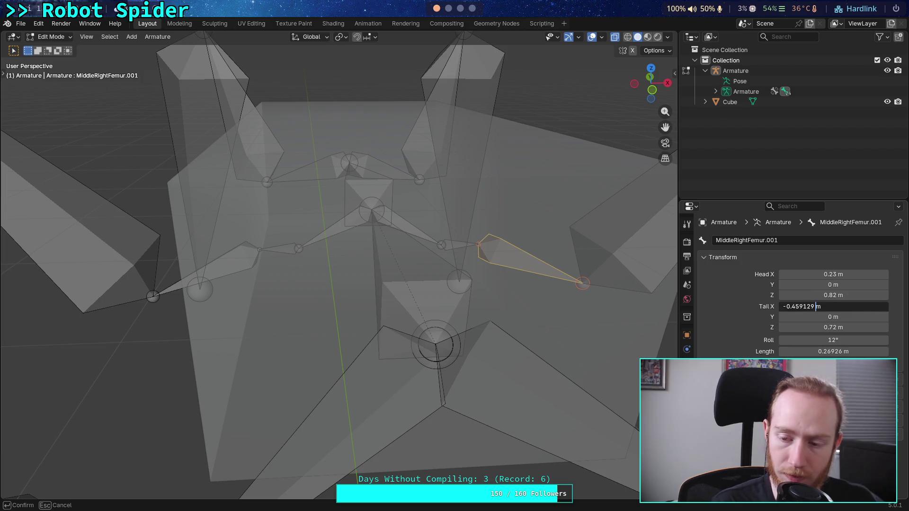
key("BackSpace")
key("Return")
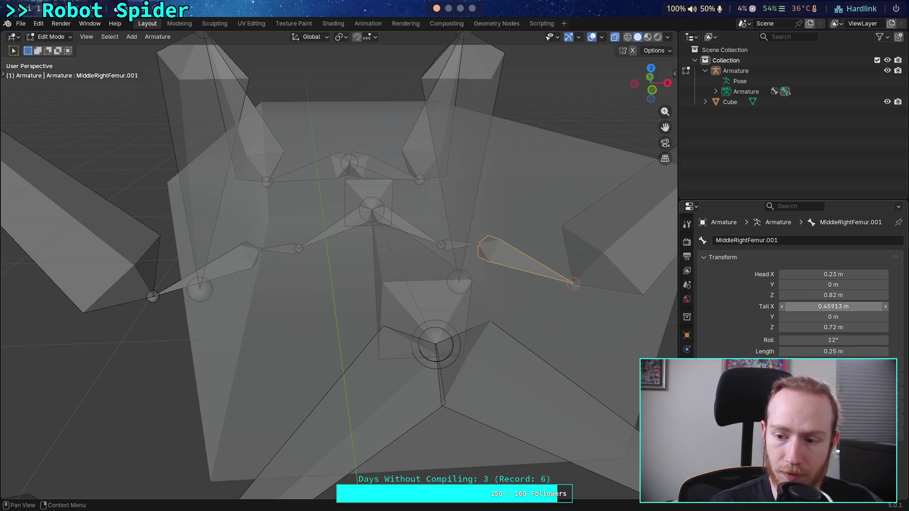
left_click(843, 346)
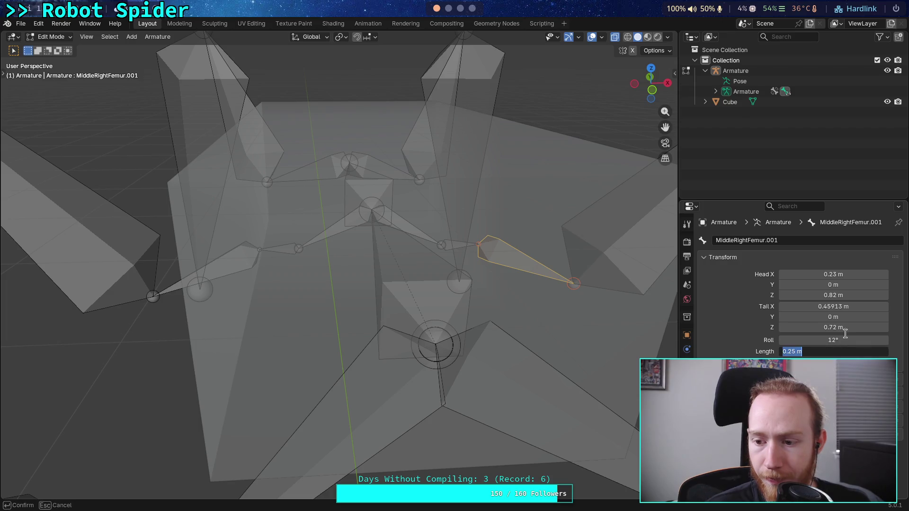
key("shift+Tab")
key("shift+Tab")
key("Return")
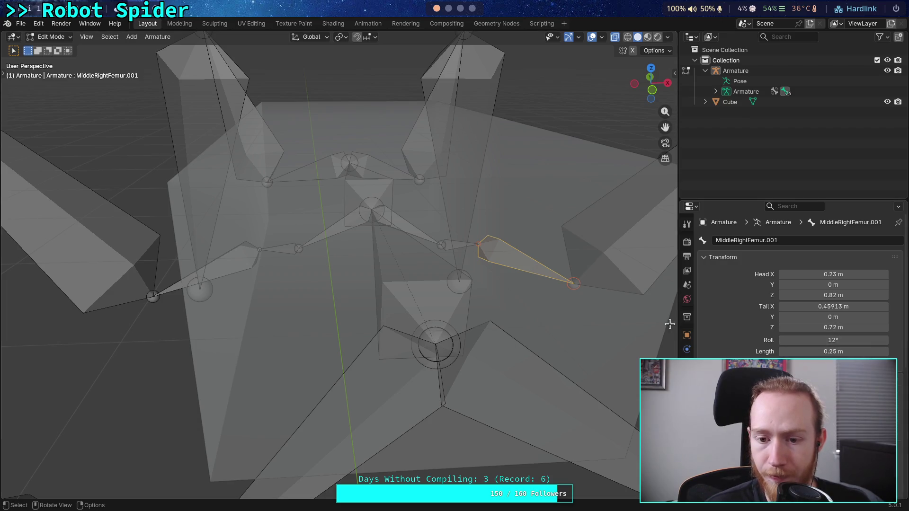
scroll(466, 273, "down", 8)
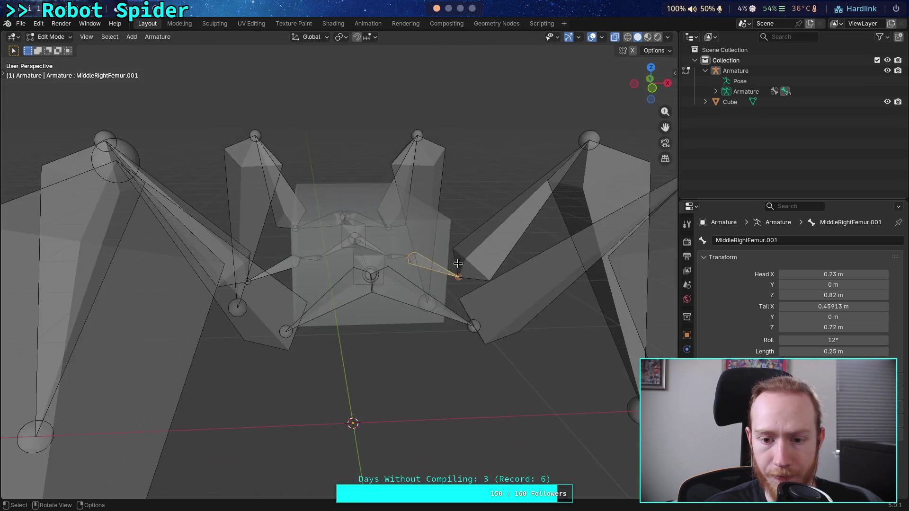
mouse_move(445, 280)
middle_mouse_down()
mouse_move(467, 274)
mouse_move(466, 303)
mouse_move(464, 241)
mouse_move(463, 278)
mouse_move(573, 296)
mouse_move(486, 295)
mouse_move(468, 339)
mouse_move(467, 325)
mouse_move(555, 299)
middle_mouse_up()
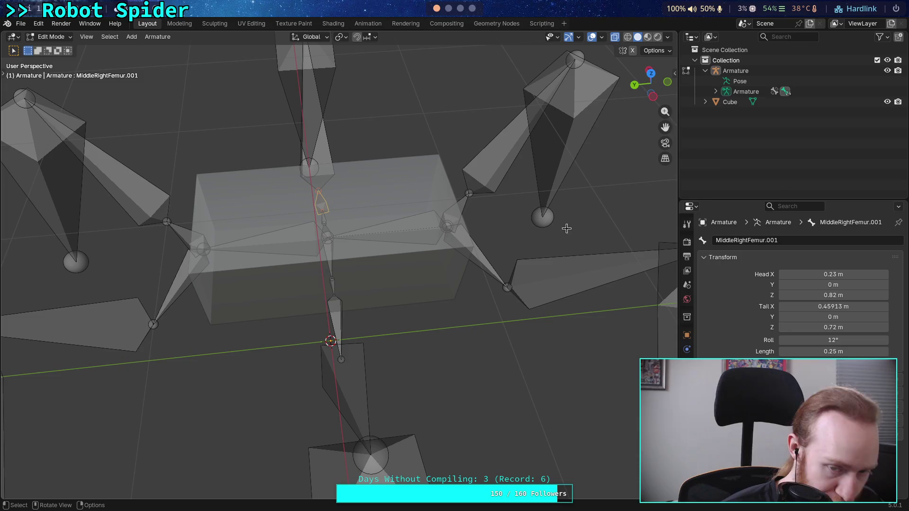
Return to Object Mode and widen the spider's body Cube to 0.5 X scale.
left_click(729, 102)
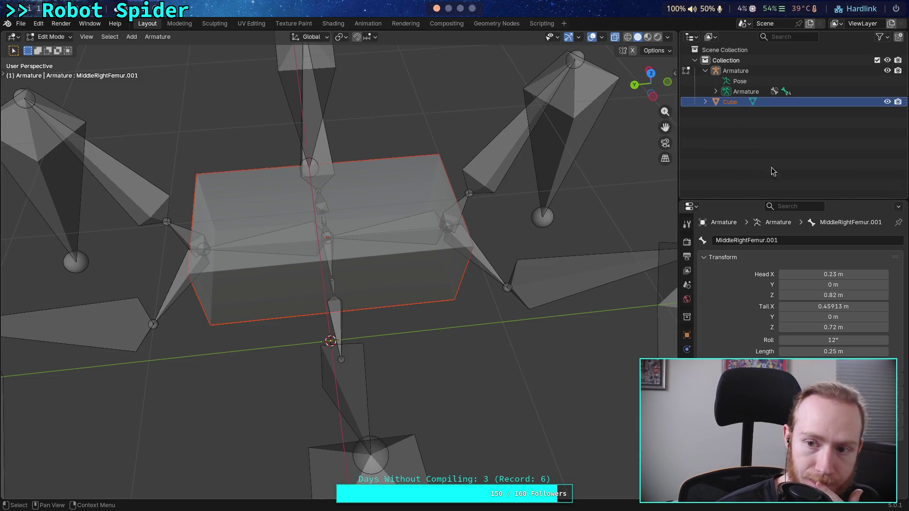
key("Tab")
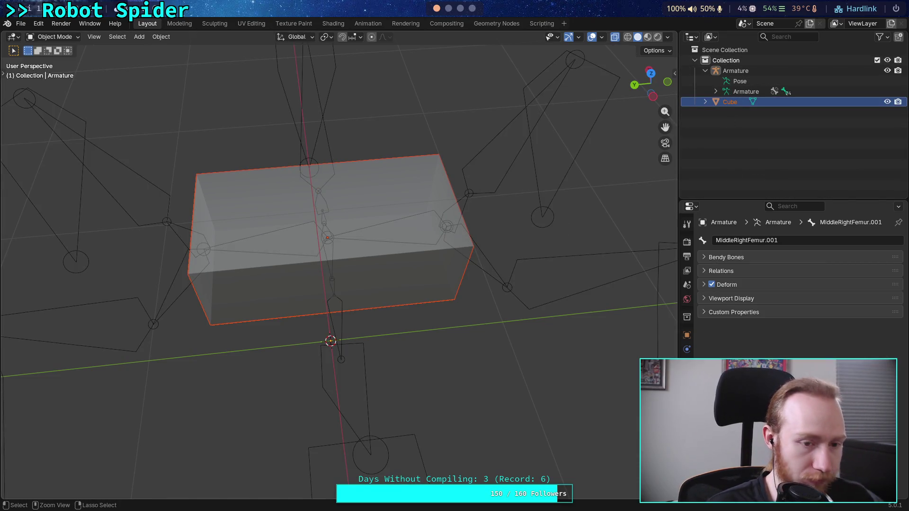
left_click(255, 274)
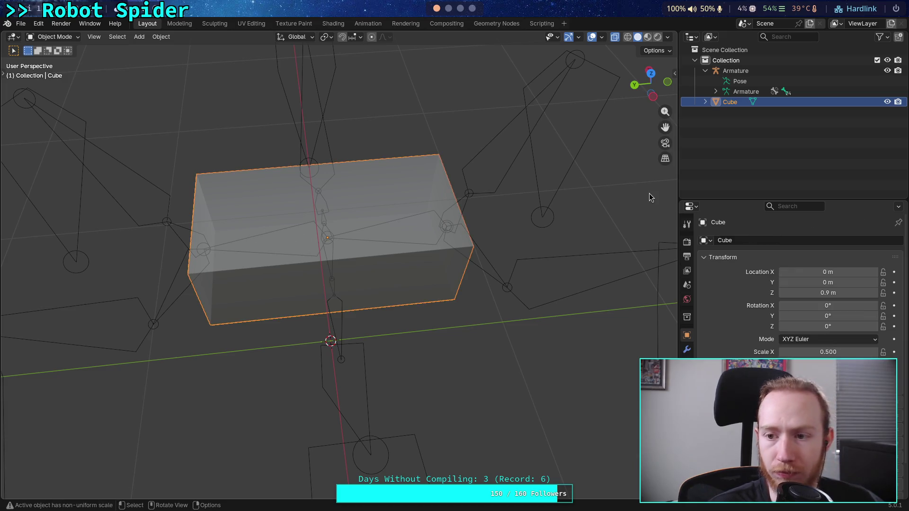
left_click_drag(828, 362, 829, 362)
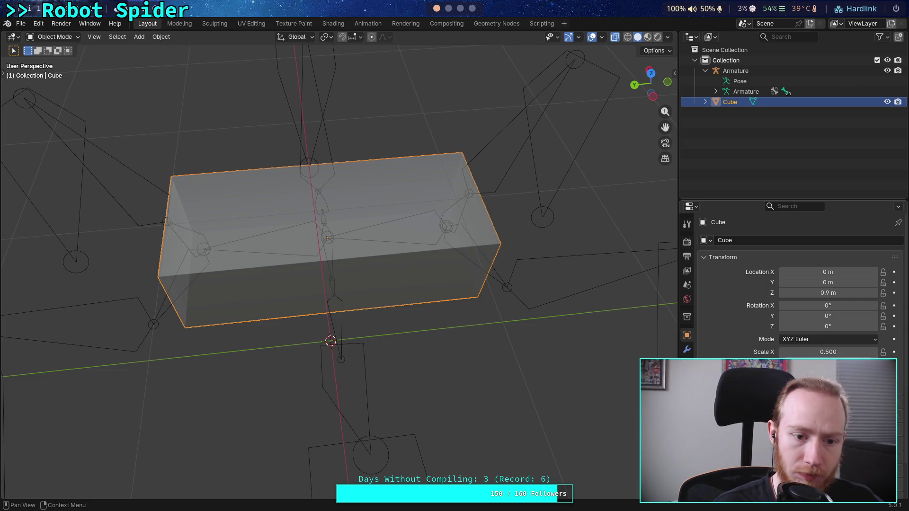
mouse_move(574, 264)
middle_mouse_down()
mouse_move(498, 290)
mouse_move(450, 253)
mouse_move(478, 286)
mouse_move(450, 300)
mouse_move(447, 312)
mouse_move(469, 282)
mouse_move(459, 268)
middle_mouse_up()
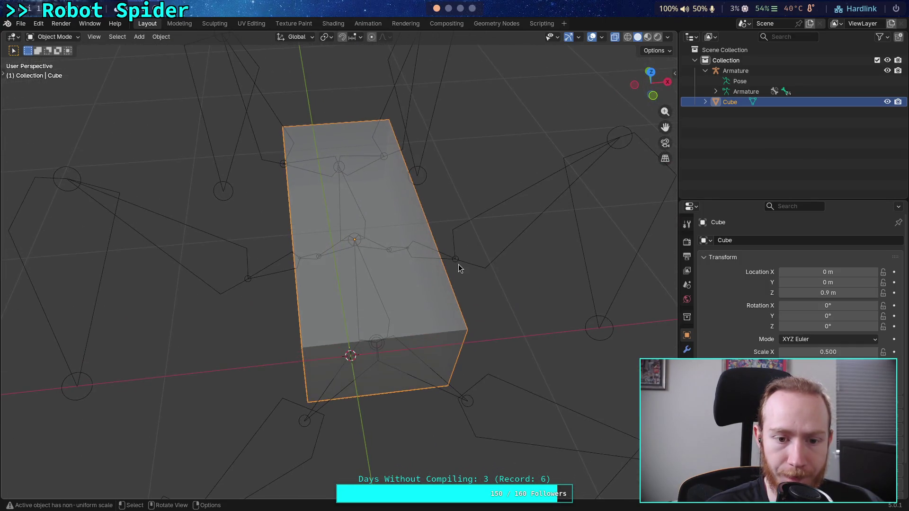
middle_click_drag(375, 275, 366, 257)
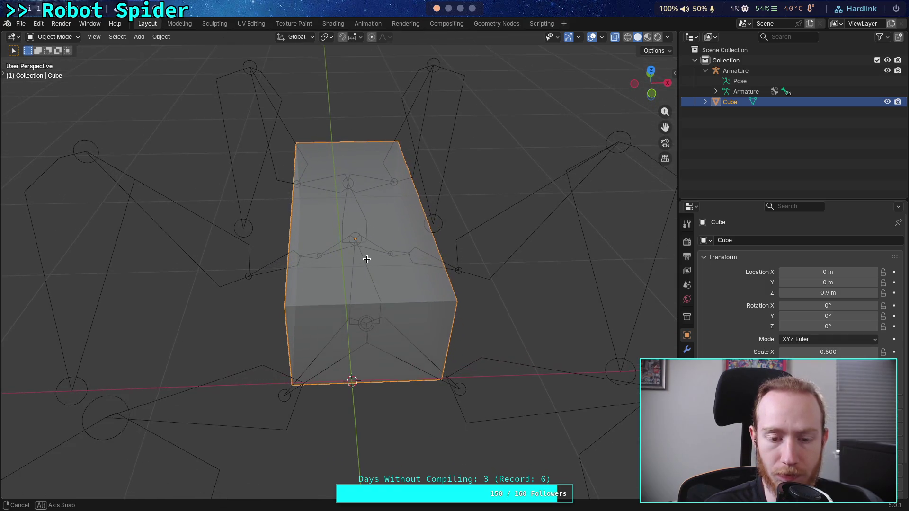
Check a femur bone in the armature's Edit Mode, then go back to Object Mode.
left_click(305, 257)
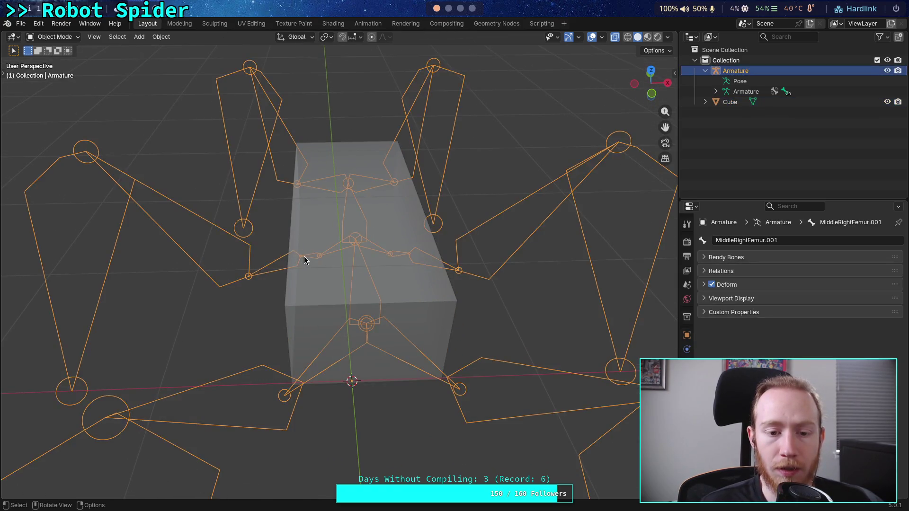
key("Tab")
left_click(307, 258)
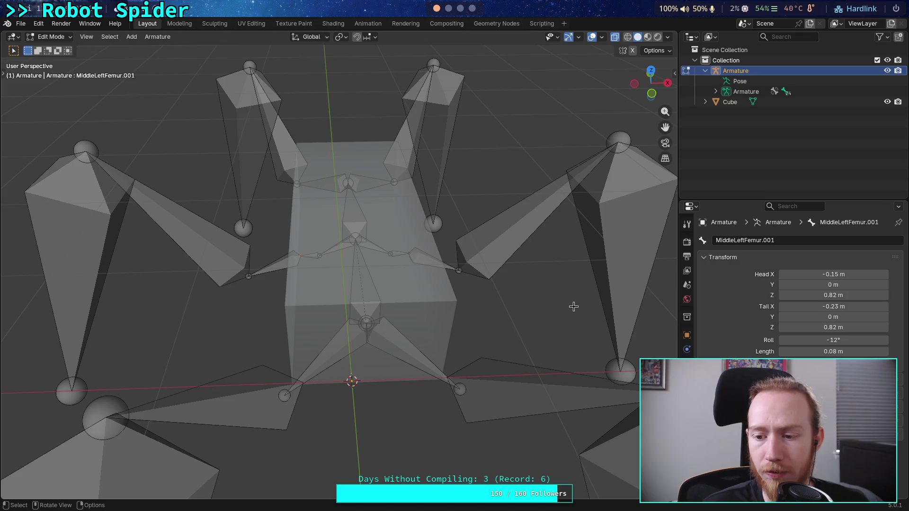
mouse_move(455, 295)
middle_mouse_down()
mouse_move(440, 294)
mouse_move(499, 339)
mouse_move(532, 350)
middle_mouse_up()
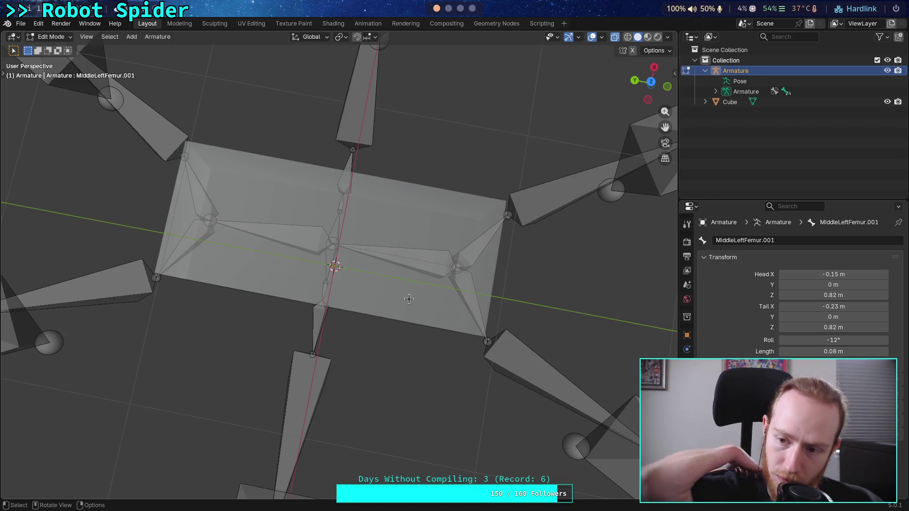
key("Tab")
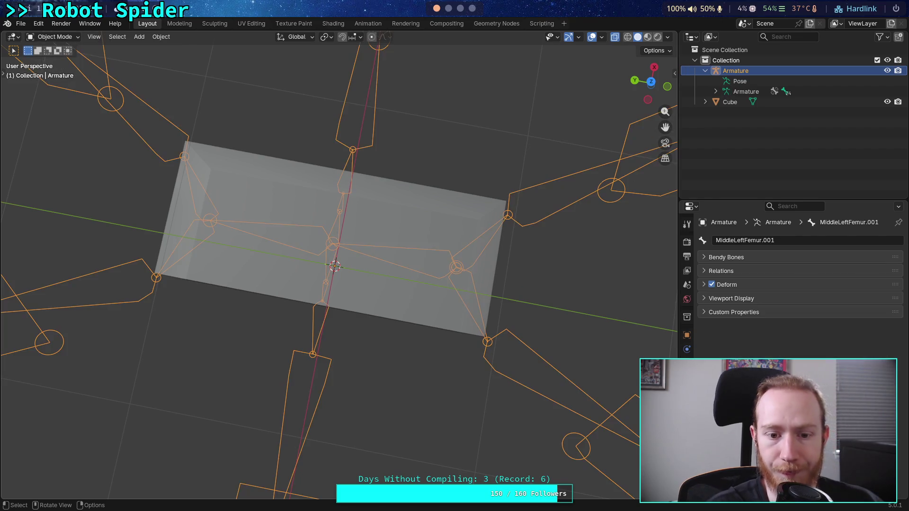
Reselect the body cube and view it against the legs from several angles, ending top-down.
left_click(417, 310)
left_click_drag(791, 311, 791, 358)
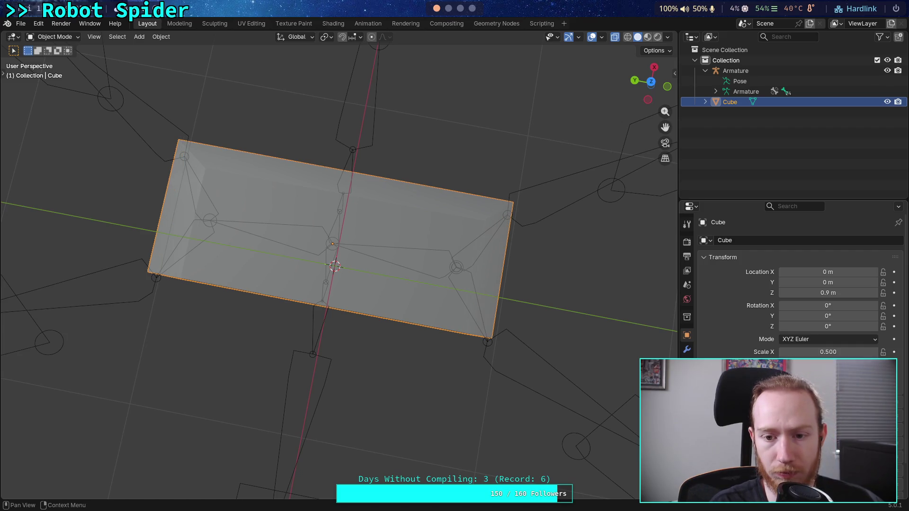
mouse_move(544, 330)
middle_mouse_down()
mouse_move(507, 263)
mouse_move(535, 251)
mouse_move(541, 270)
mouse_move(592, 284)
middle_mouse_up()
left_click_drag(831, 354, 830, 355)
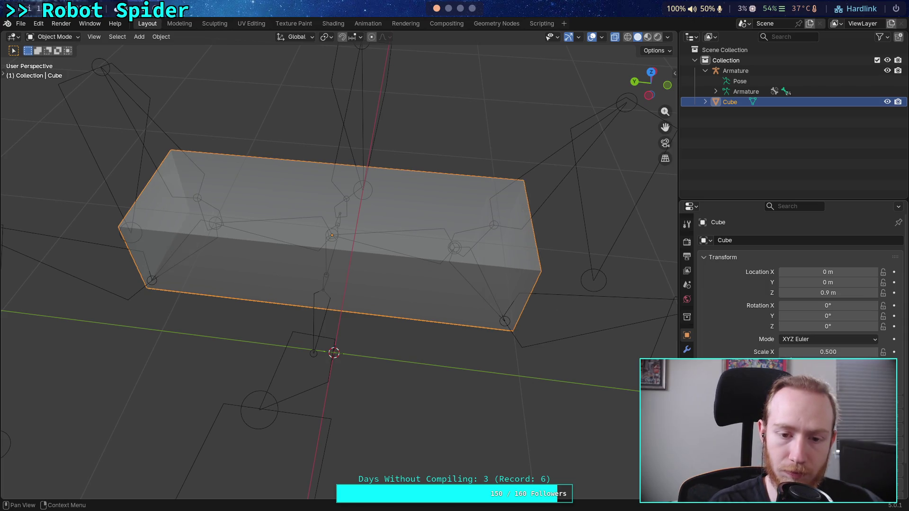
mouse_move(544, 265)
middle_mouse_down()
mouse_move(453, 277)
mouse_move(438, 298)
mouse_move(505, 309)
mouse_move(441, 300)
mouse_move(359, 367)
mouse_move(448, 266)
mouse_move(373, 284)
mouse_move(400, 300)
mouse_move(305, 315)
mouse_move(319, 306)
middle_mouse_up()
mouse_move(403, 266)
middle_mouse_down()
mouse_move(379, 283)
mouse_move(545, 180)
mouse_move(651, 93)
middle_mouse_up()
left_click(652, 87)
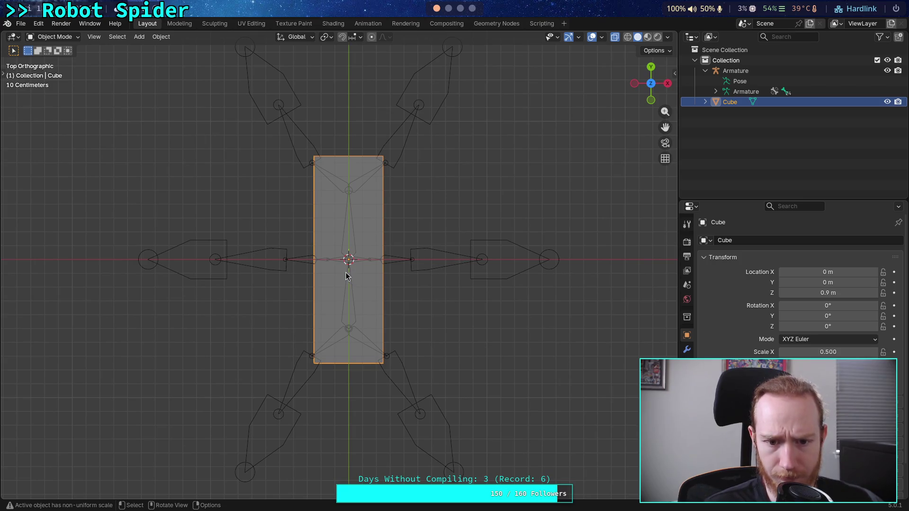
Zoom in, put the spider armature in Edit Mode, clear the selection and select BackLeftFemur.
scroll(335, 279, "up", 1)
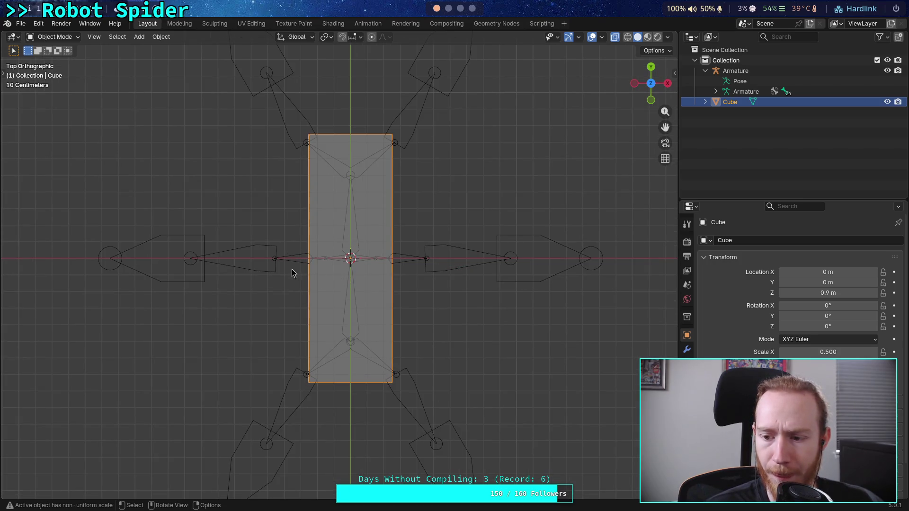
left_click(111, 259)
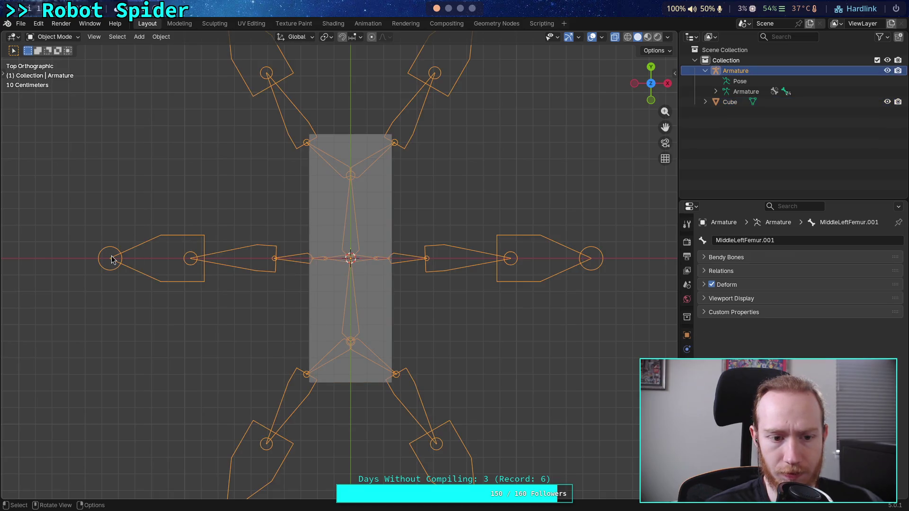
key("Tab")
left_click(111, 259)
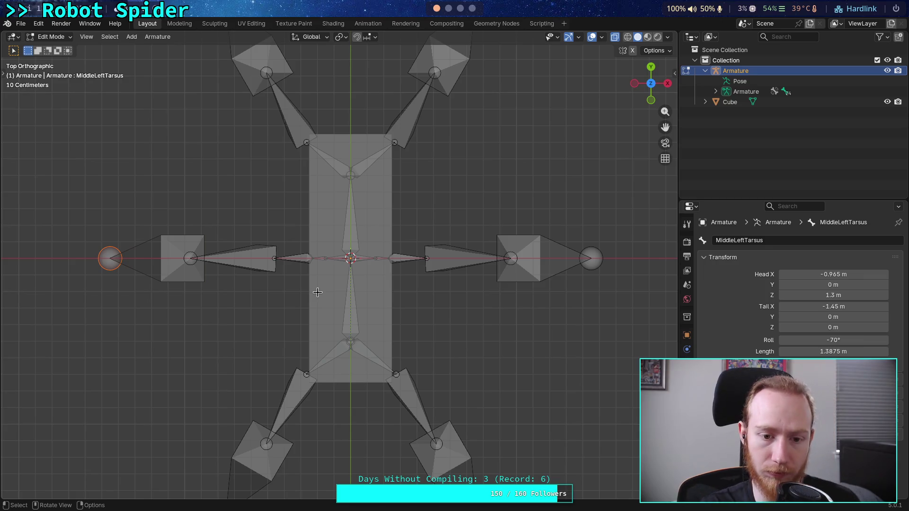
key("alt+a")
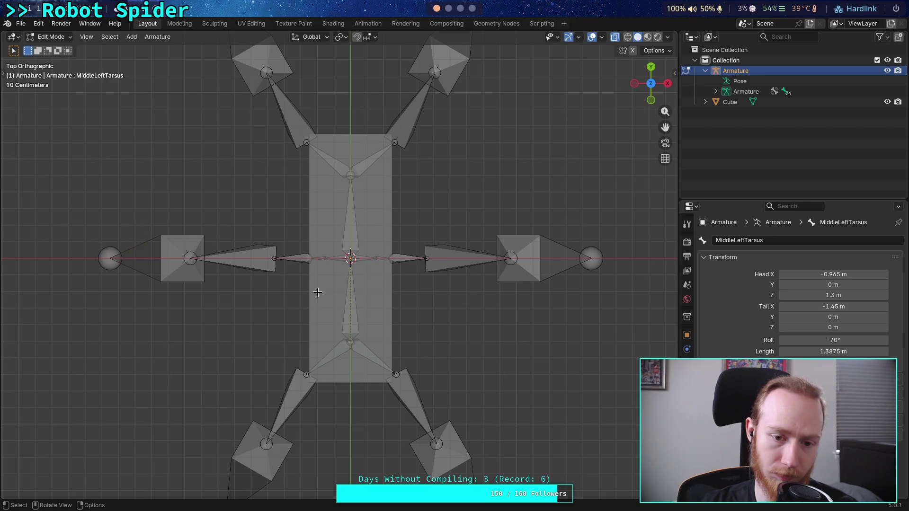
scroll(320, 299, "up", 4)
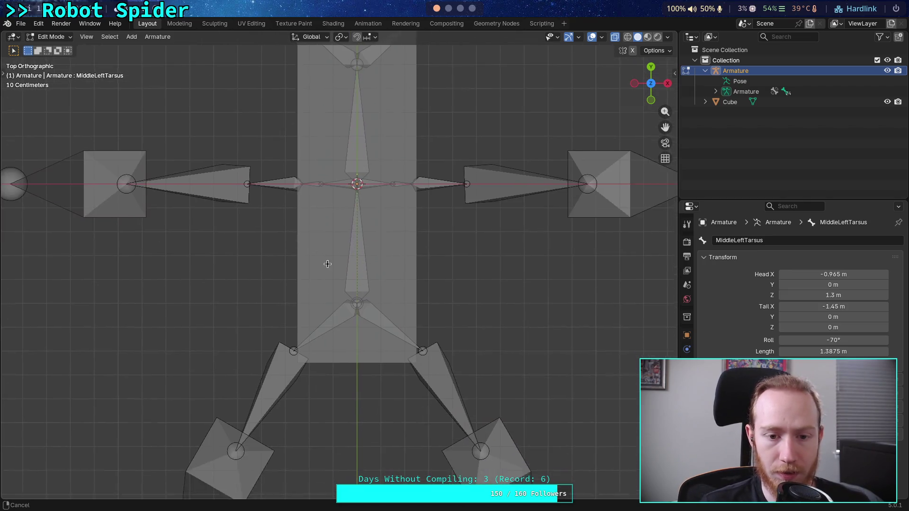
left_click(327, 367)
Subdivide the BackLeftFemur bone into two and reselect BackLeftFemur.
right_click(327, 369)
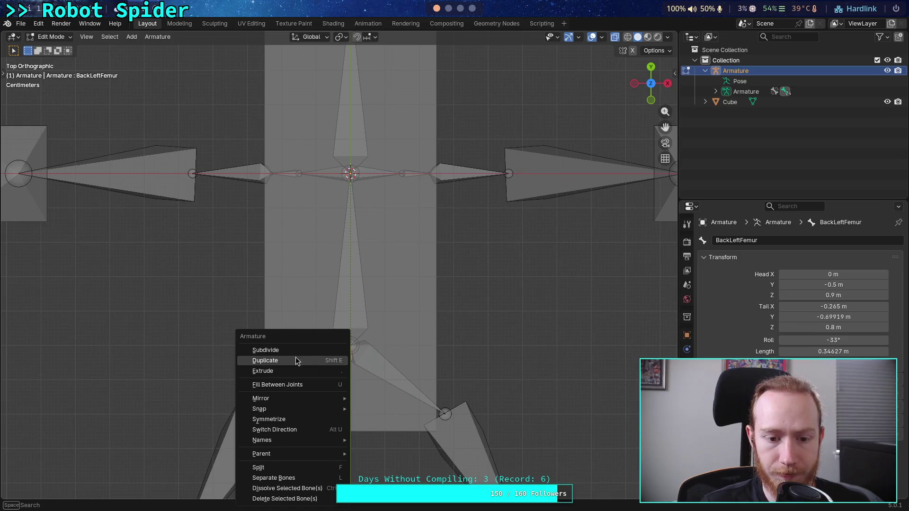
left_click(284, 349)
mouse_move(334, 378)
middle_mouse_down()
mouse_move(355, 362)
mouse_move(348, 370)
middle_mouse_up()
left_click(651, 88)
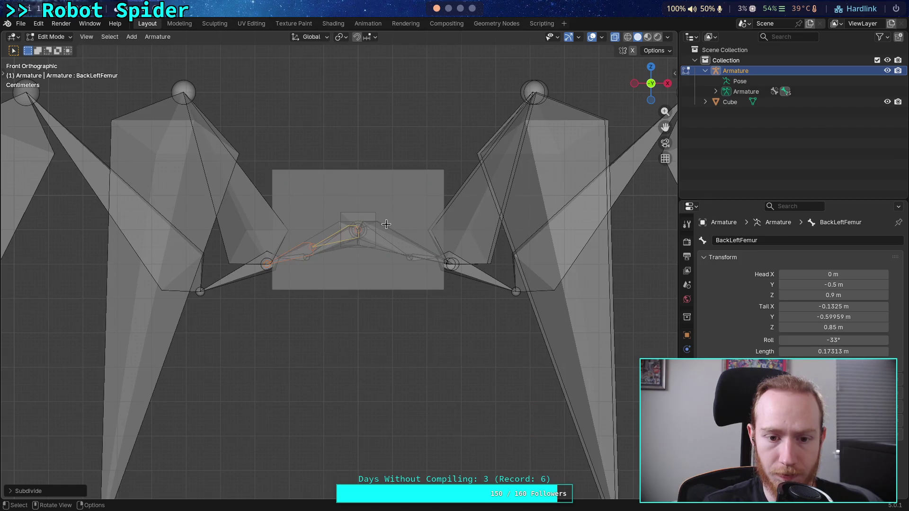
mouse_move(379, 224)
middle_mouse_down()
mouse_move(358, 267)
mouse_move(317, 309)
middle_mouse_up()
key("alt+a")
left_click(314, 205)
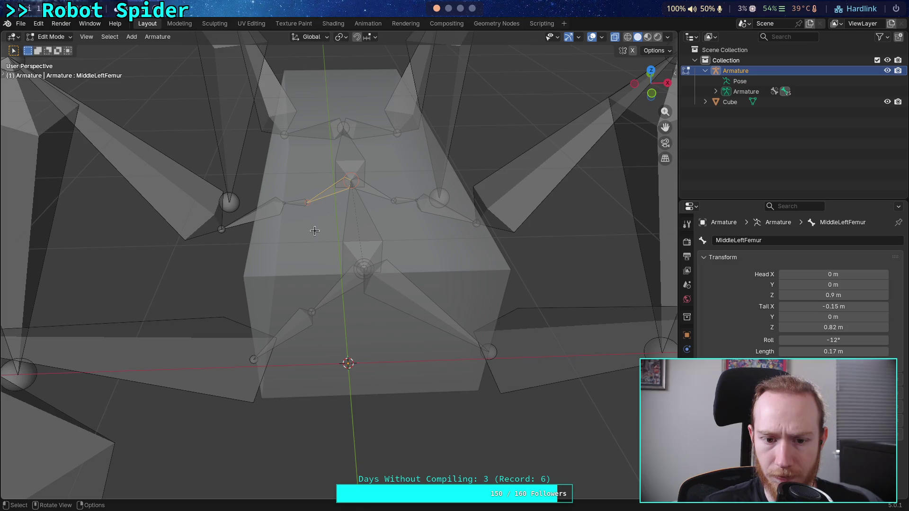
left_click(317, 310)
Set BackLeftFemur's tail X to -0.15 m and tail Y to -0.82 m.
double_click(807, 306)
left_click(807, 307)
key("BackSpace")
key("BackSpace")
key("BackSpace")
type("5")
key("Return")
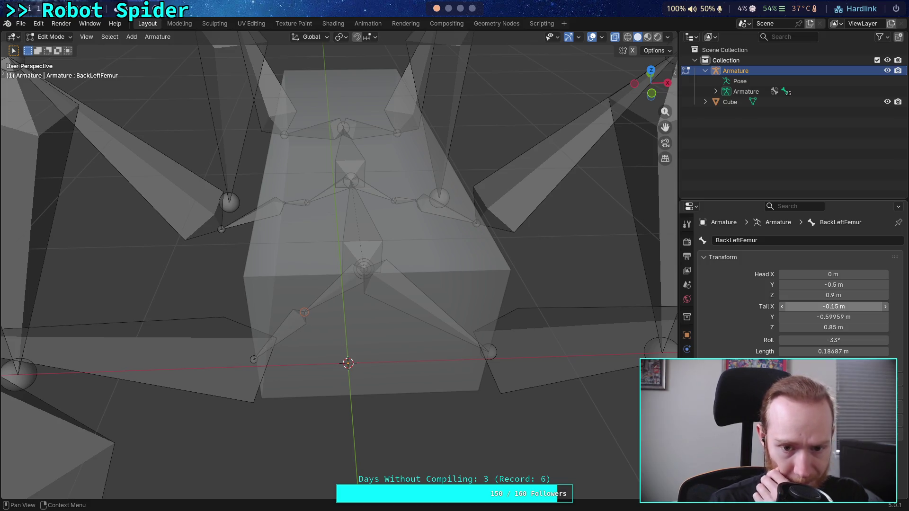
double_click(796, 317)
left_click(796, 317)
left_click_drag(792, 317, 809, 322)
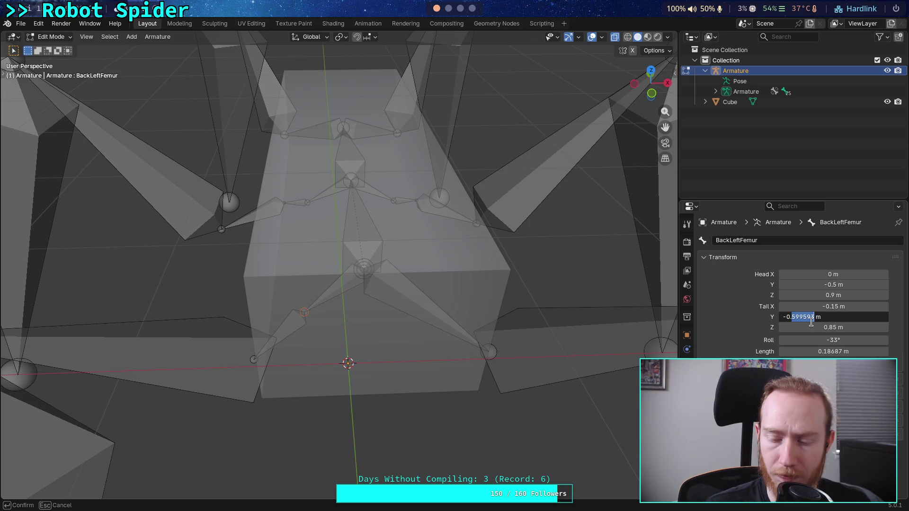
type("82")
key("Return")
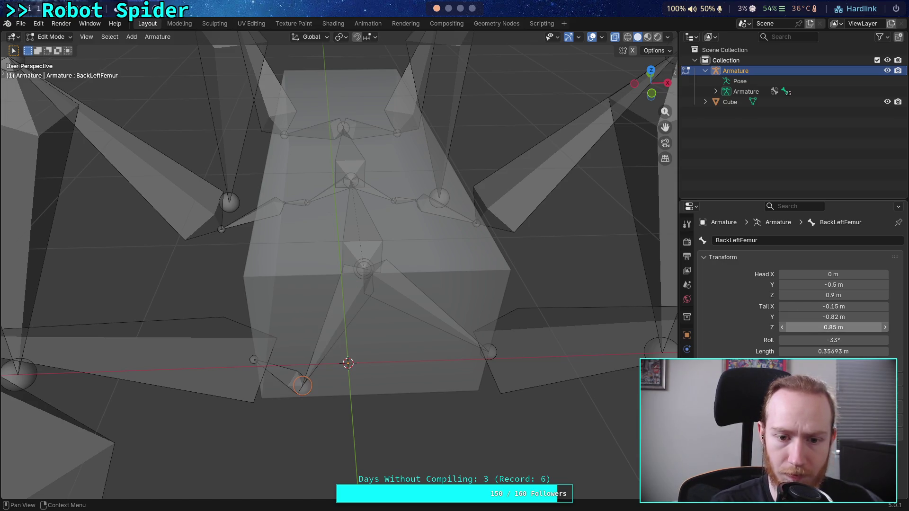
Set the tail Z to 0.82 m and change tail Y to -0.8 m.
left_click(804, 327)
left_click(795, 327)
key("BackSpace")
type("2")
key("Return")
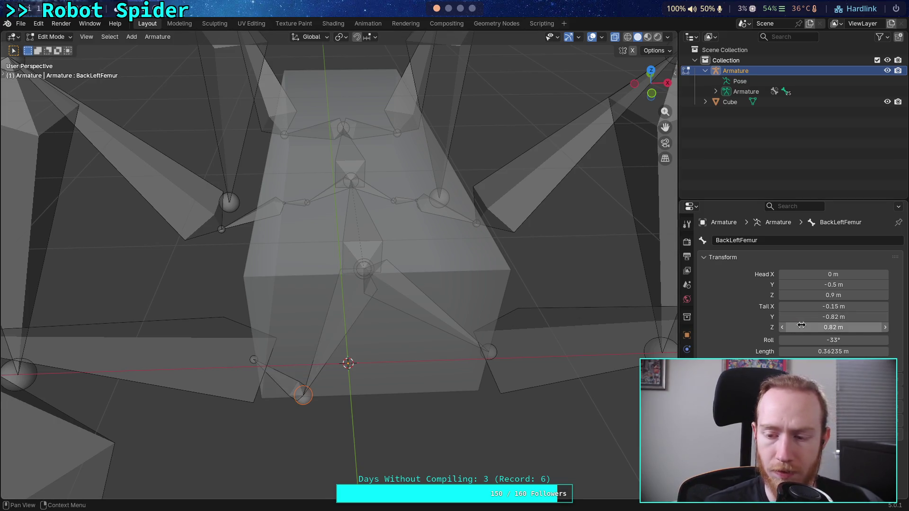
left_click(809, 317)
left_click(812, 318)
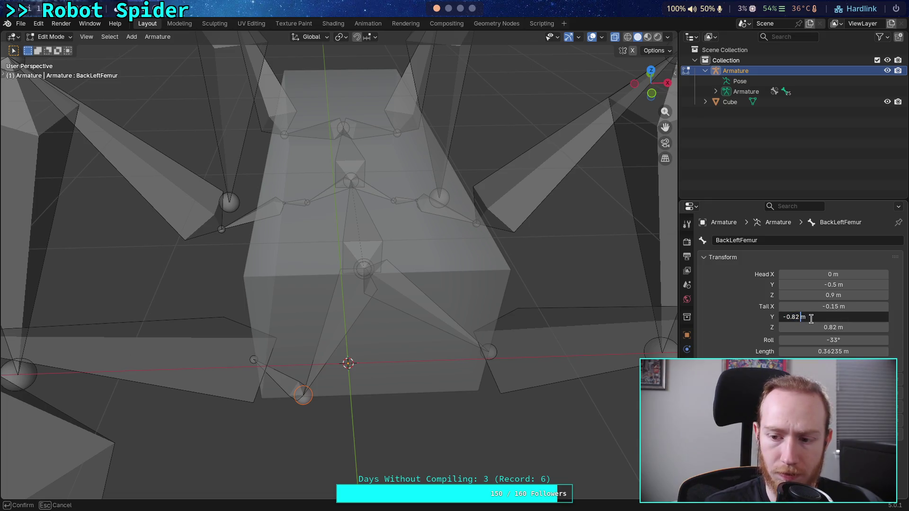
double_click(796, 317)
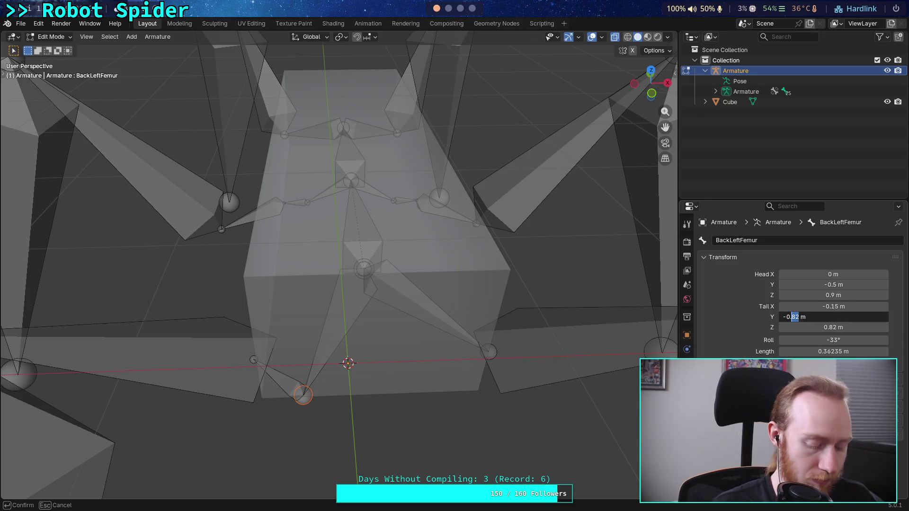
type("8")
key("Return")
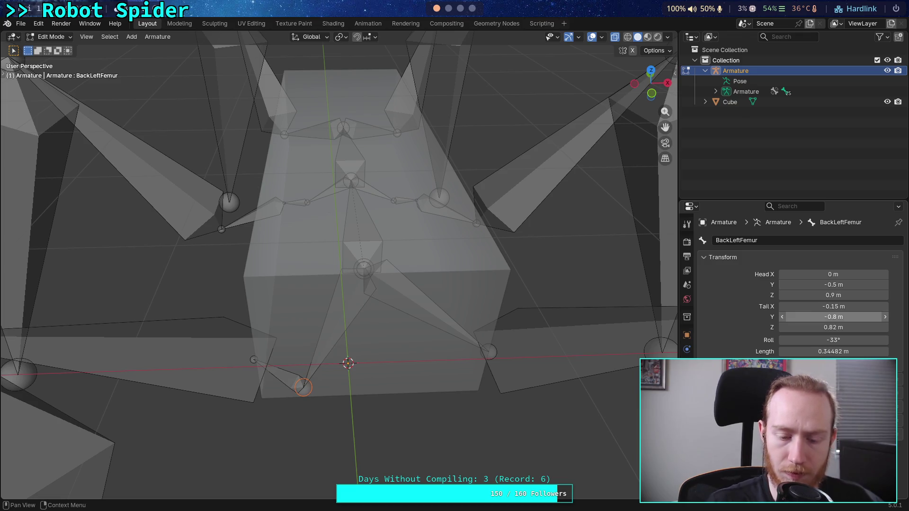
Bring tail Y in to -0.75 m, undoing a trial value of -0.5 m.
left_click(651, 70)
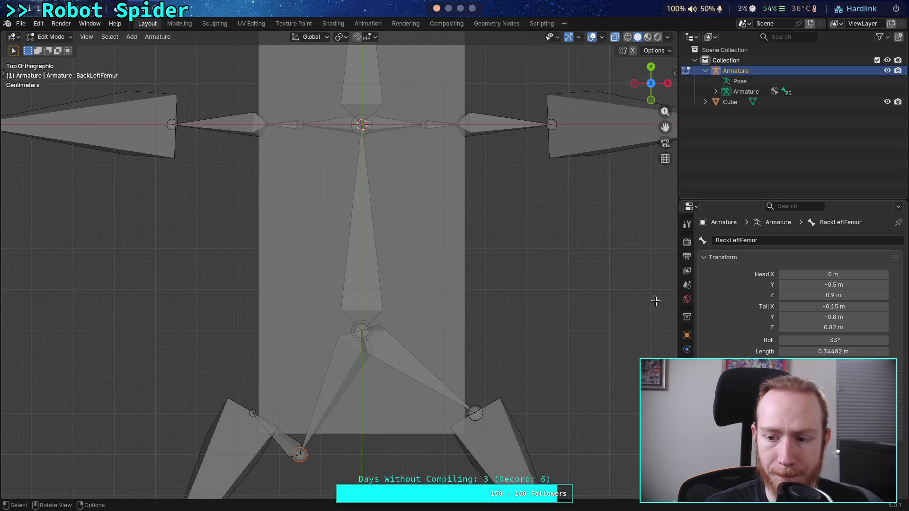
left_click(795, 317)
left_click(795, 317)
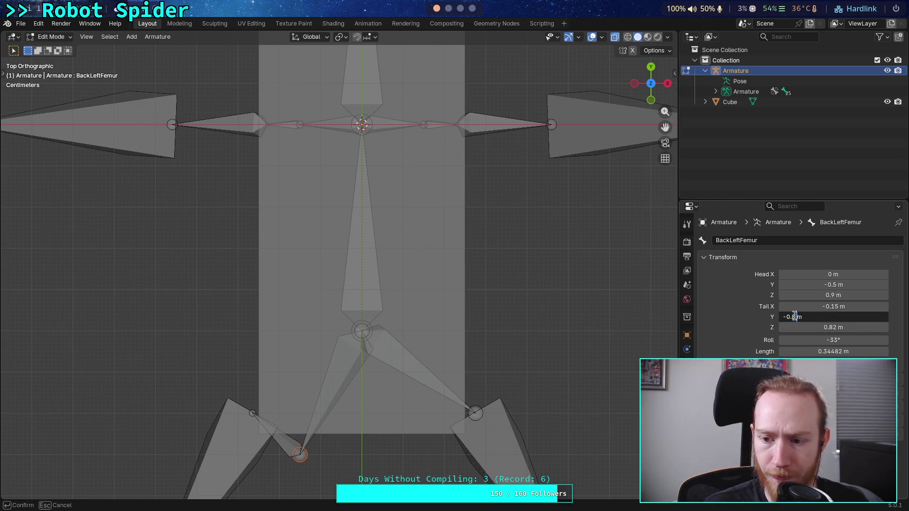
key("BackSpace")
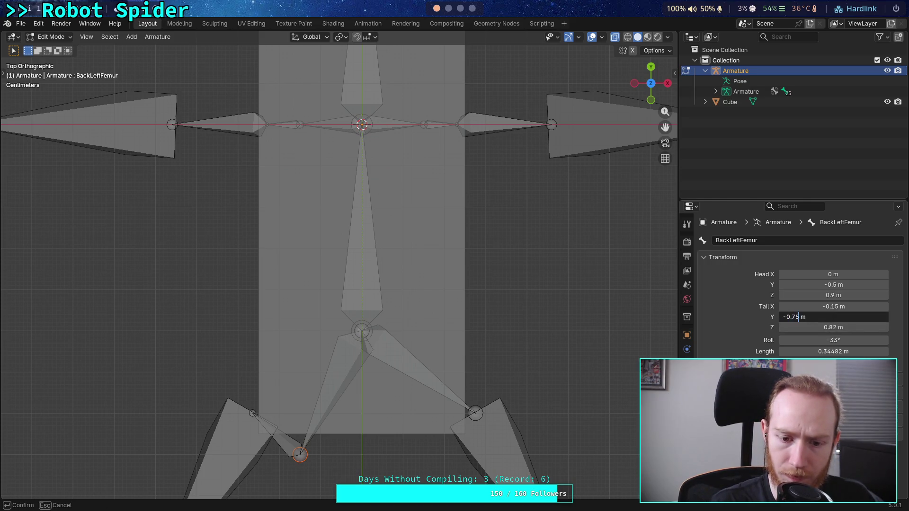
key("Return")
left_click(799, 316)
left_click(799, 317)
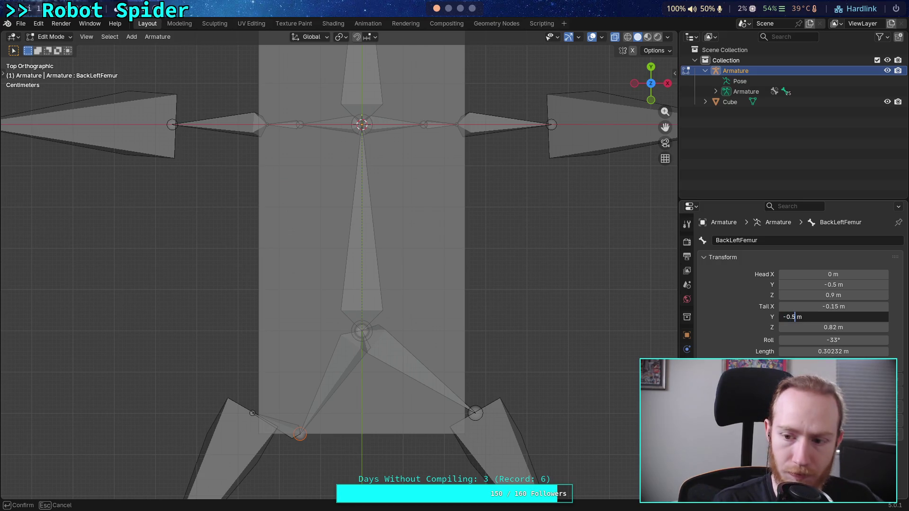
key("Return")
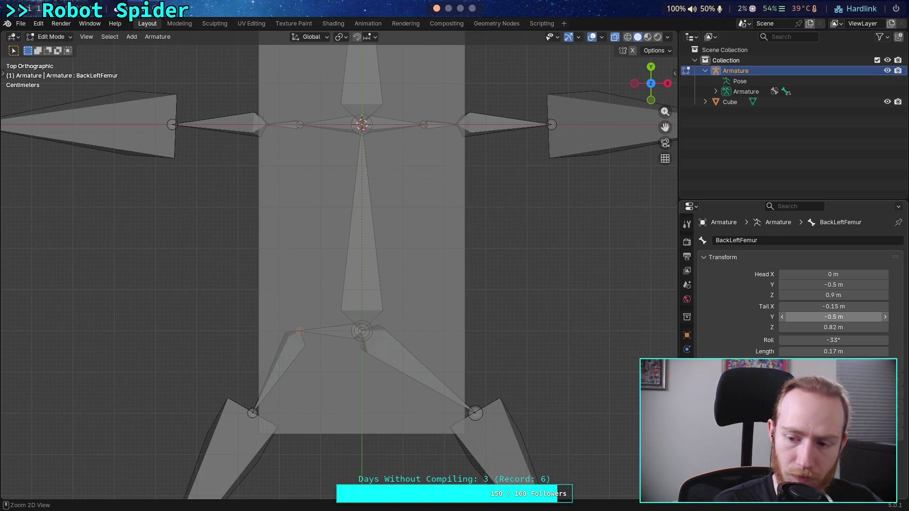
key("ctrl+z")
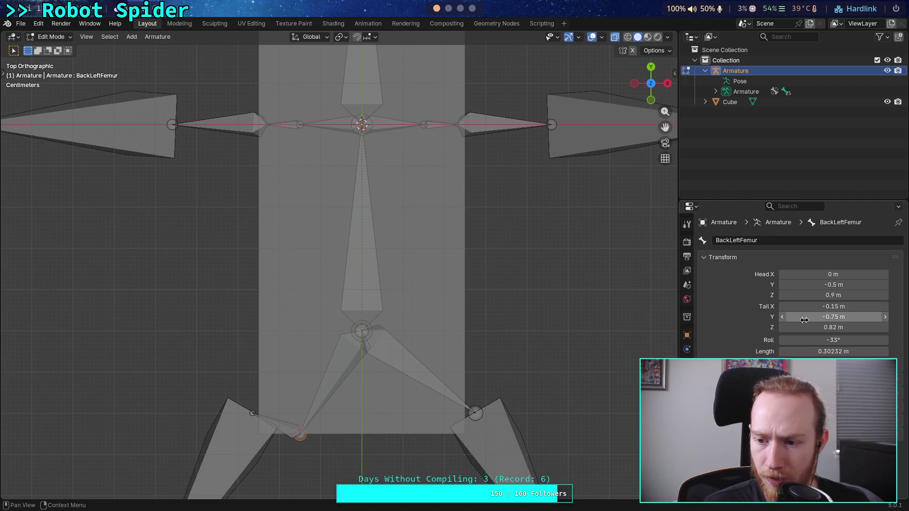
Confirm tail Y at -0.75 m with tail Z kept at 0.82 m, then inspect the MiddleLeftFemur bones.
left_click(800, 317)
left_click(798, 316)
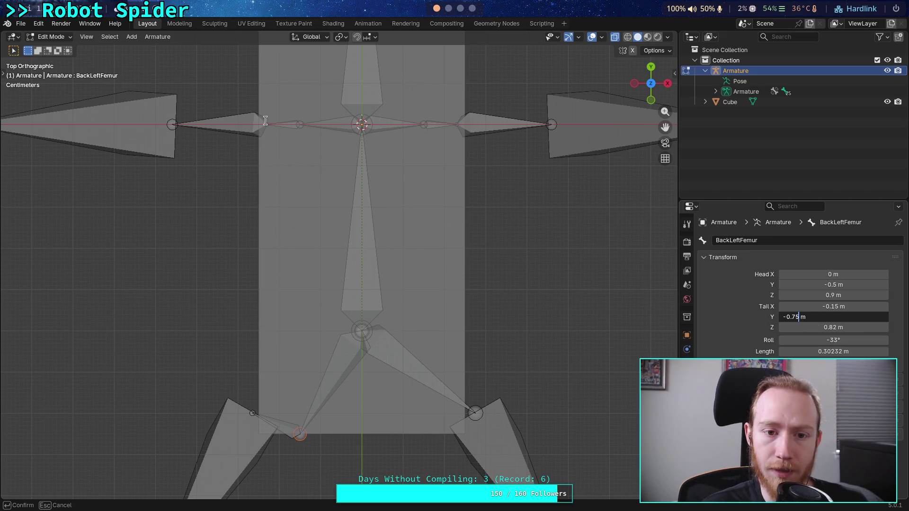
key("Tab")
key("Return")
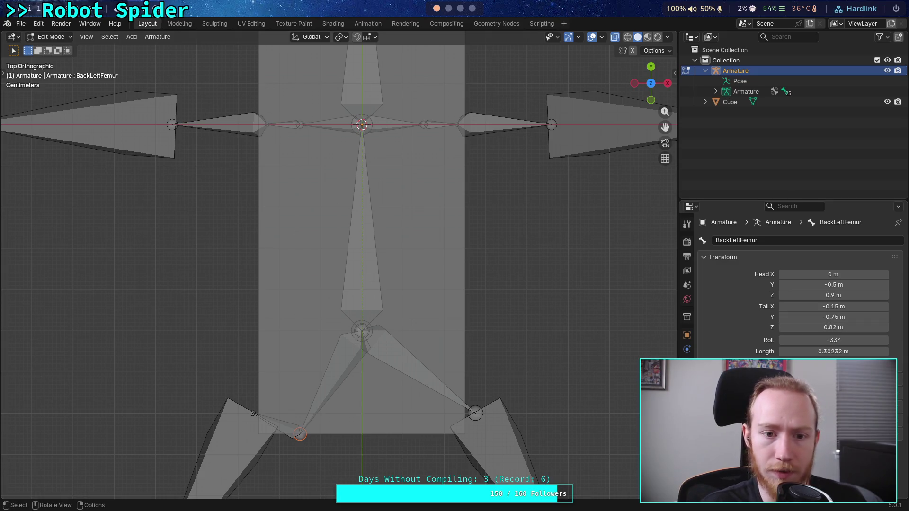
left_click(276, 127)
left_click(298, 128)
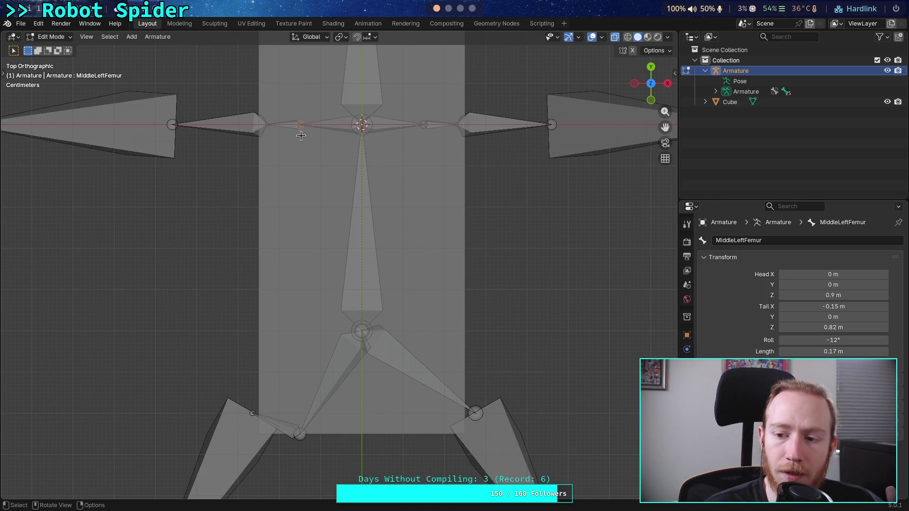
left_click(264, 125)
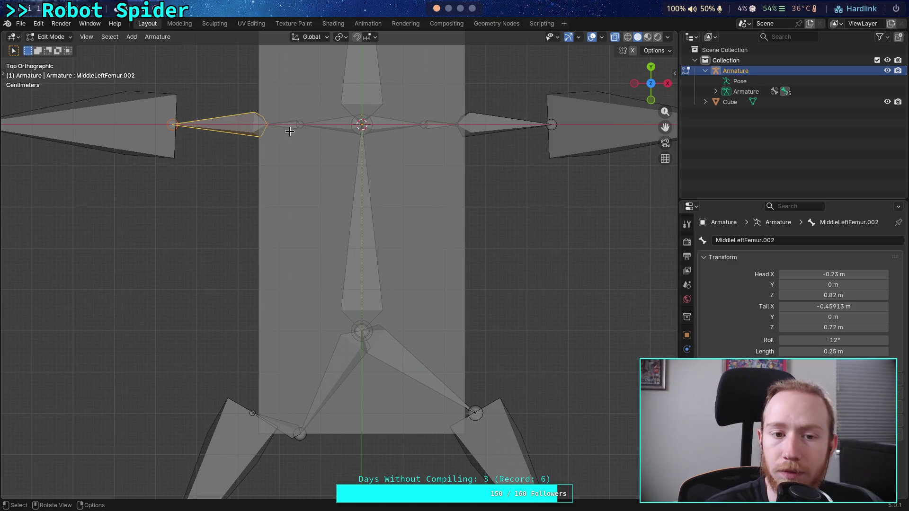
scroll(293, 129, "up", 2)
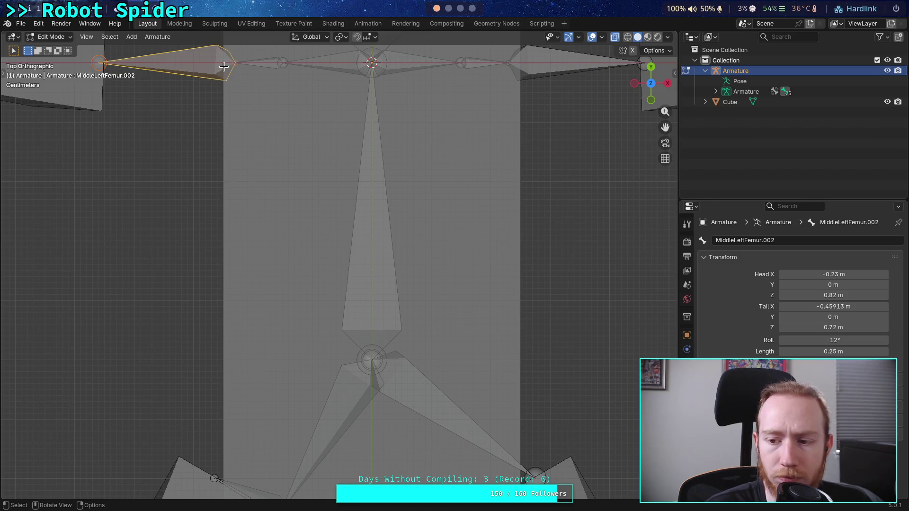
scroll(223, 70, "down", 1)
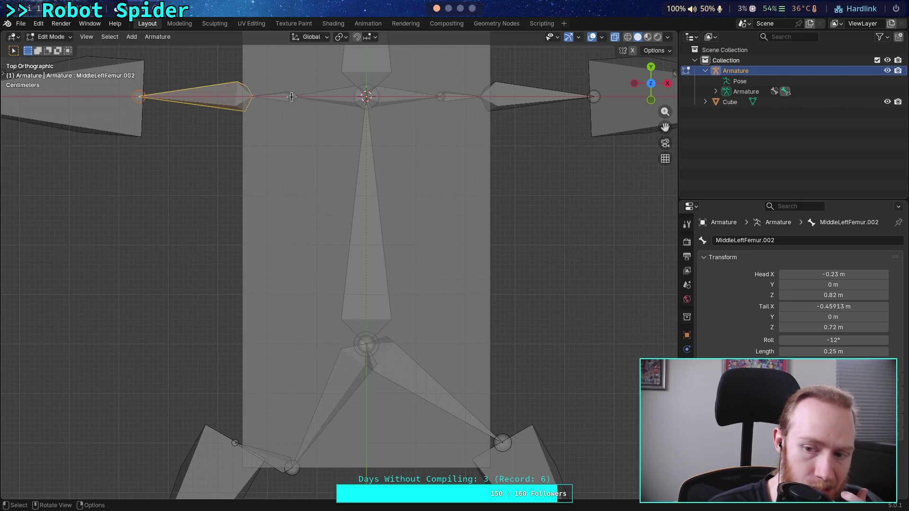
left_click(292, 97)
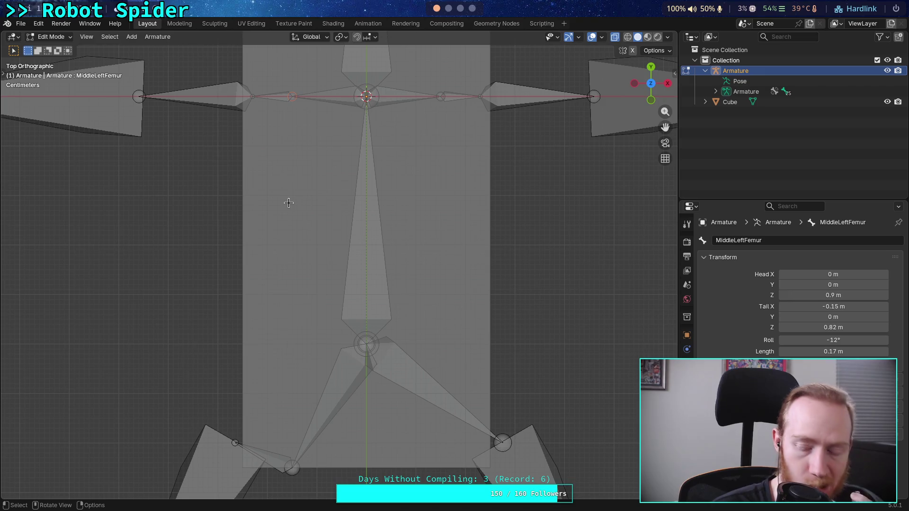
mouse_move(305, 259)
middle_mouse_down()
mouse_move(308, 213)
mouse_move(294, 189)
mouse_move(281, 210)
middle_mouse_up()
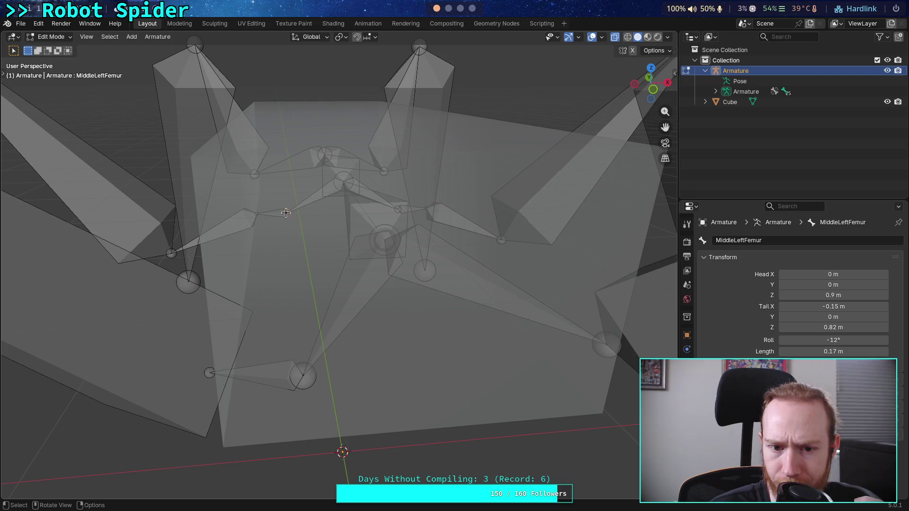
left_click(280, 213)
middle_click_drag(281, 213, 292, 247)
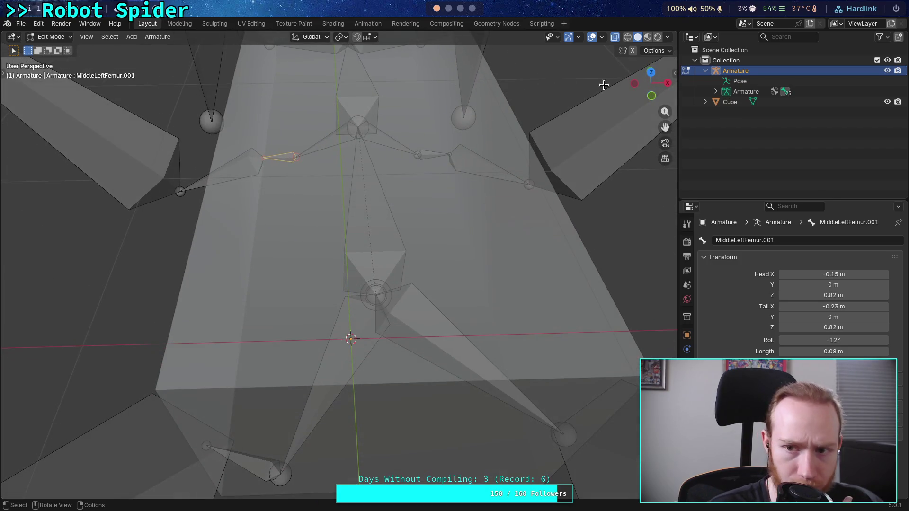
left_click(651, 73)
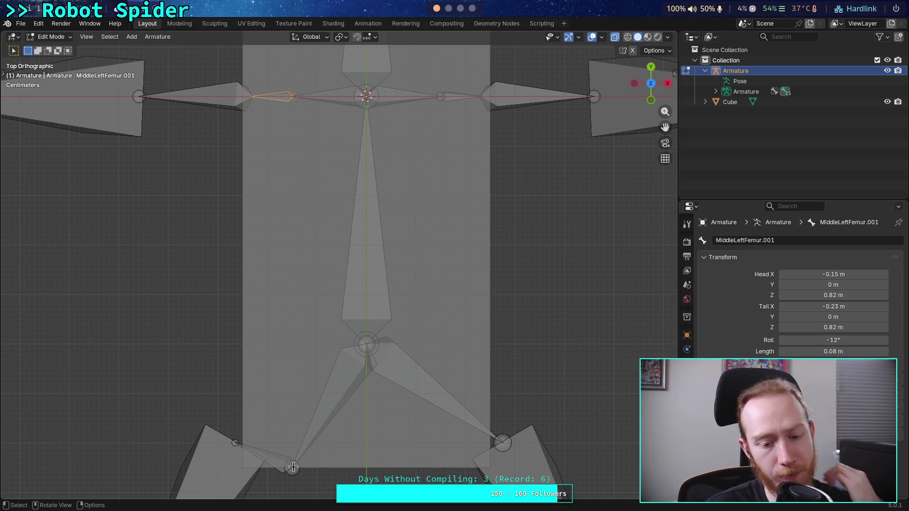
left_click(294, 467)
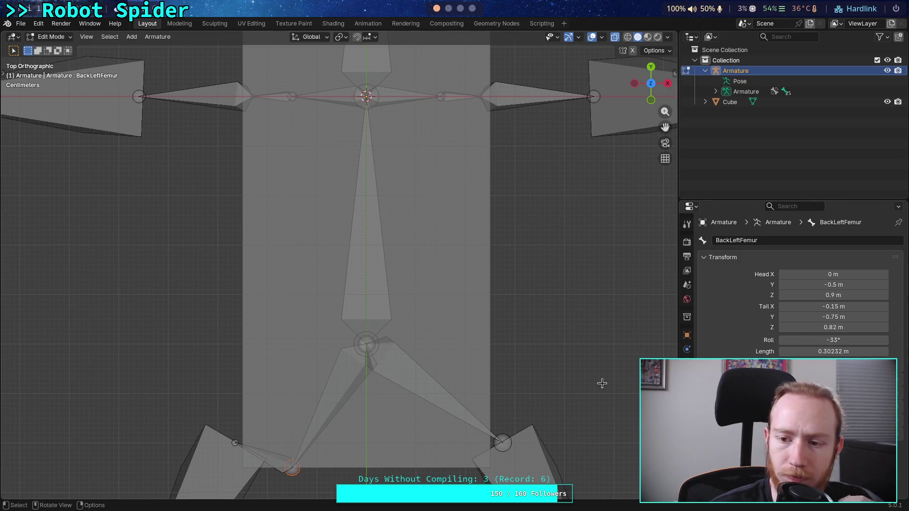
Try a BackLeftFemur tail Y of -0.7 m, then undo back to -0.75 m.
left_click(276, 461)
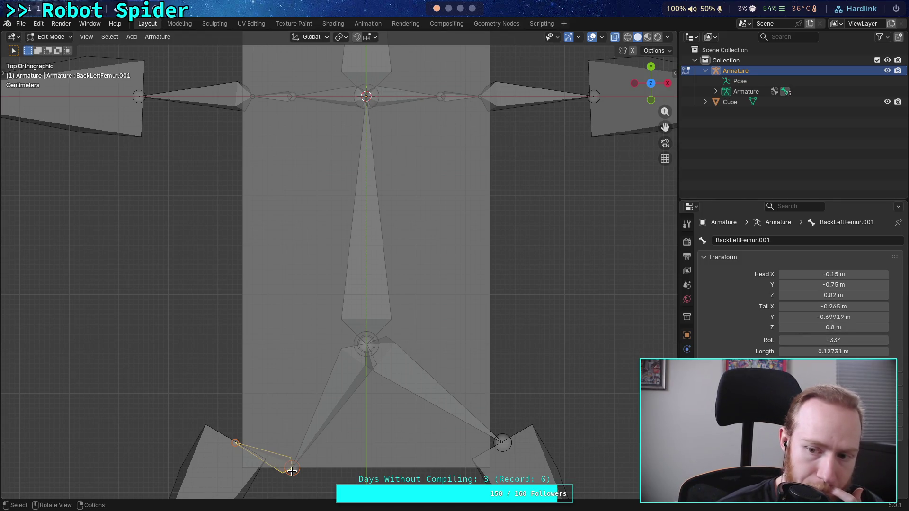
left_click(292, 472)
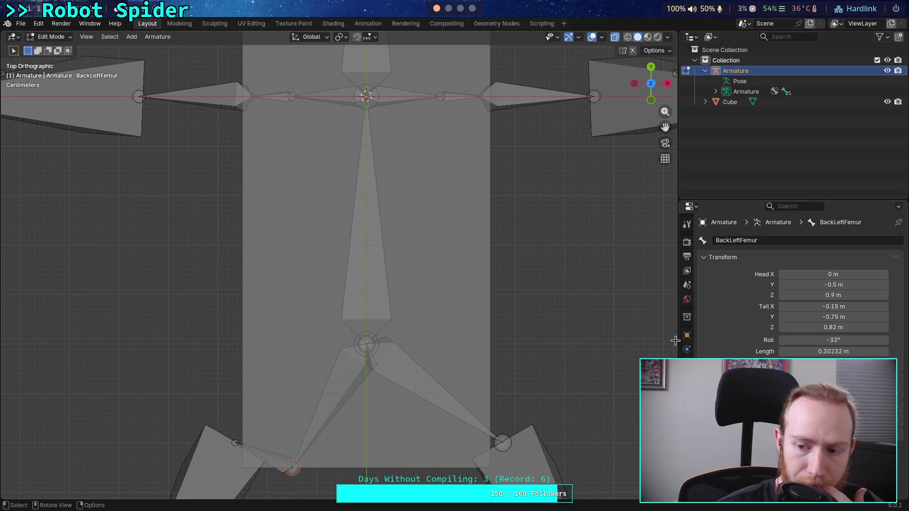
left_click(837, 317)
left_click(798, 318)
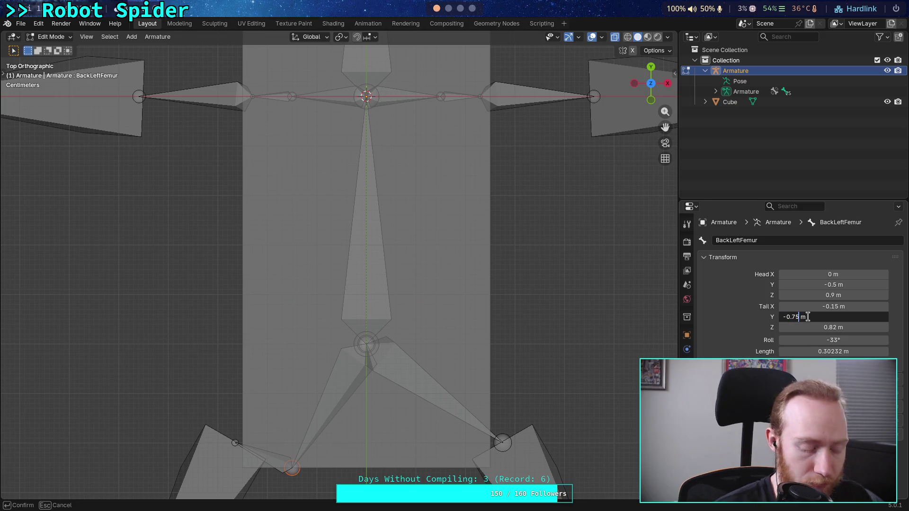
key("BackSpace")
key("Return")
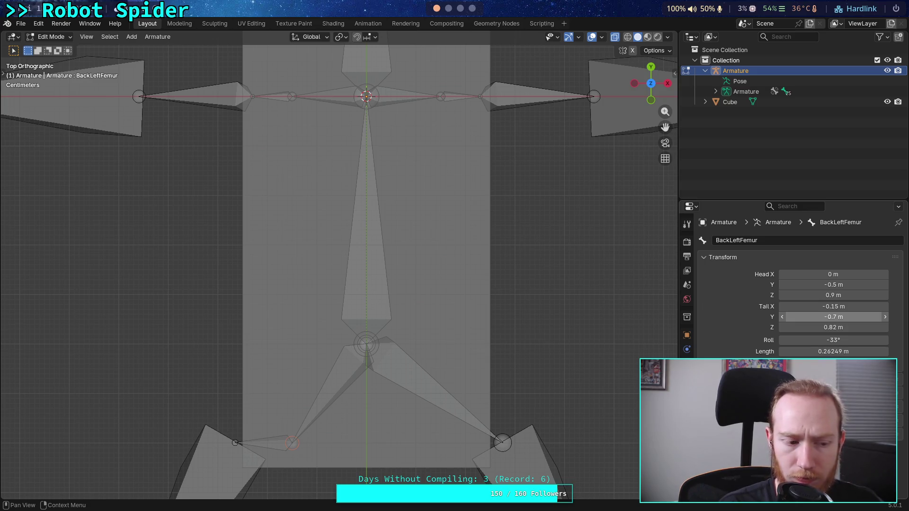
key("ctrl+z")
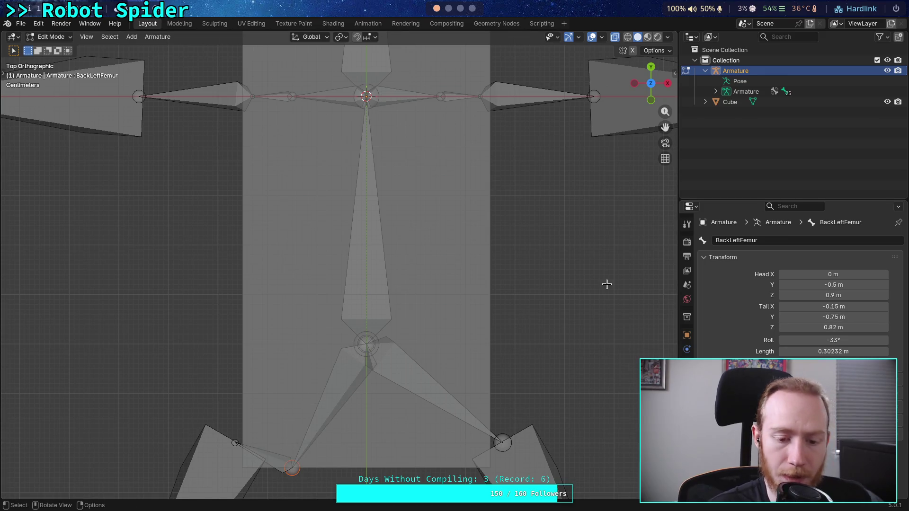
After checking the MiddleLeftFemur bones, enter -0.75+.08 so BackLeftFemur's tail Y becomes -0.67 m.
left_click(296, 95)
key("e")
left_click(259, 98)
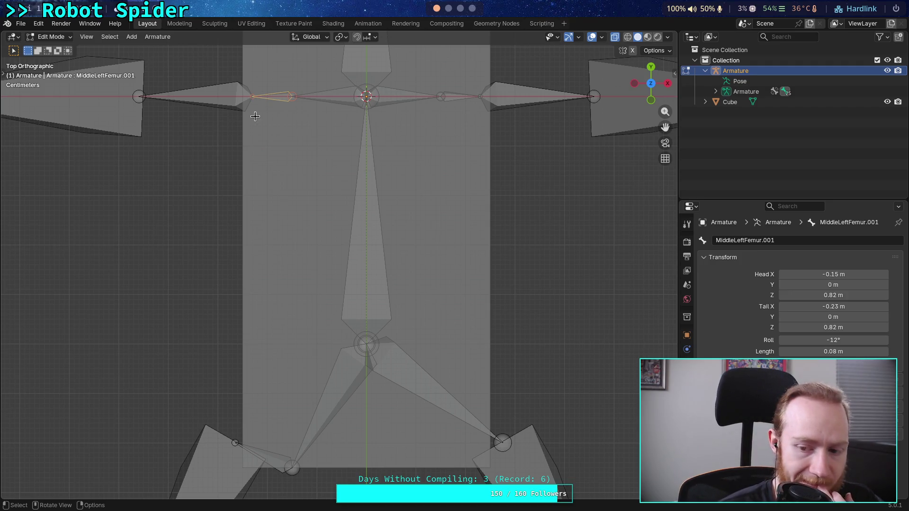
left_click(293, 465)
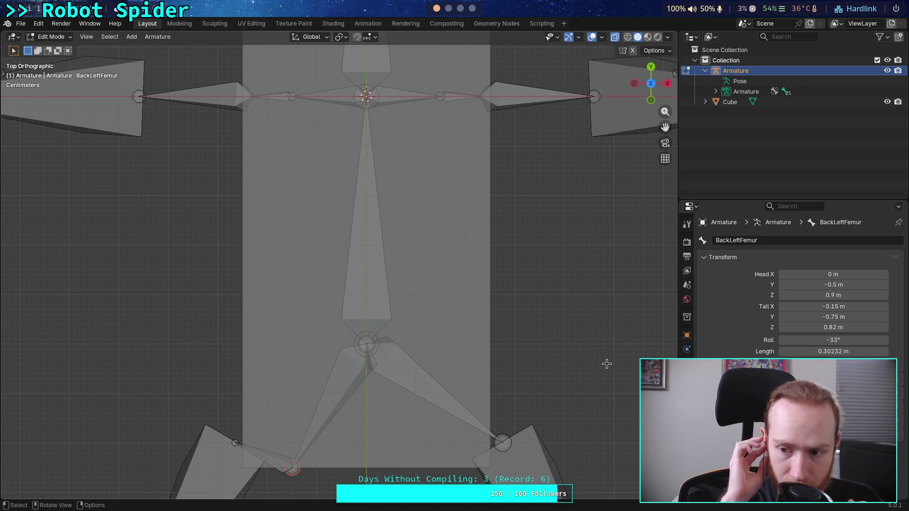
left_click_drag(855, 316, 855, 315)
left_click(784, 316)
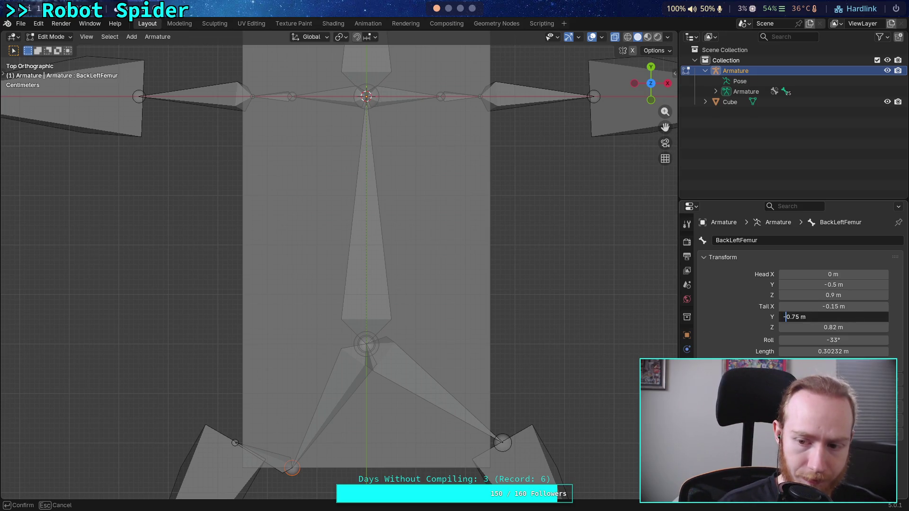
type("+.08")
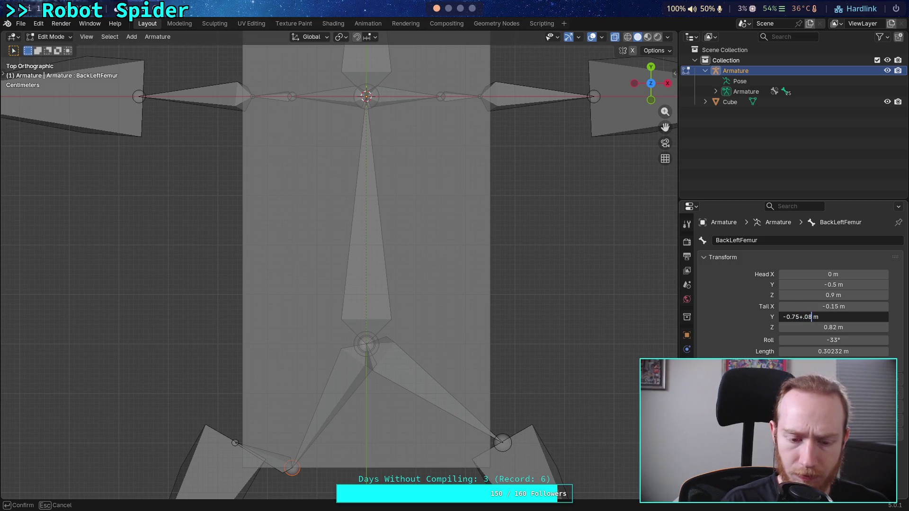
key("Return")
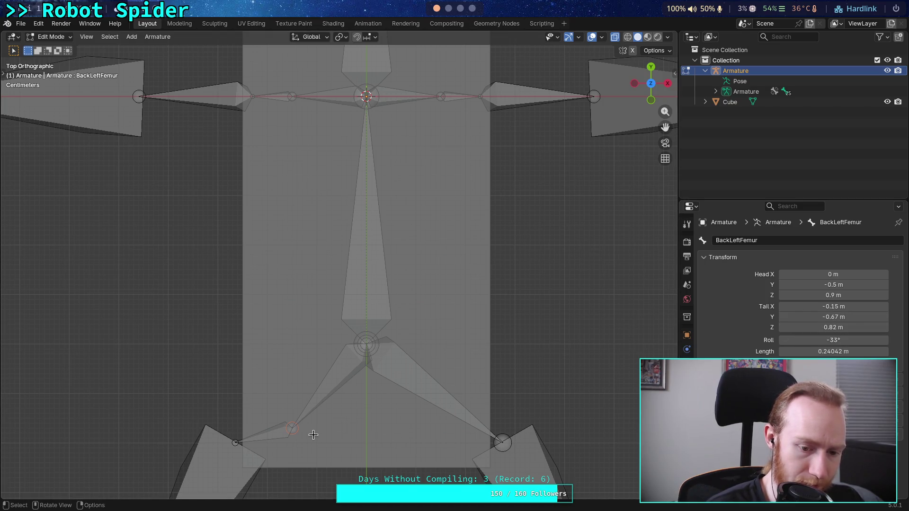
left_click(233, 442)
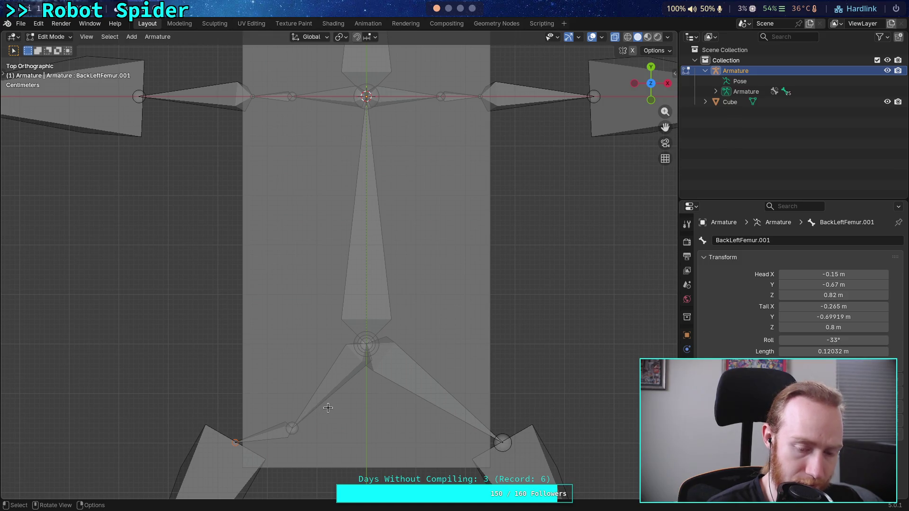
mouse_move(328, 410)
middle_mouse_down()
mouse_move(298, 381)
mouse_move(304, 365)
mouse_move(286, 296)
middle_mouse_up()
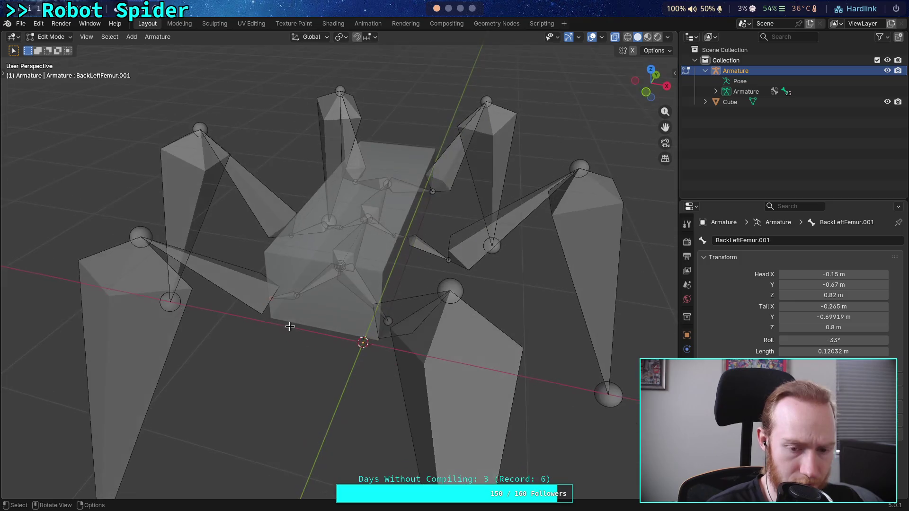
Subdivide BackLeftFemur.001 and move the new BackLeftFemur.002 tail joint in top view.
right_click(286, 296)
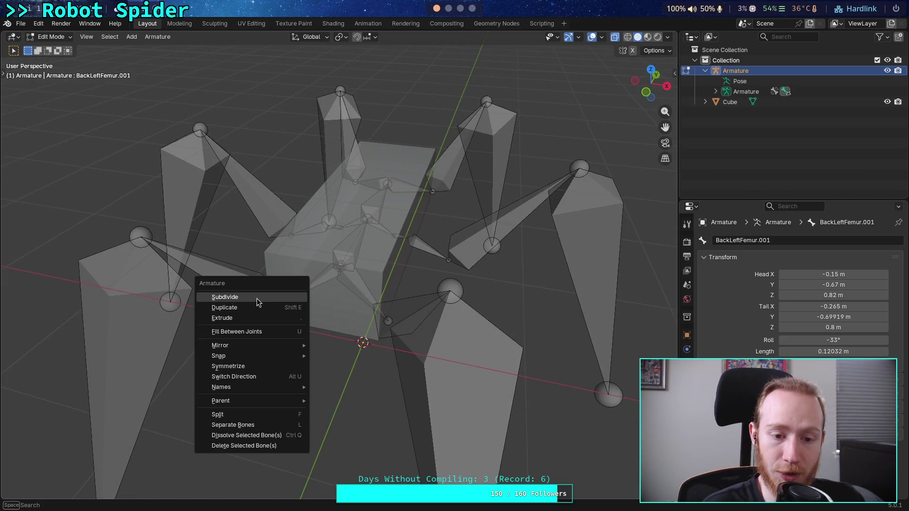
left_click(256, 298)
left_click(651, 69)
scroll(466, 248, "up", 3)
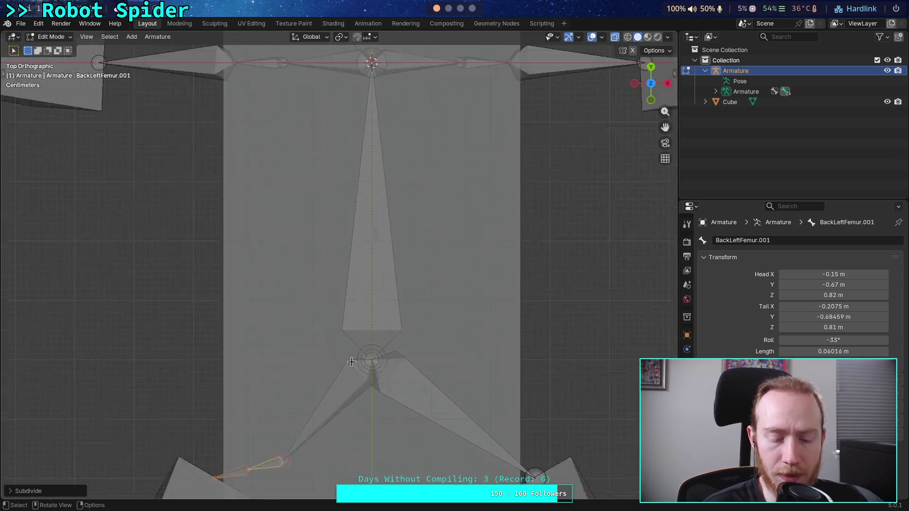
left_click(236, 442)
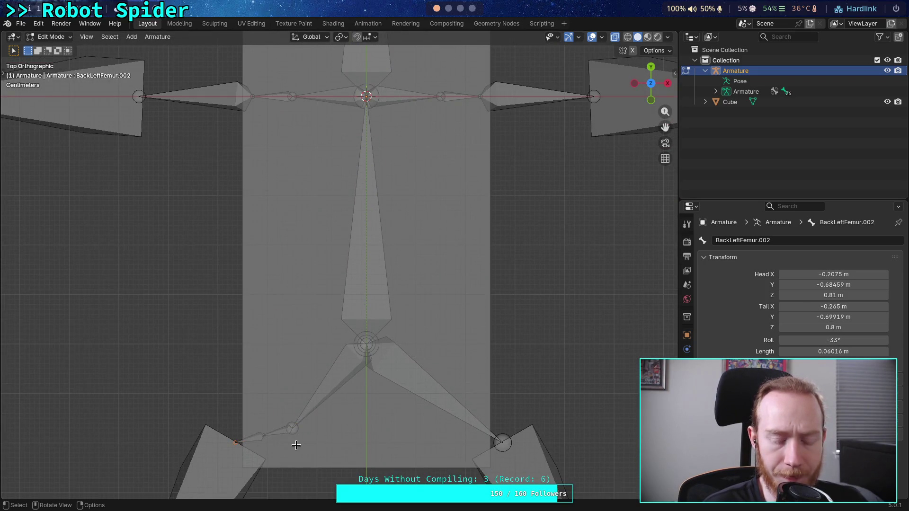
scroll(296, 446, "down", 1)
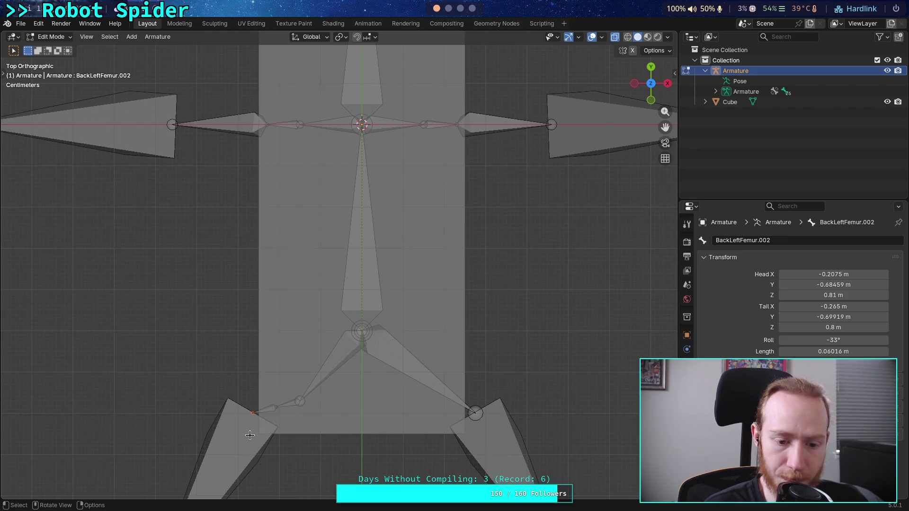
key("g")
left_click(243, 468)
Move the BackLeftFemur.001 tail joint, then check it in front orthographic view.
left_click(276, 408)
key("g")
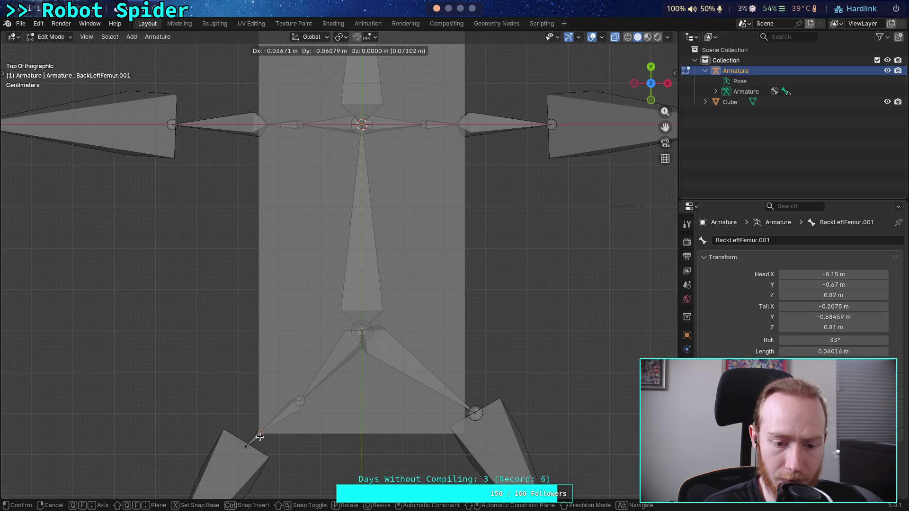
left_click(260, 437)
scroll(269, 442, "up", 1)
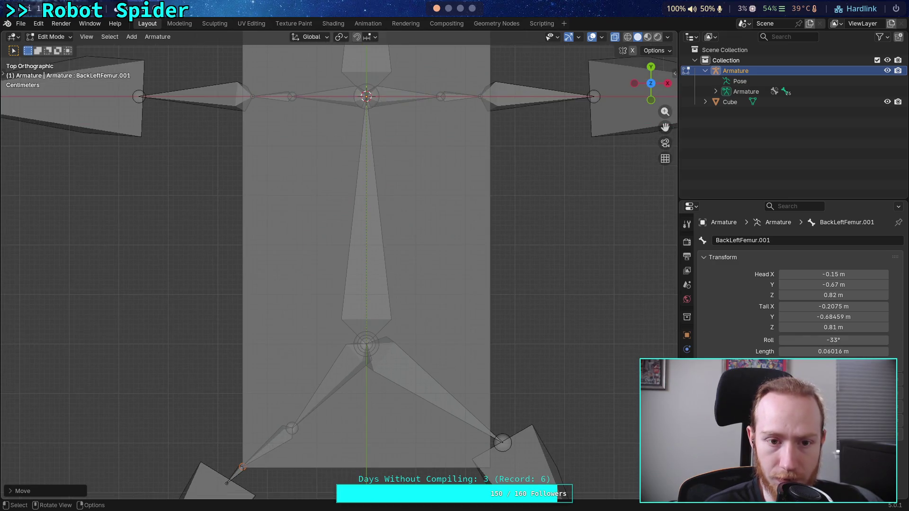
scroll(268, 457, "up", 6)
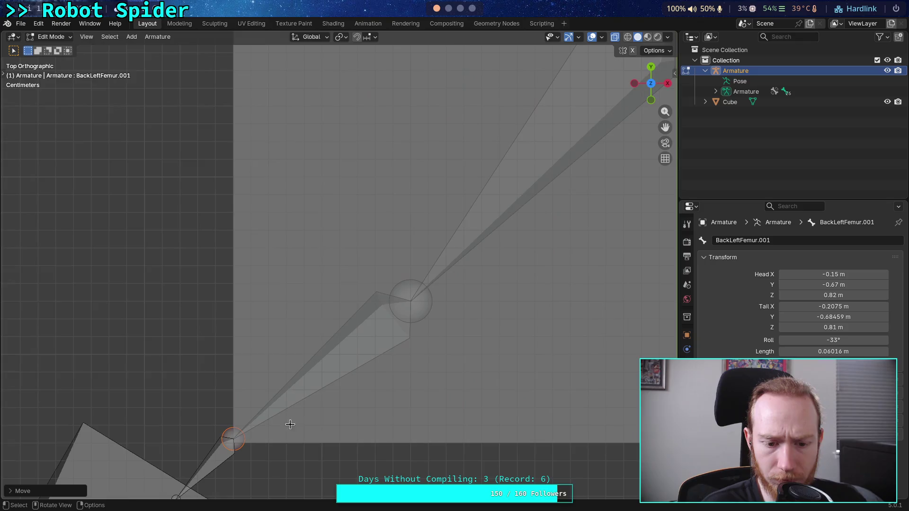
middle_click_drag(294, 420, 325, 346, "shift")
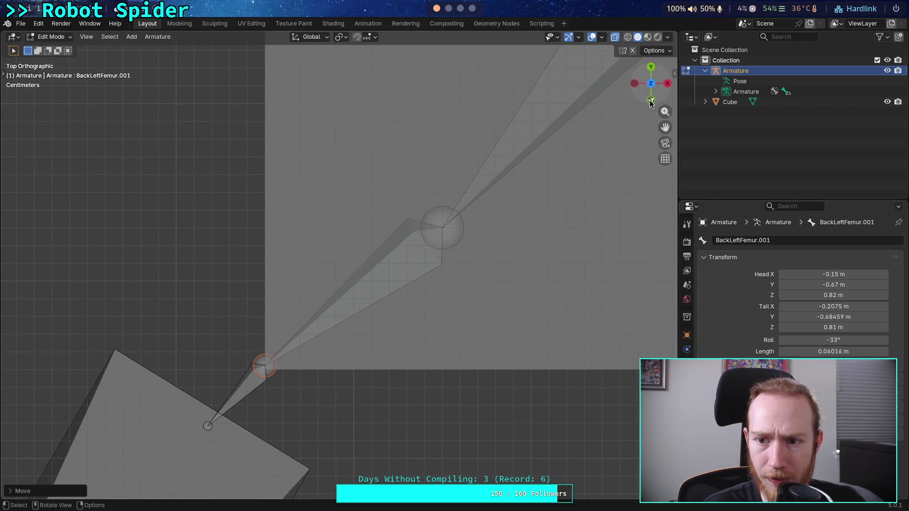
left_click(651, 100)
scroll(375, 251, "down", 2)
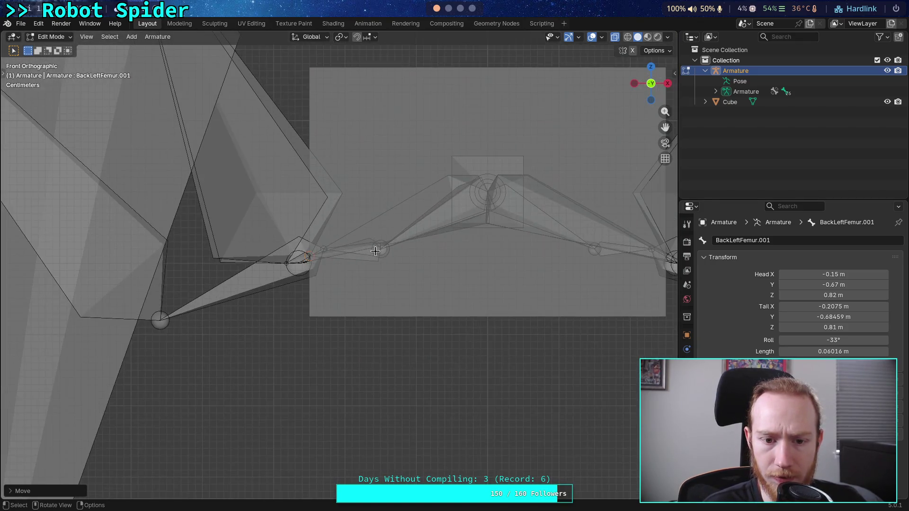
scroll(376, 251, "up", 5)
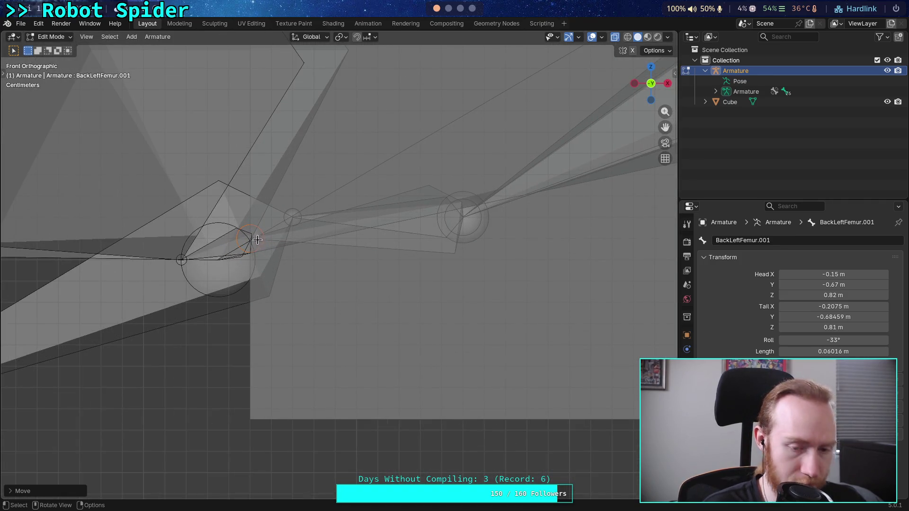
left_click_drag(833, 317, 809, 317)
Set BackLeftFemur.001's tail Z to 0.82 m, leaving tail Y unchanged.
left_click(794, 317)
key("End")
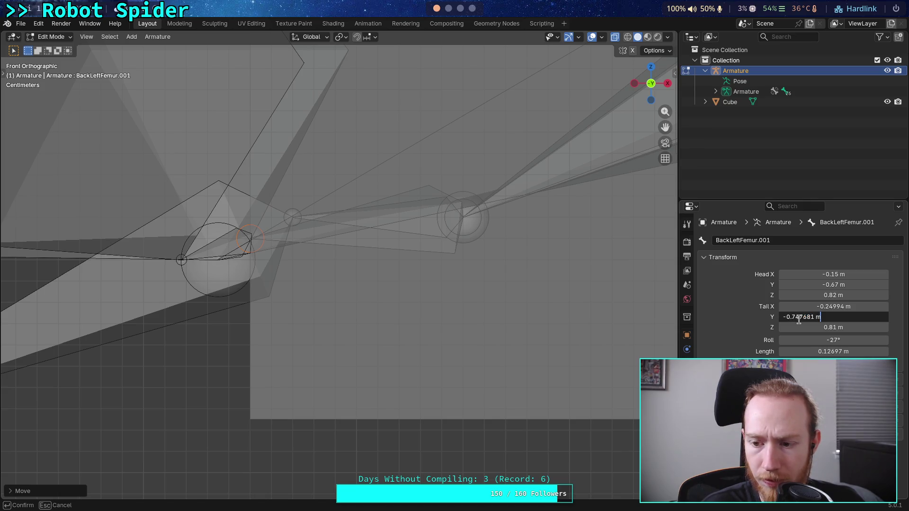
left_click_drag(797, 318, 810, 321)
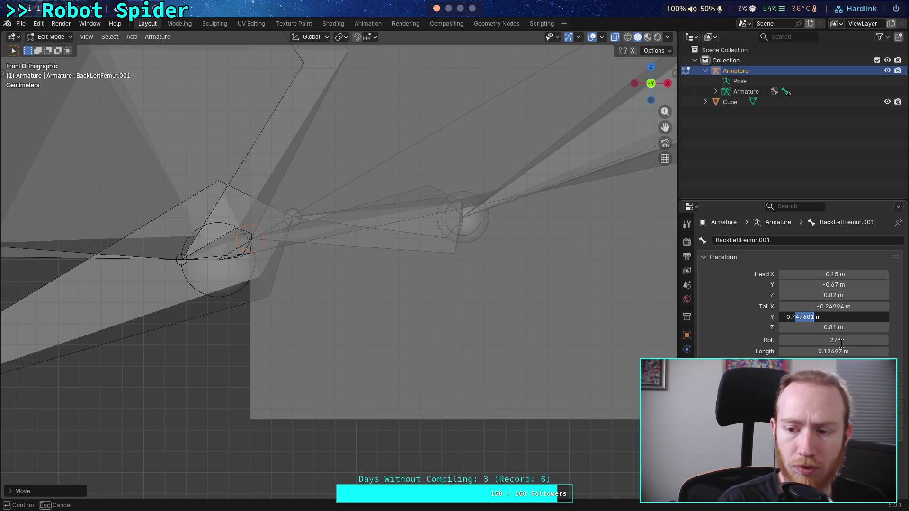
key("Return")
left_click(797, 328)
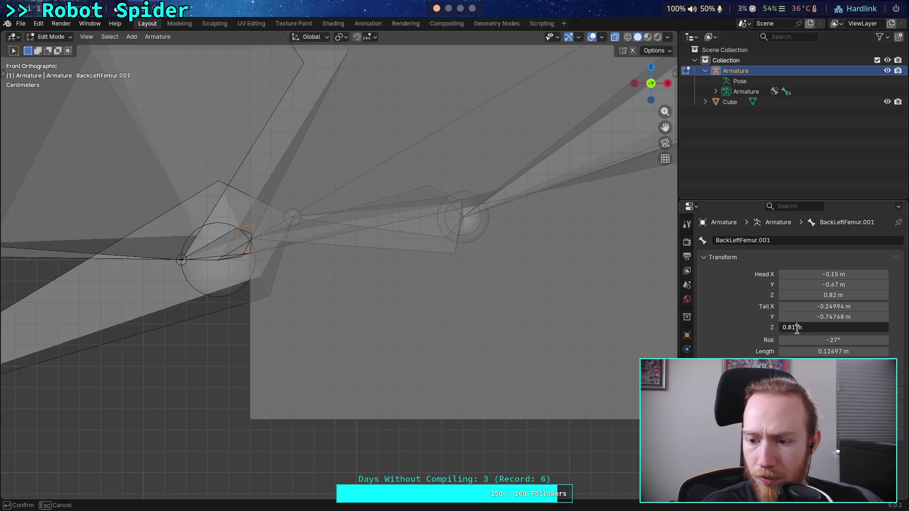
key("BackSpace")
type("2")
key("Return")
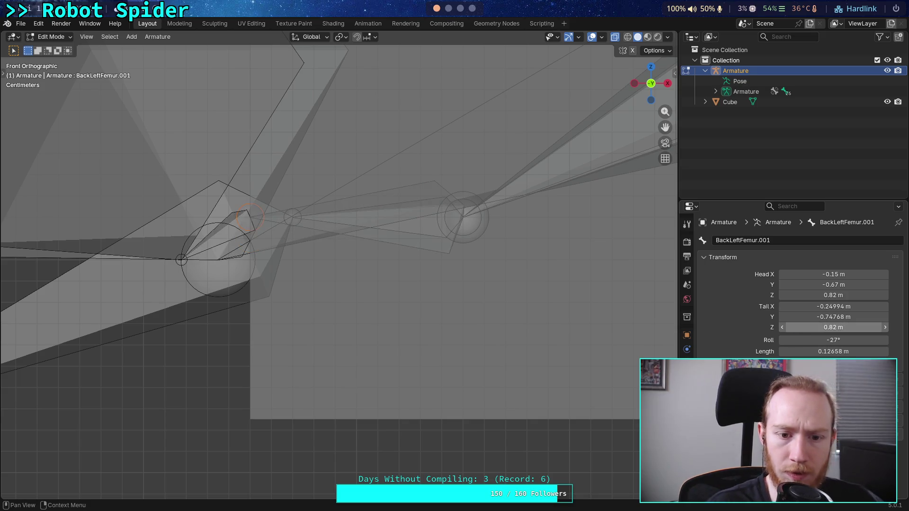
left_click(652, 67)
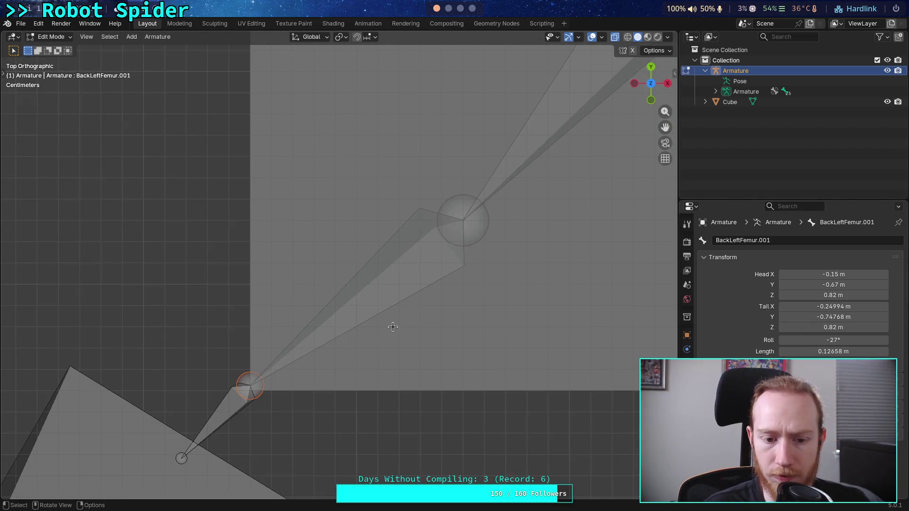
Set the bone's tail X to -0.25 m.
left_click(789, 307)
key("End")
left_click_drag(796, 308, 812, 309)
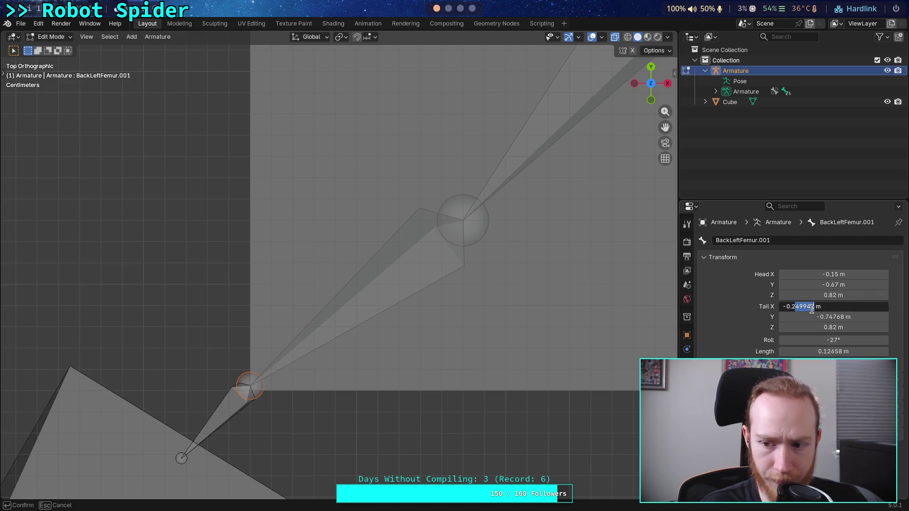
type("25")
key("Return")
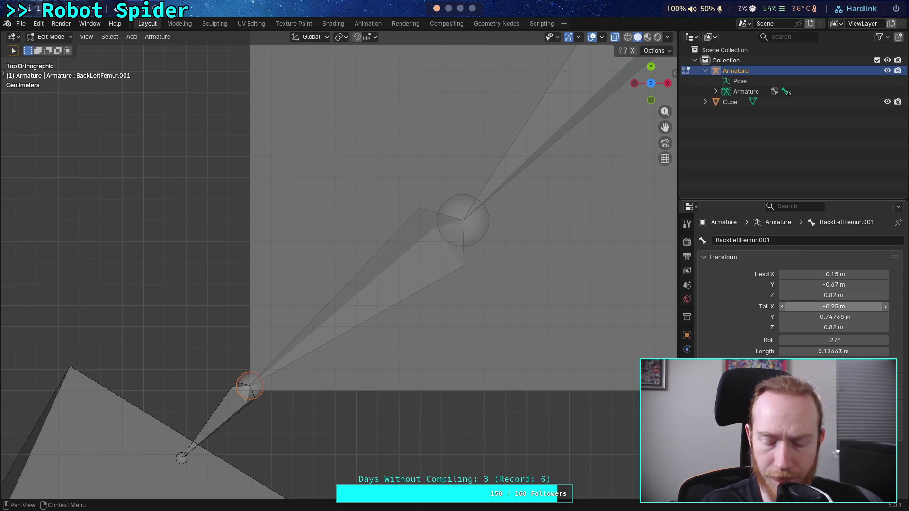
Set the tail Y to -0.75 m and verify the value.
left_click(802, 317)
left_click(801, 317)
left_click_drag(795, 317, 815, 318)
key("BackSpace")
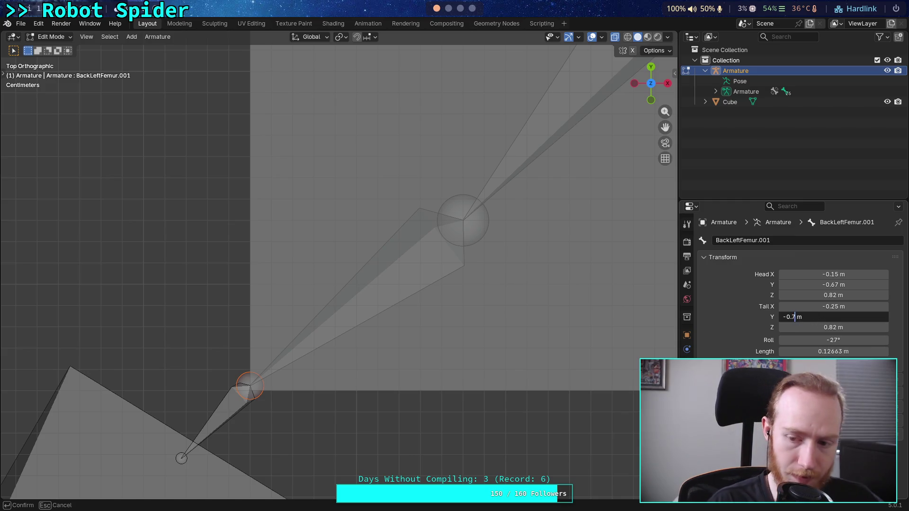
type("5")
key("Return")
left_click(822, 317)
left_click(798, 316)
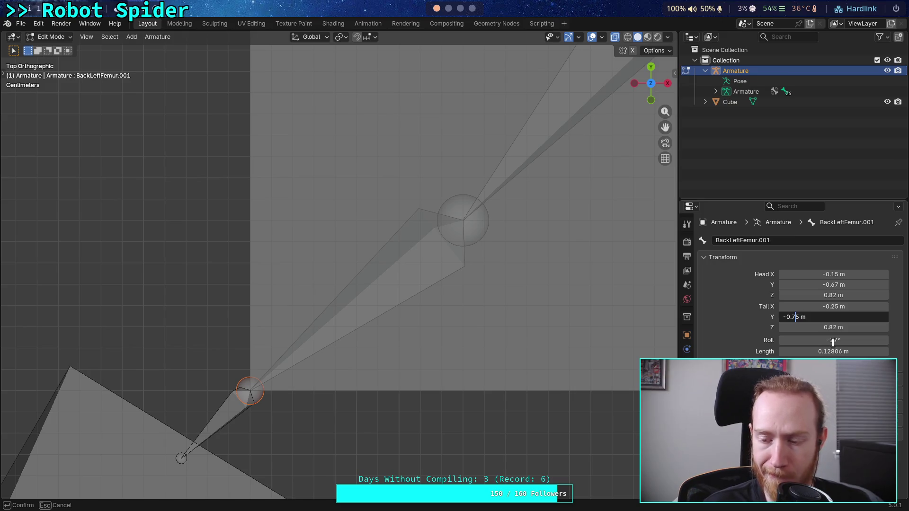
key("Return")
Orbit around the back-left leg to inspect it, then return to top orthographic view.
middle_click_drag(378, 244, 370, 279, "shift")
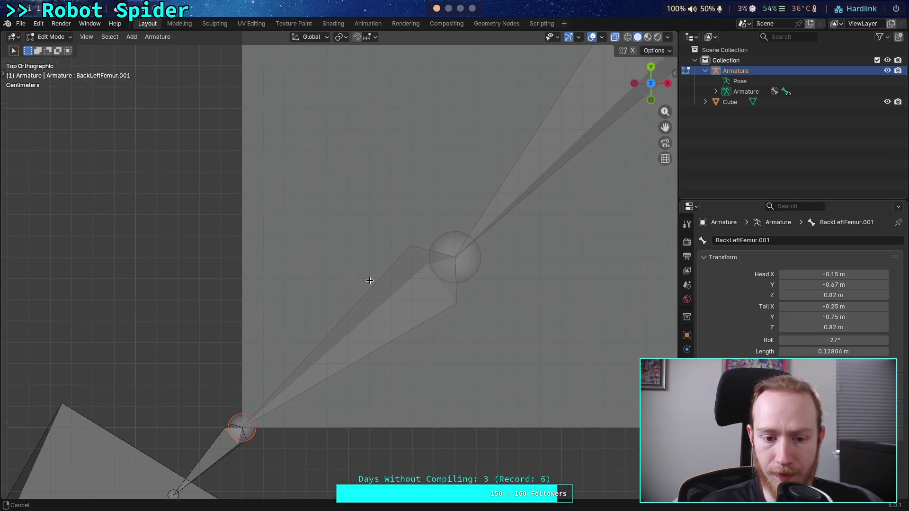
scroll(367, 293, "down", 1)
scroll(336, 371, "down", 1)
scroll(315, 412, "up", 3)
mouse_move(305, 427)
middle_mouse_down()
mouse_move(276, 391)
mouse_move(280, 341)
mouse_move(293, 341)
middle_mouse_up()
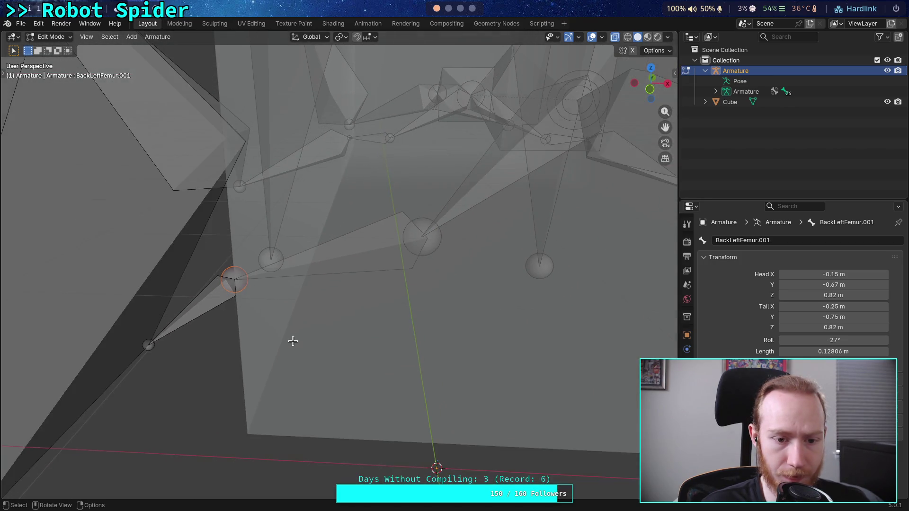
mouse_move(319, 299)
middle_mouse_down()
mouse_move(313, 313)
mouse_move(290, 312)
middle_mouse_up()
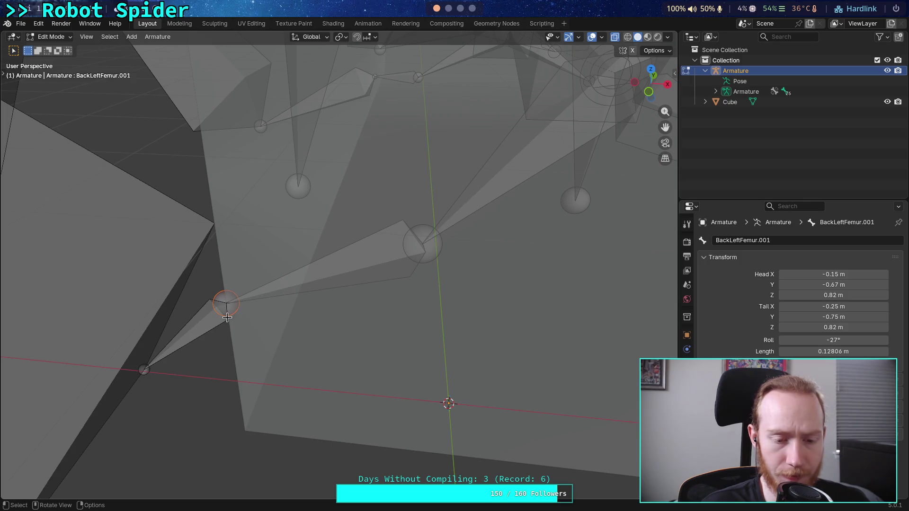
mouse_move(226, 318)
middle_mouse_down()
mouse_move(346, 311)
mouse_move(283, 276)
mouse_move(308, 284)
mouse_move(464, 255)
middle_mouse_up()
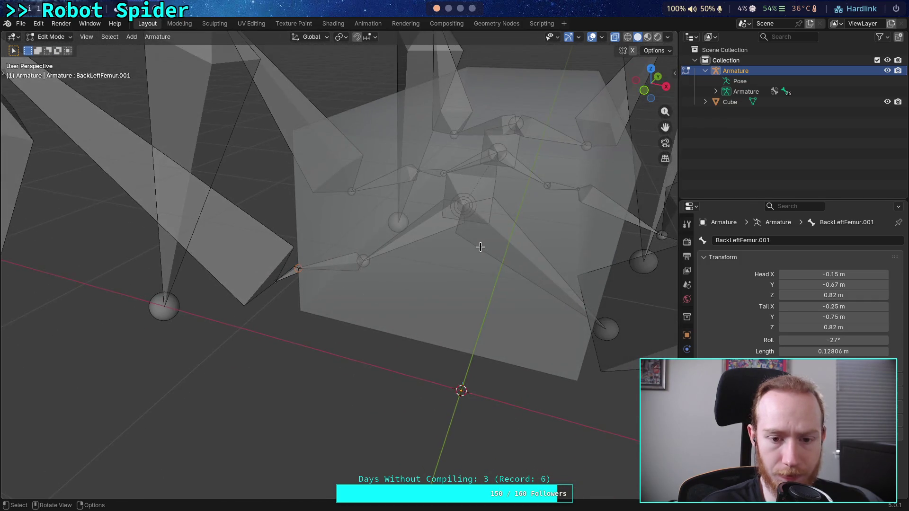
key("KP_7")
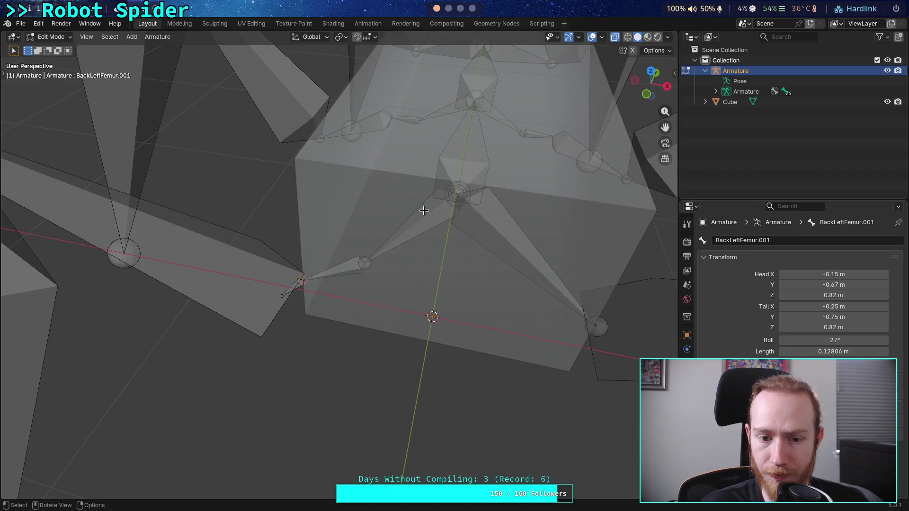
key("KP_5")
scroll(370, 282, "up", 3)
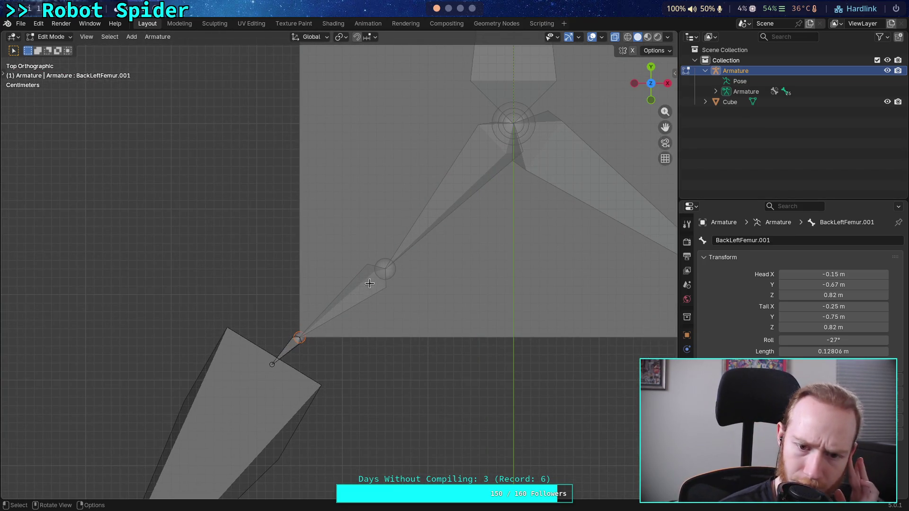
mouse_move(357, 255)
middle_mouse_down()
mouse_move(367, 247)
mouse_move(366, 280)
middle_mouse_up()
key("KP_7")
right_click(290, 185)
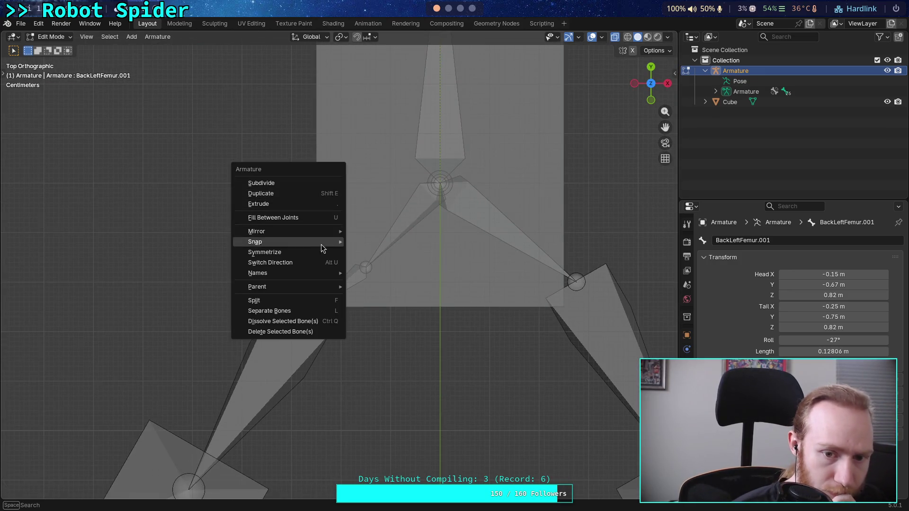
scroll(341, 217, "down", 1, "shift")
middle_click_drag(356, 202, 345, 329, "shift")
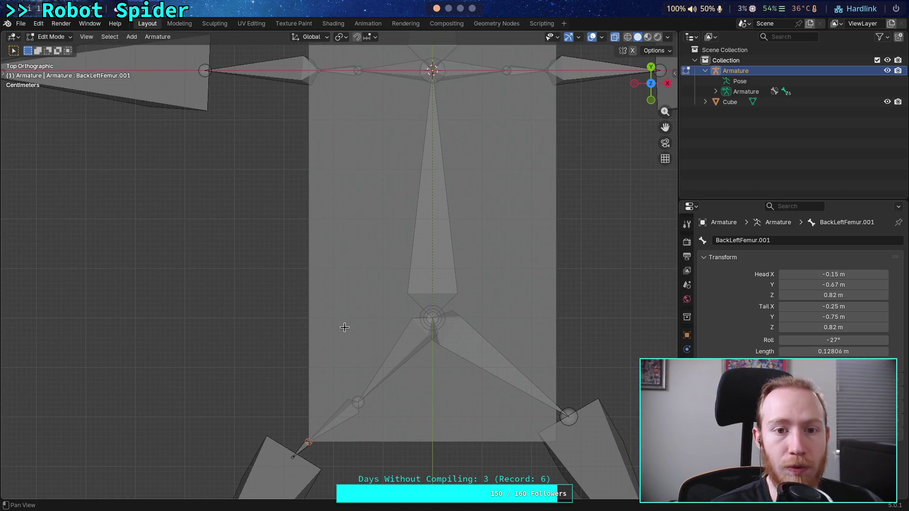
left_click(340, 72)
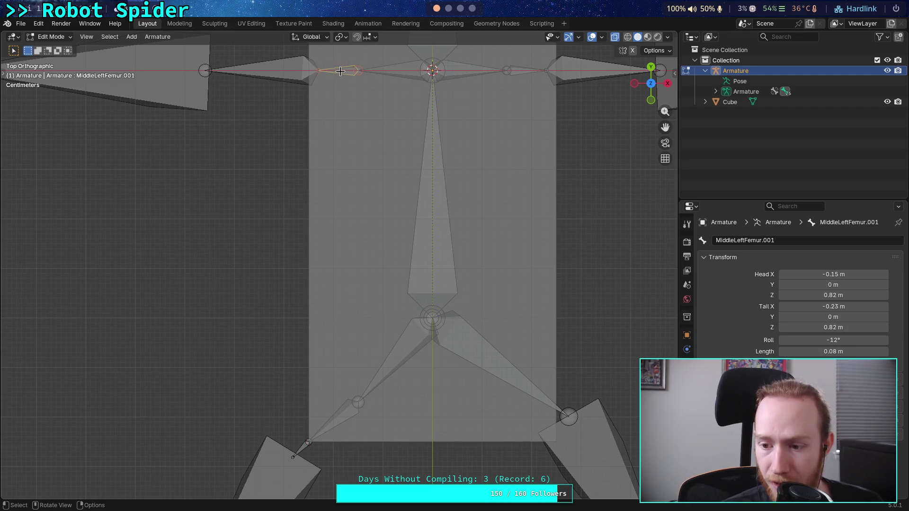
left_click(336, 424)
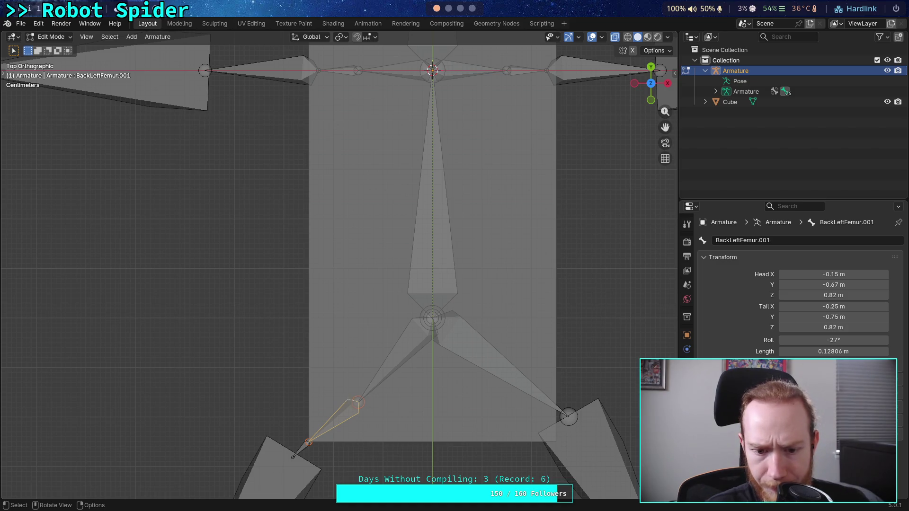
key("h")
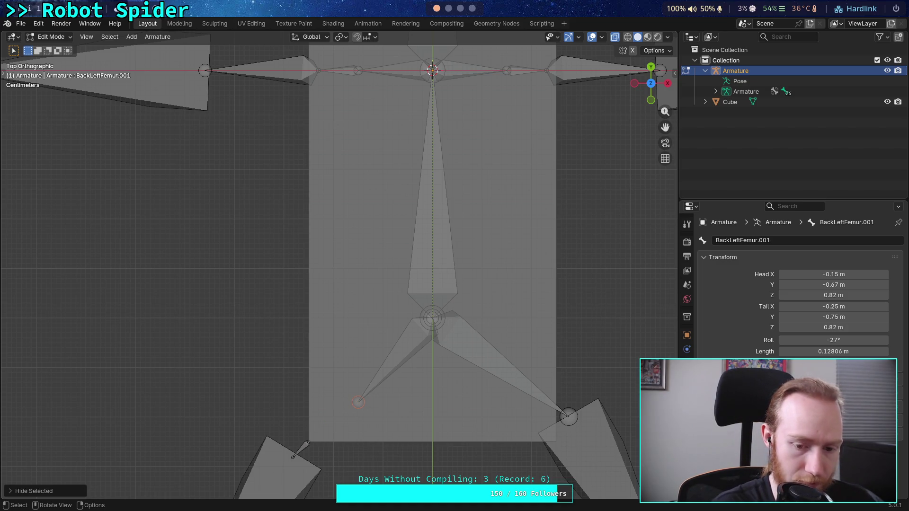
key("ctrl+z")
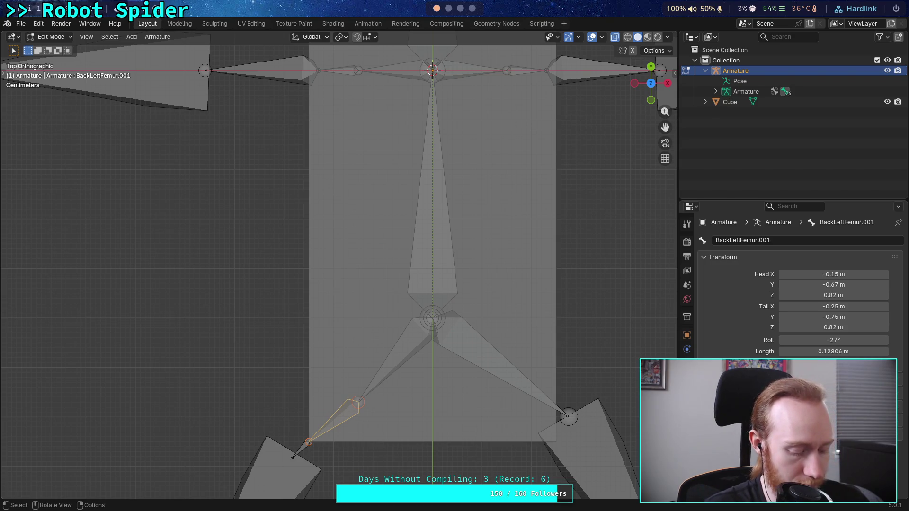
left_click(362, 399)
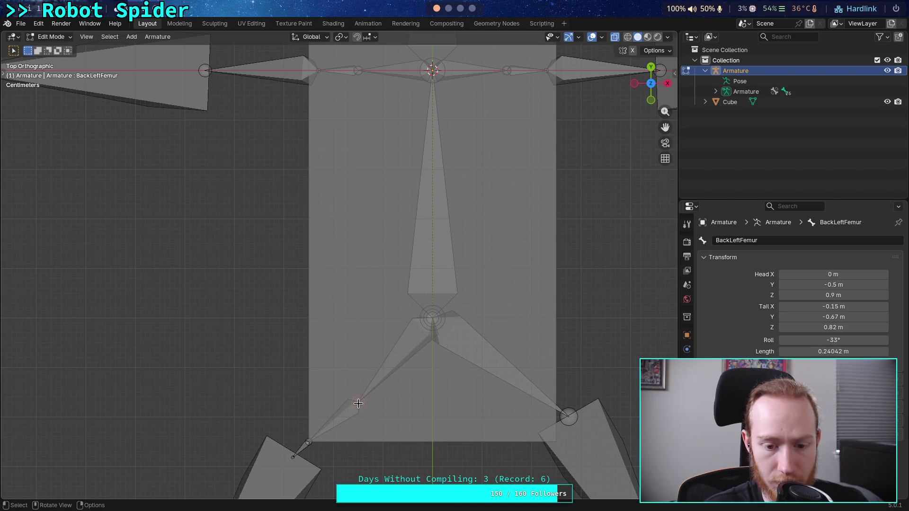
key("g")
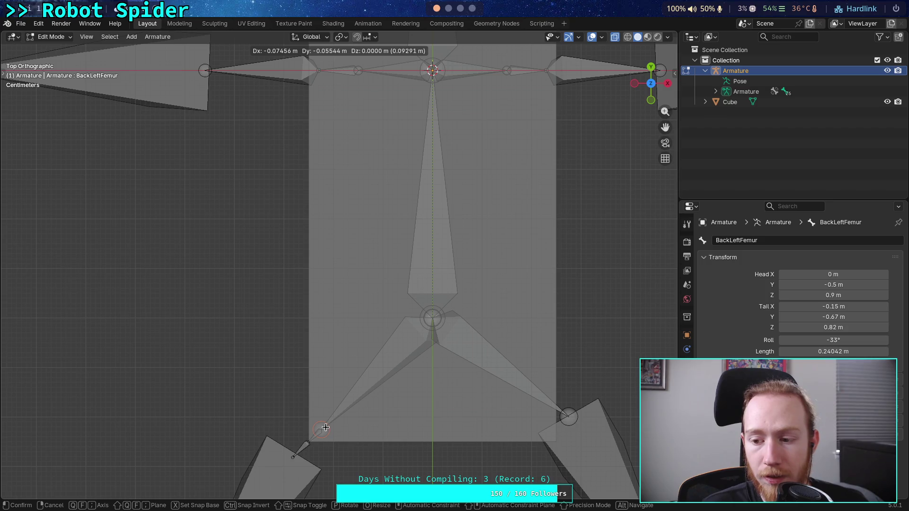
key("Escape")
left_click(337, 423)
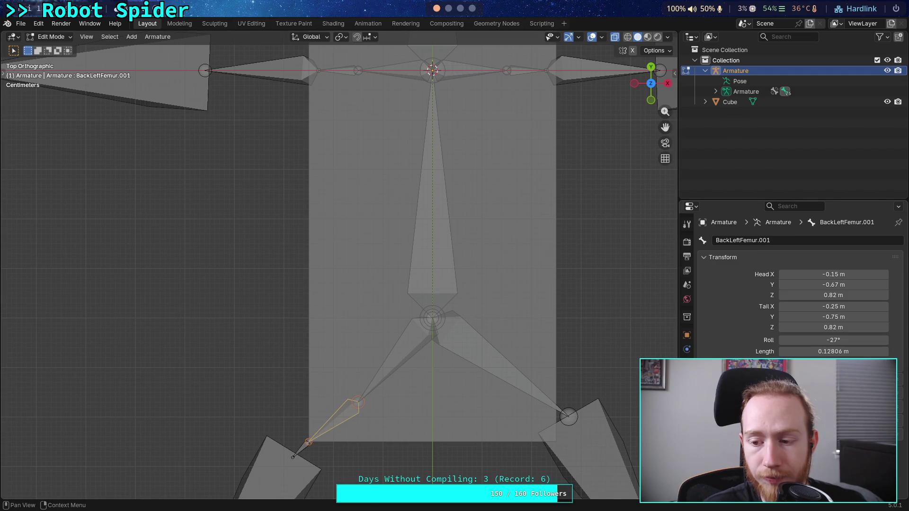
left_click(794, 352)
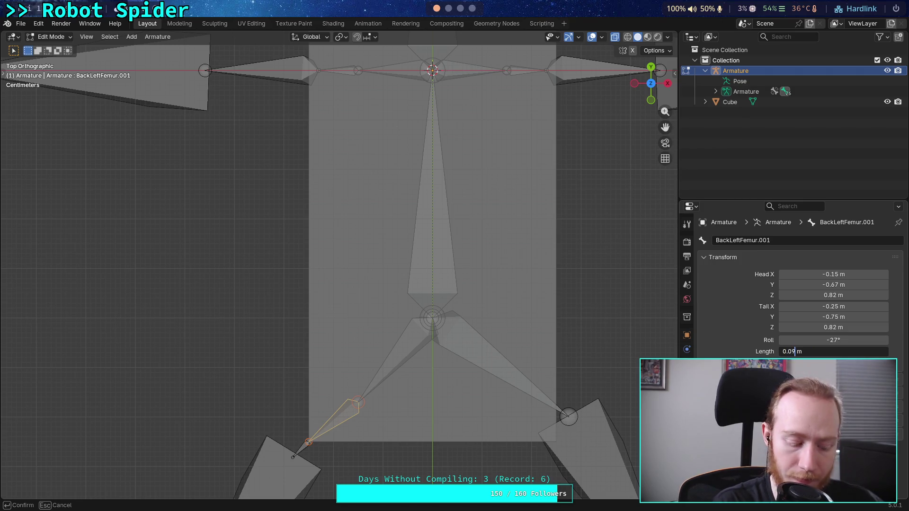
key("Return")
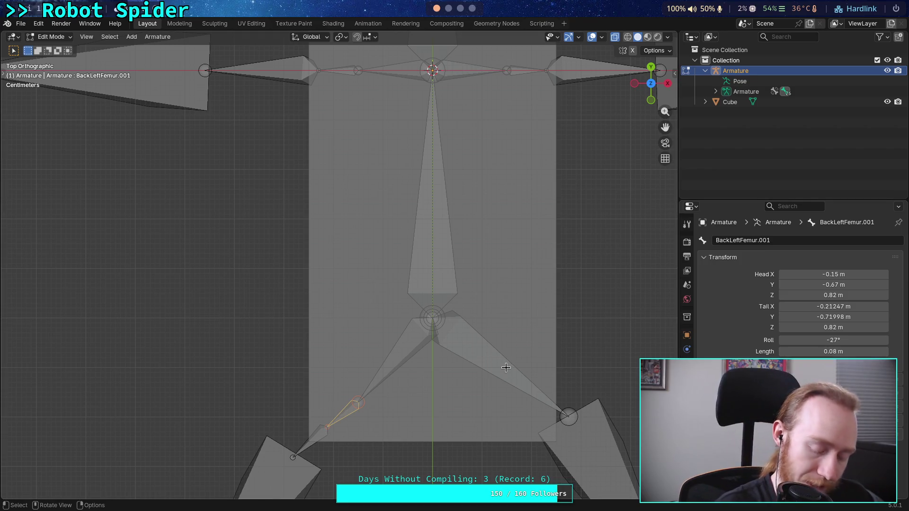
key("ctrl+z")
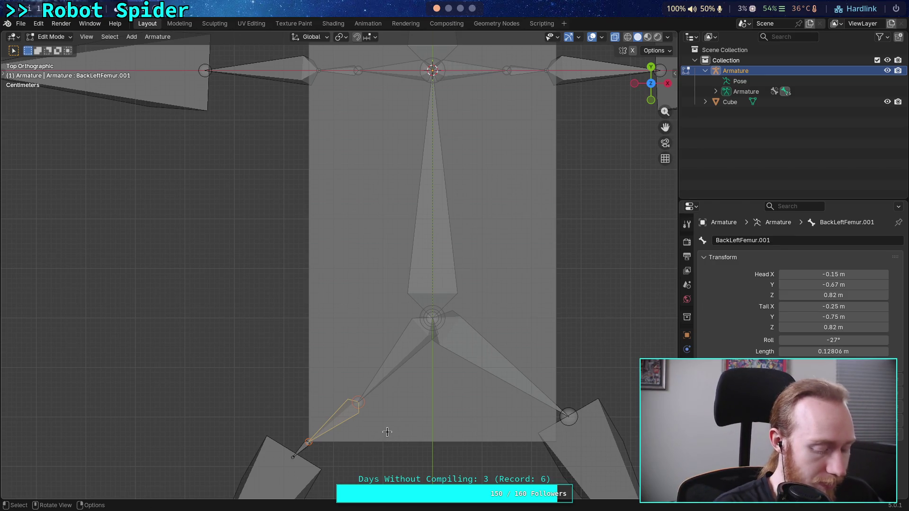
key("super+2")
key("super+3")
key("super+1")
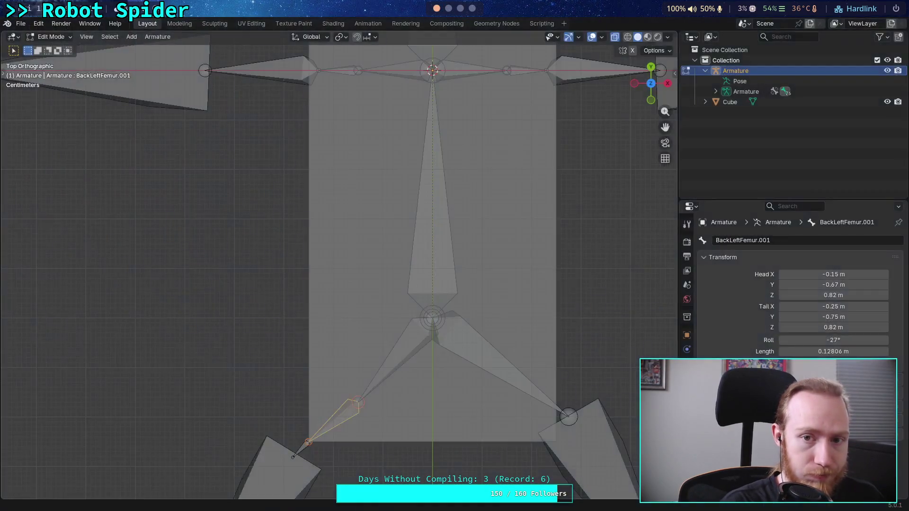
Switch to the Python terminal and clear the prompt.
key("super+2")
key("super+4")
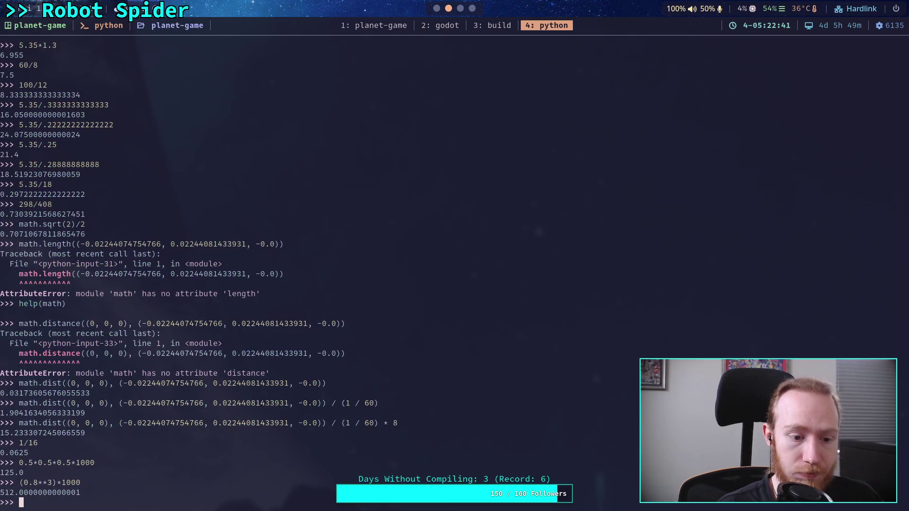
type("pytho")
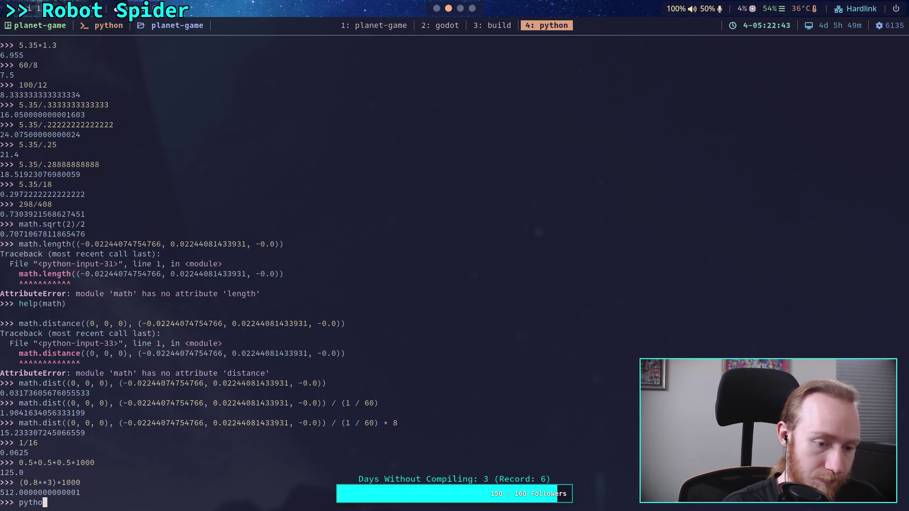
key("BackSpace")
key("BackSpace")
key("BackSpace")
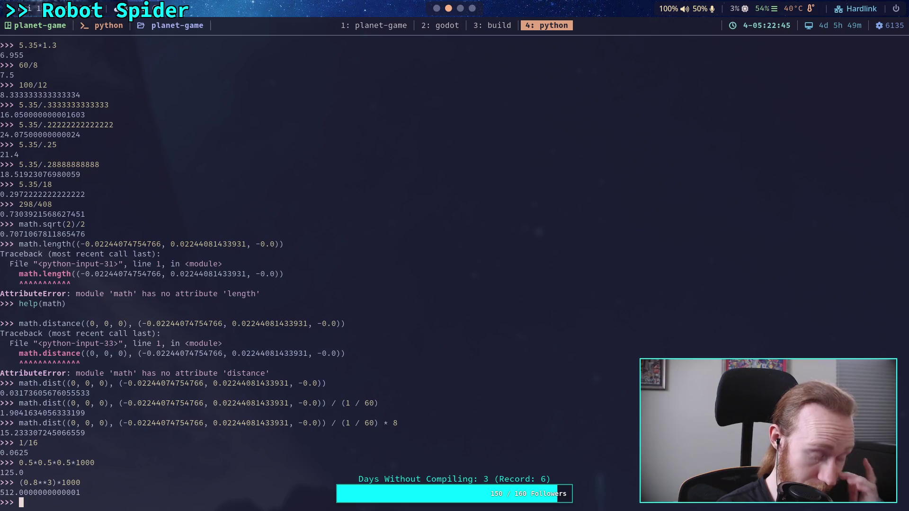
Evaluate .08*math.sin(math.pi/4), giving about 0.05657, and return to Blender.
type("8*")
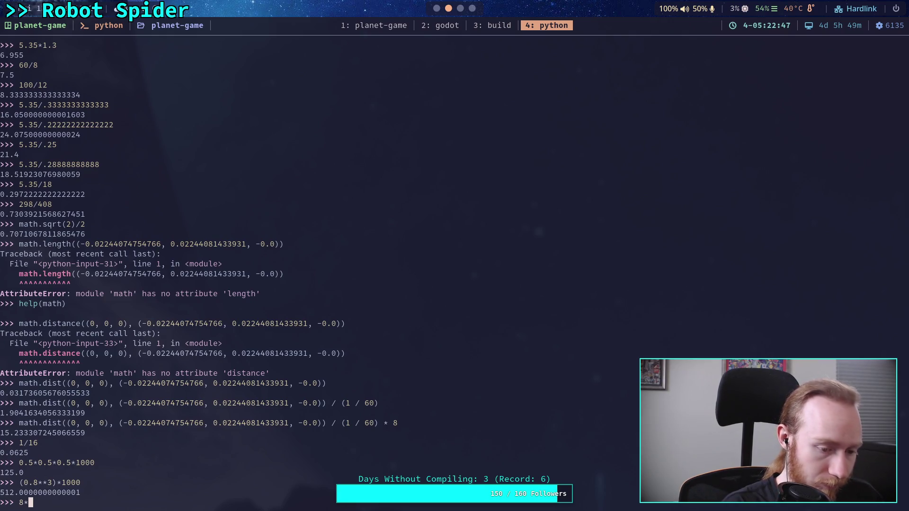
key("Home")
type(".0")
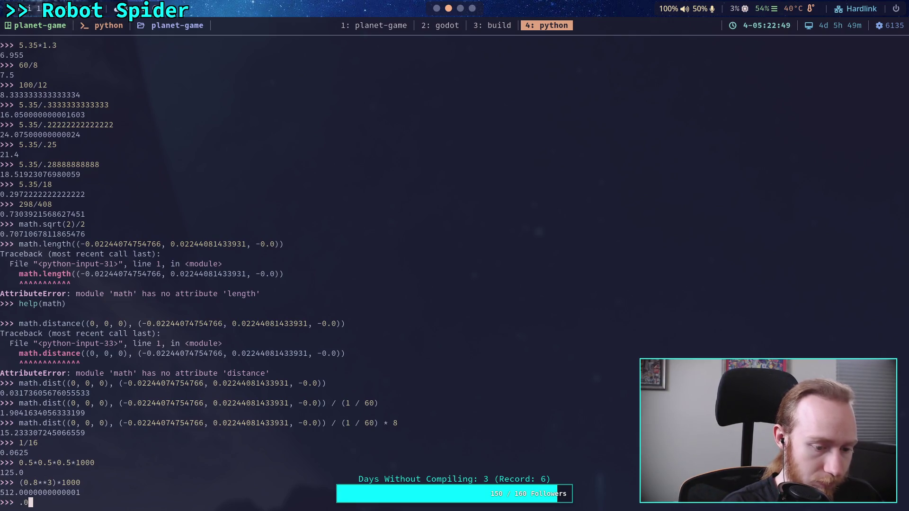
key("End")
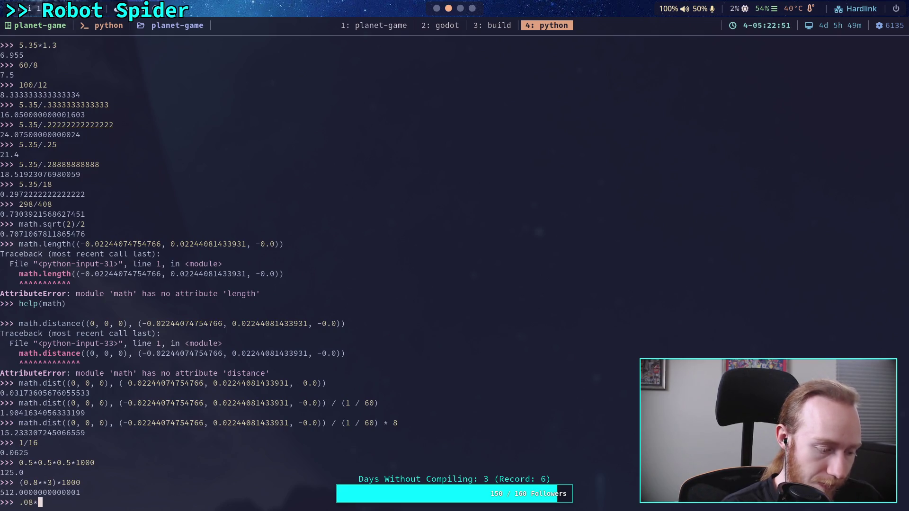
type("math.sin(")
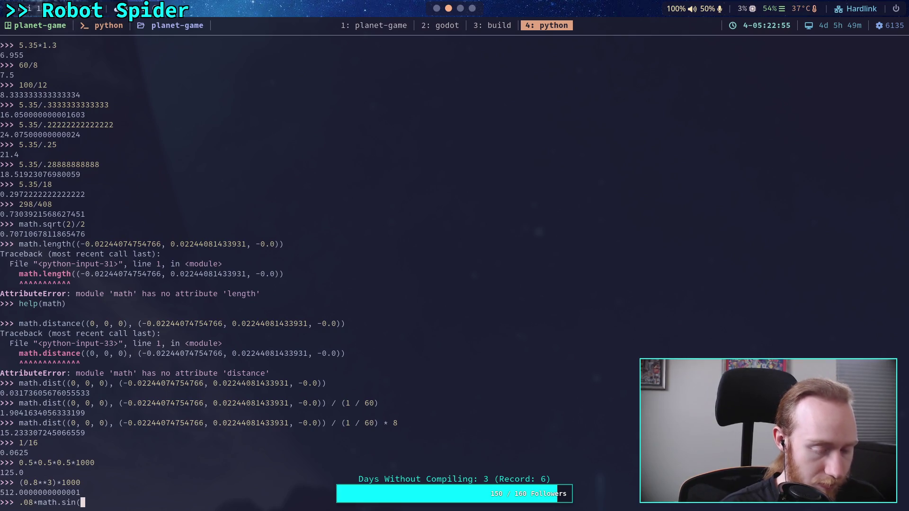
type("mathpi")
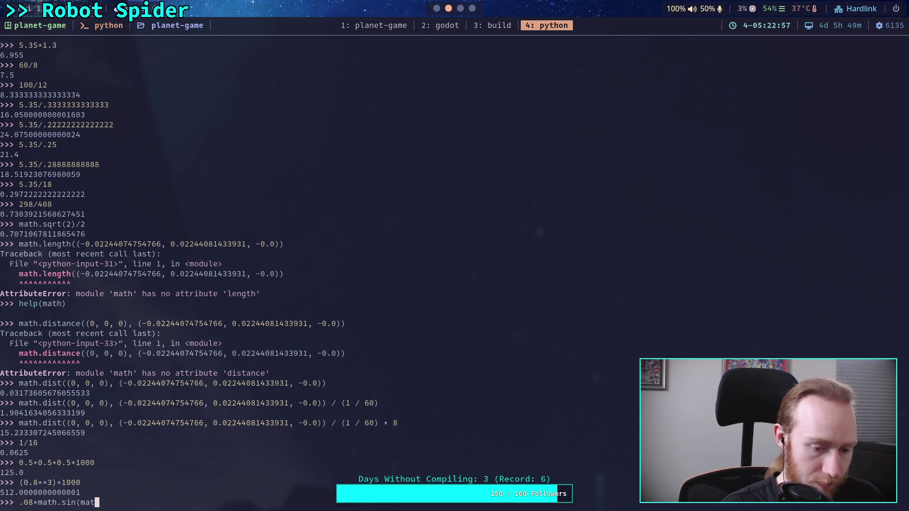
key("Left")
key("Left")
type(".")
key("End")
type("/")
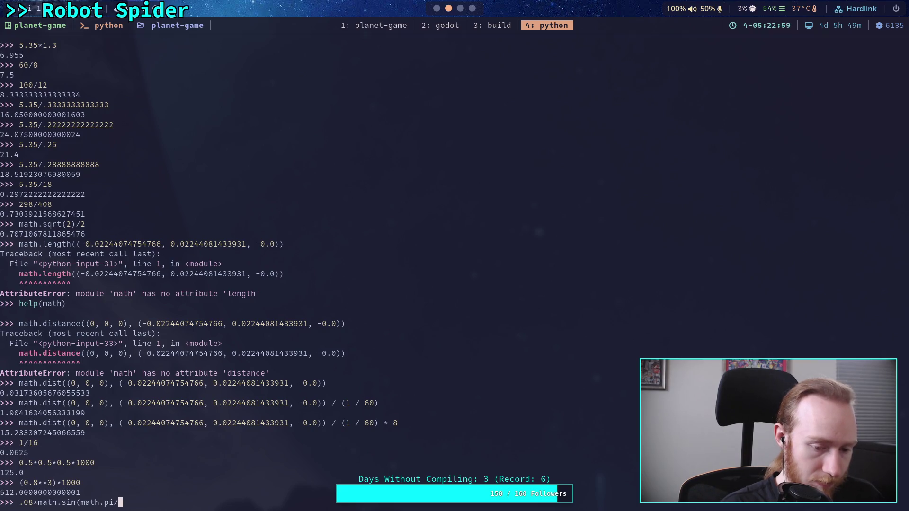
type("4)")
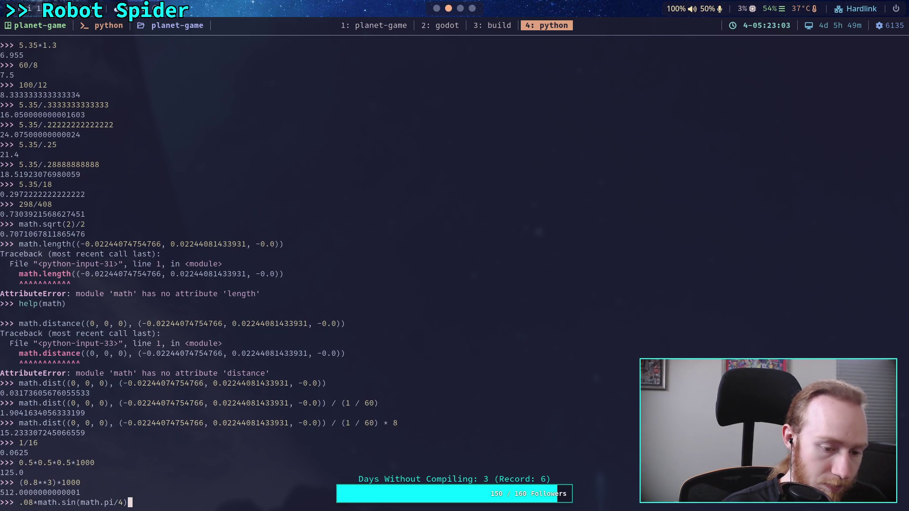
key("Return")
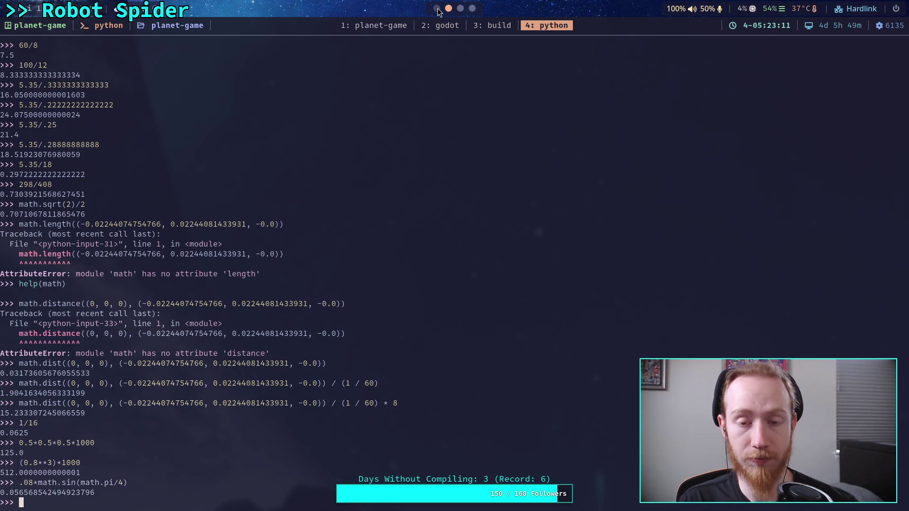
key("super+1")
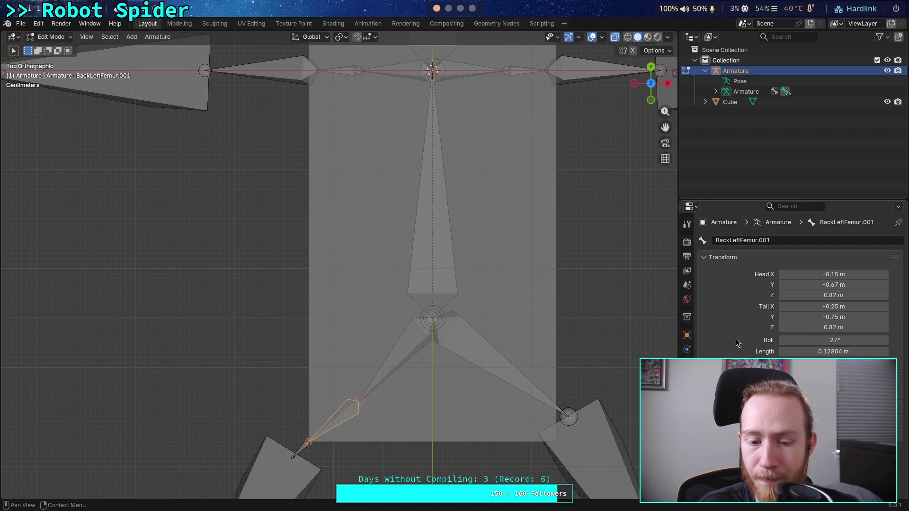
Set BackLeftFemur.001's Head X to -0.25+0.0566, i.e. -0.1934 m.
left_click(837, 274)
left_click(799, 274)
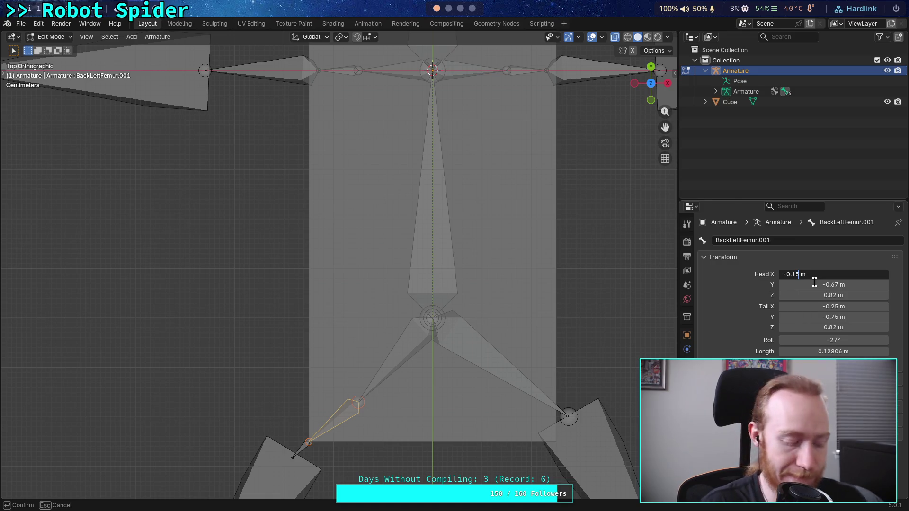
key("Left")
key("BackSpace")
type("2")
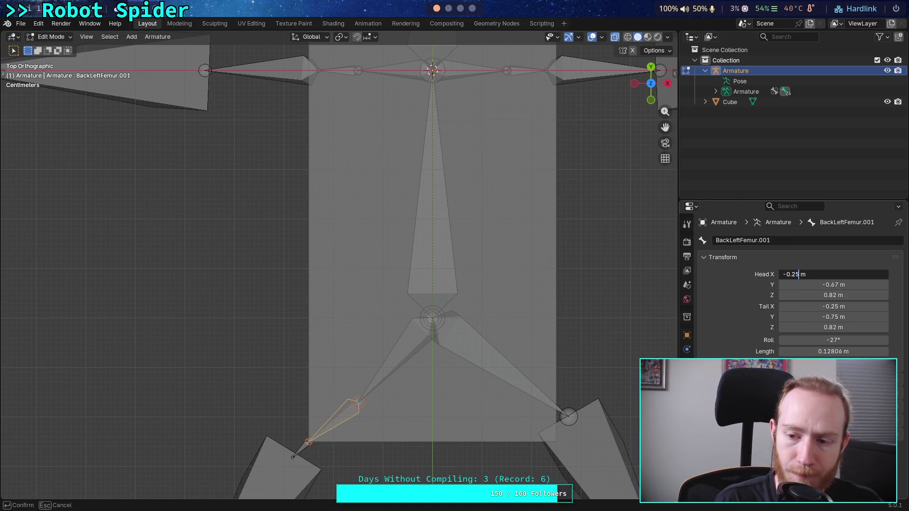
type("0")
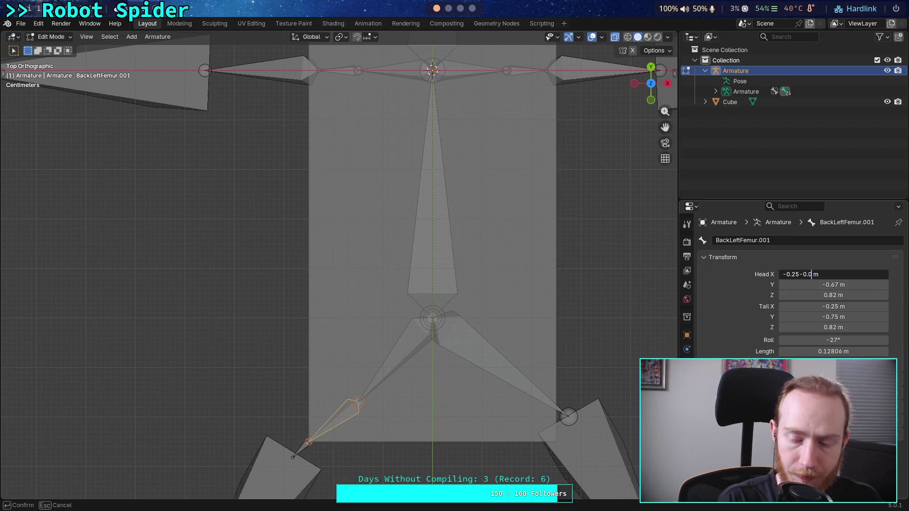
type("66")
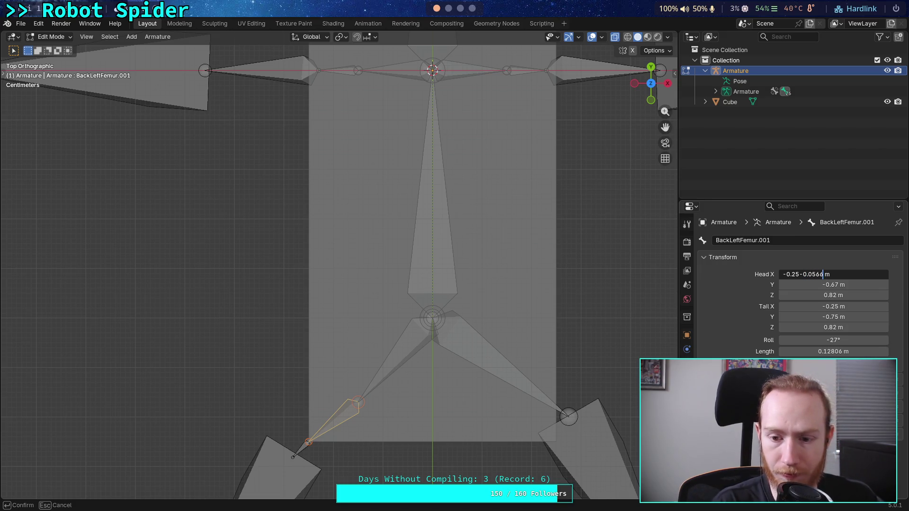
key("Return")
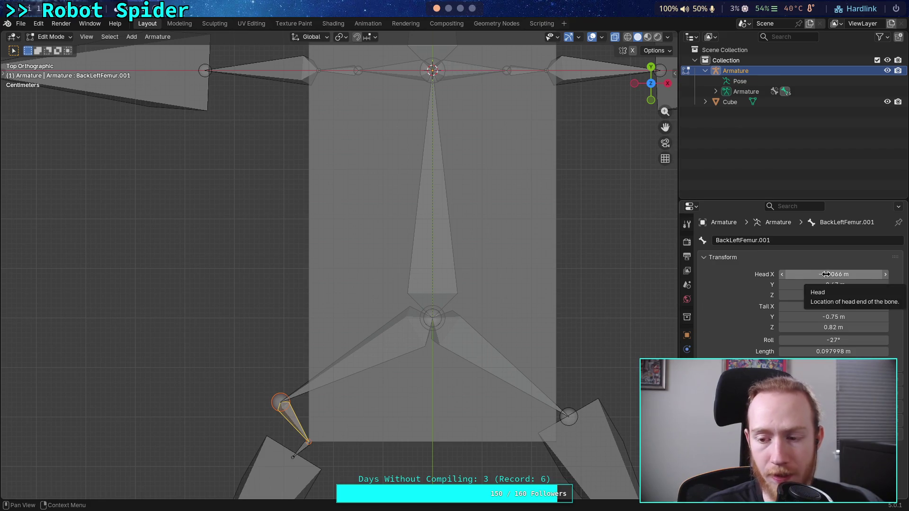
left_click(791, 274)
left_click(791, 274)
left_click_drag(791, 274, 804, 274)
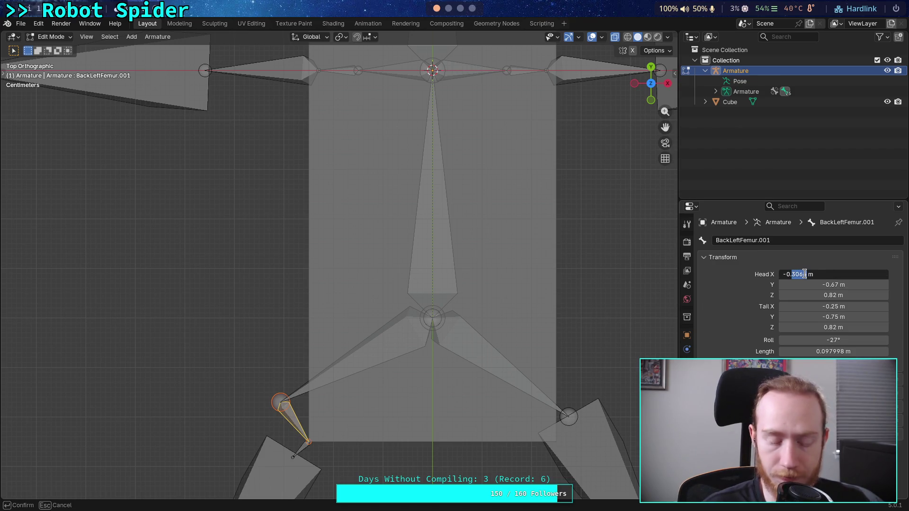
type("25+.0")
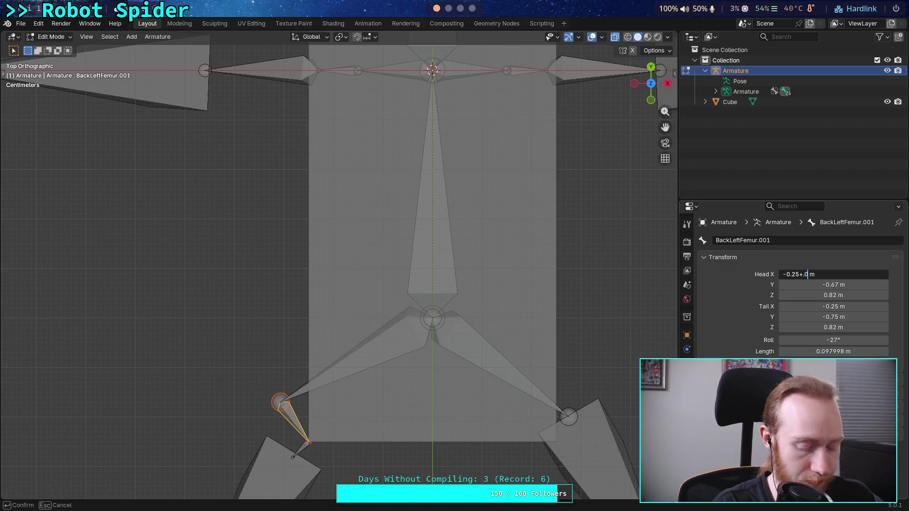
type("66")
key("Return")
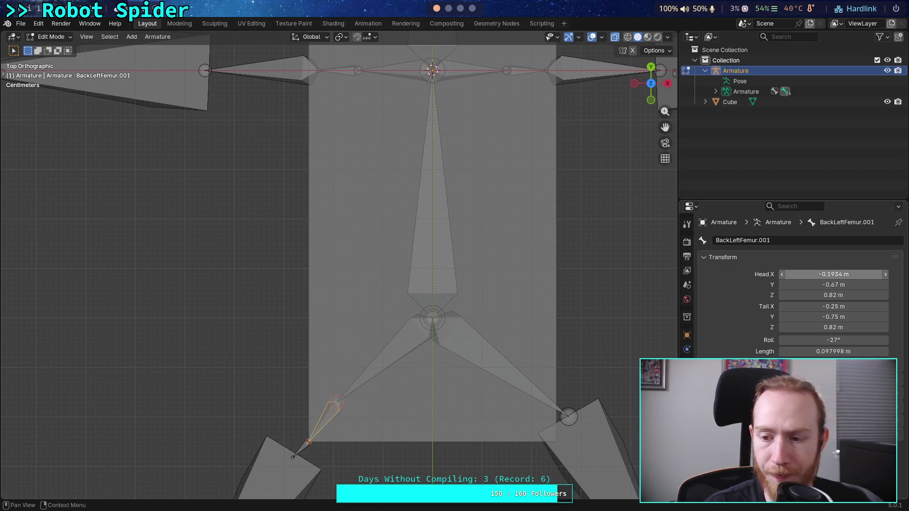
Set Head Y to -0.75+0.0566 (-0.6934 m) and reselect the femur's lower end.
left_click(823, 284)
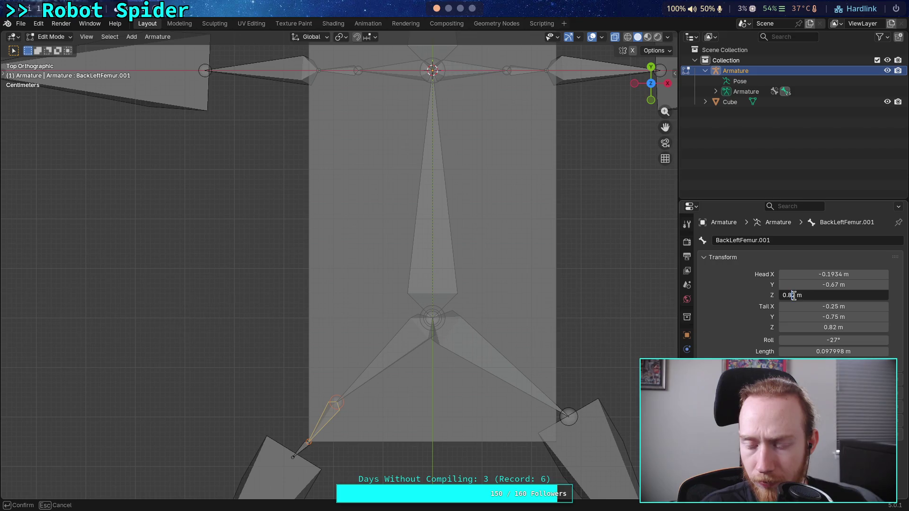
key("Escape")
left_click(828, 284)
left_click_drag(801, 287, 794, 287)
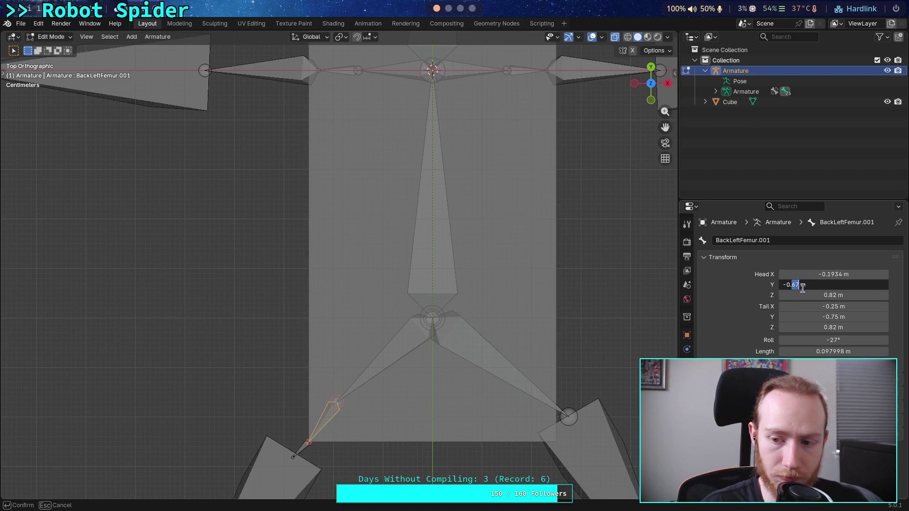
type("75")
type("+.0")
type("566")
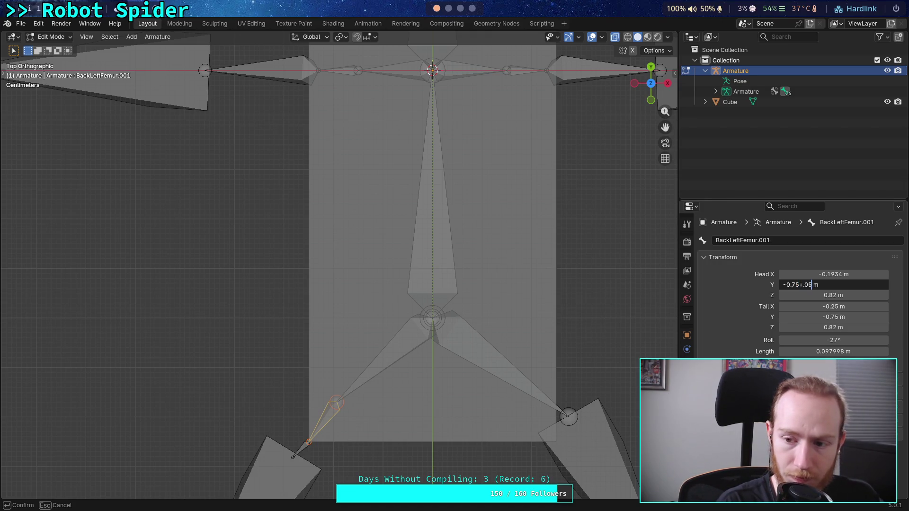
key("Return")
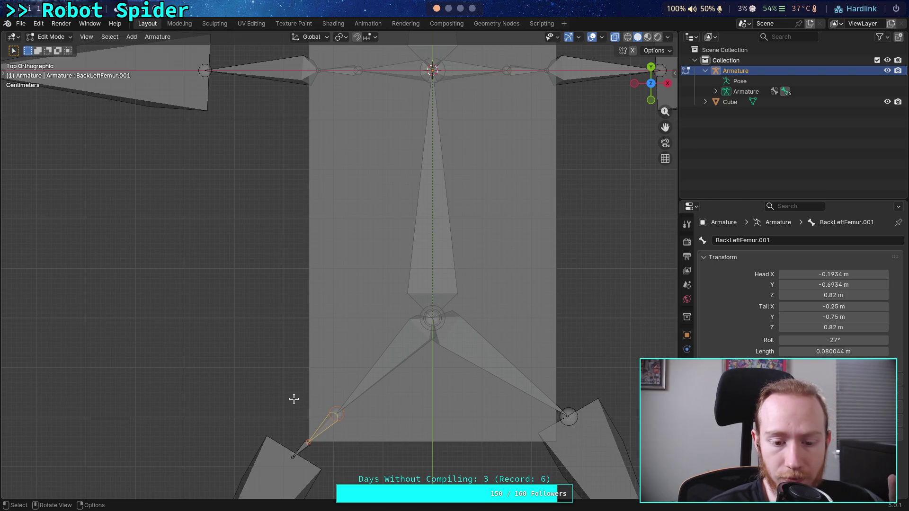
mouse_move(294, 399)
left_mouse_down()
mouse_move(365, 451)
mouse_move(357, 449)
left_mouse_up()
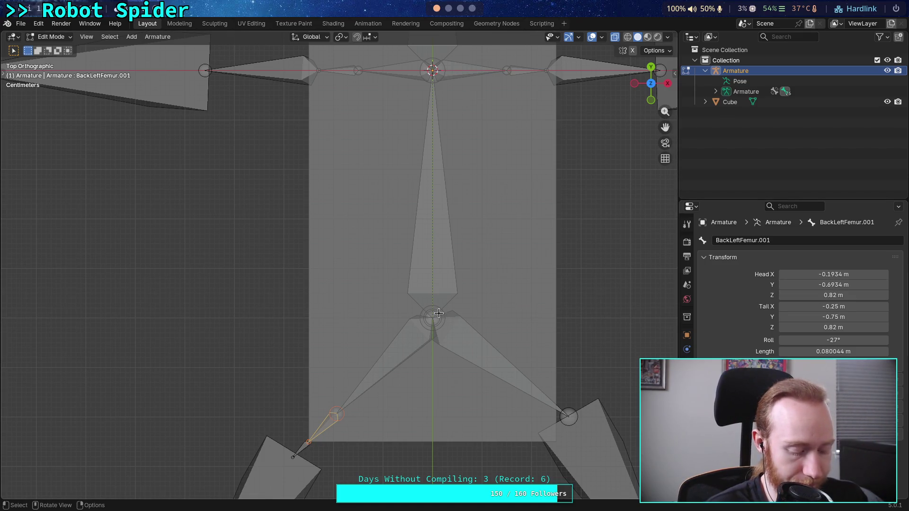
Move the femur bone 0.01 m within the horizontal plane, excluding Z.
key("g")
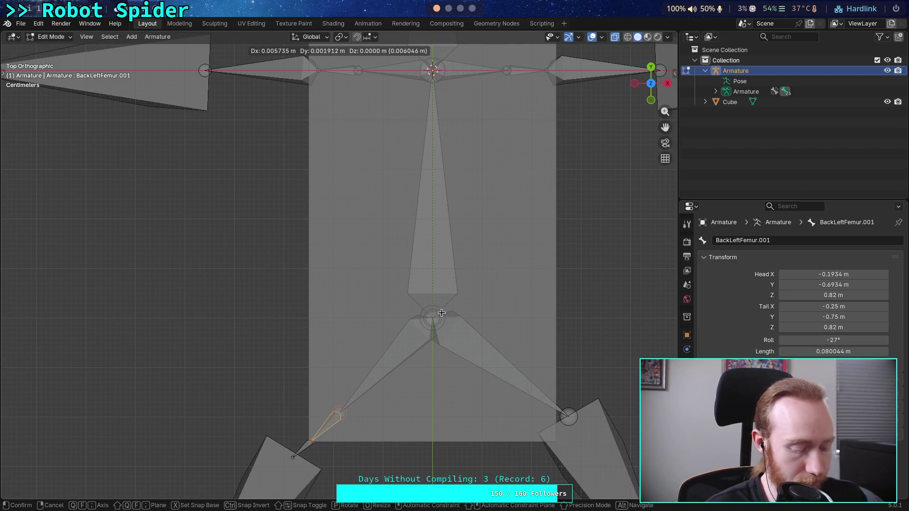
key("shift+z")
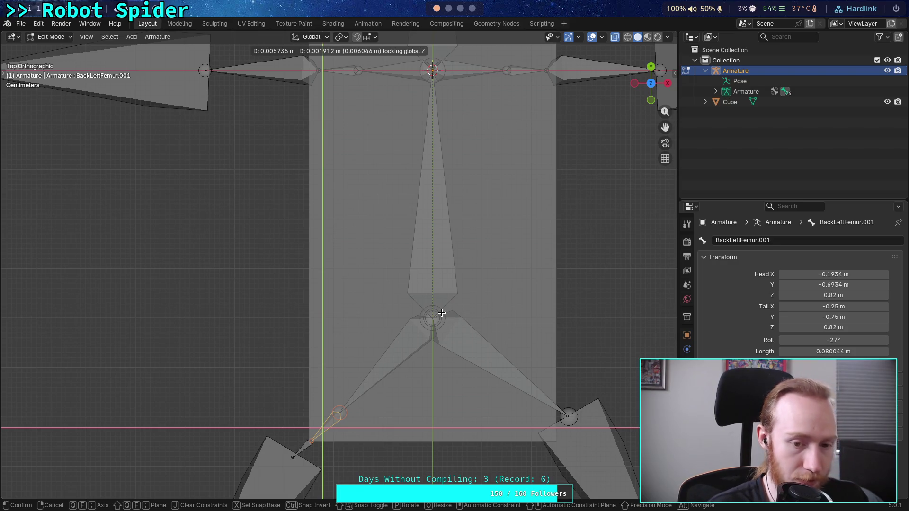
type(".01")
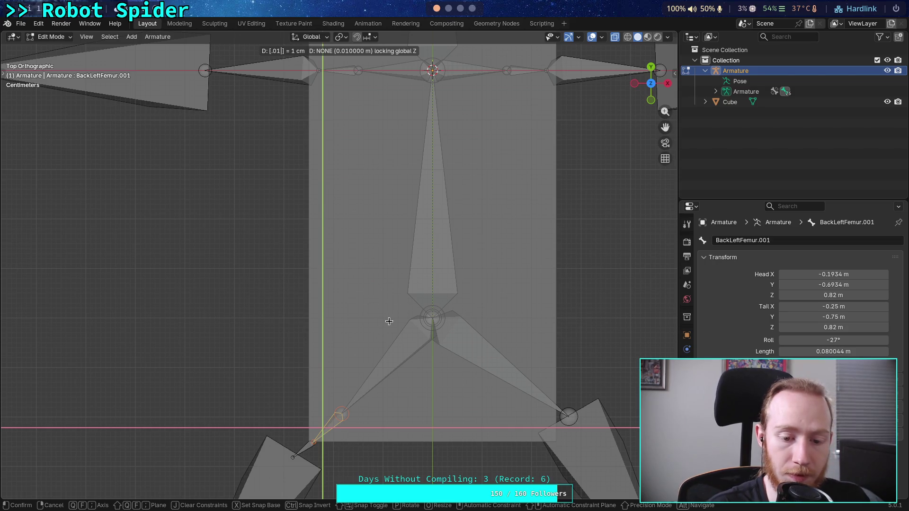
key("Return")
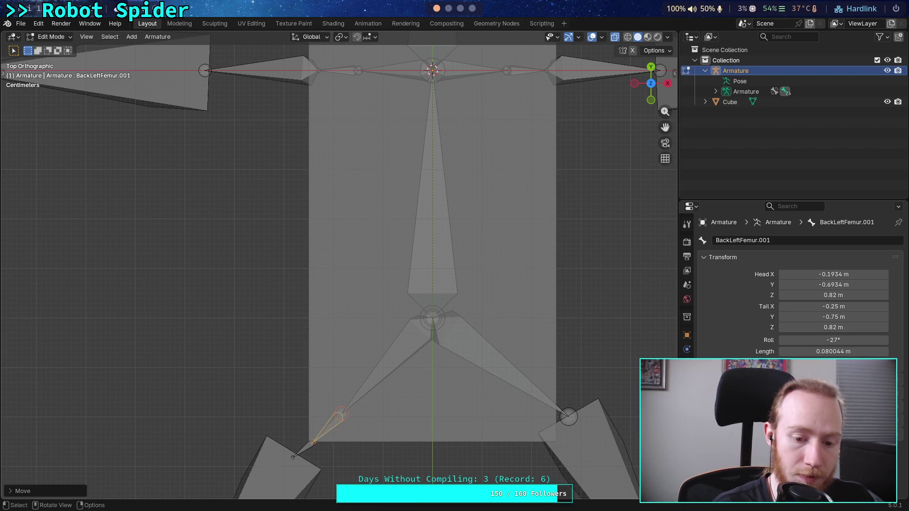
Move the femur bone another 0.01 m along global Y.
key("g")
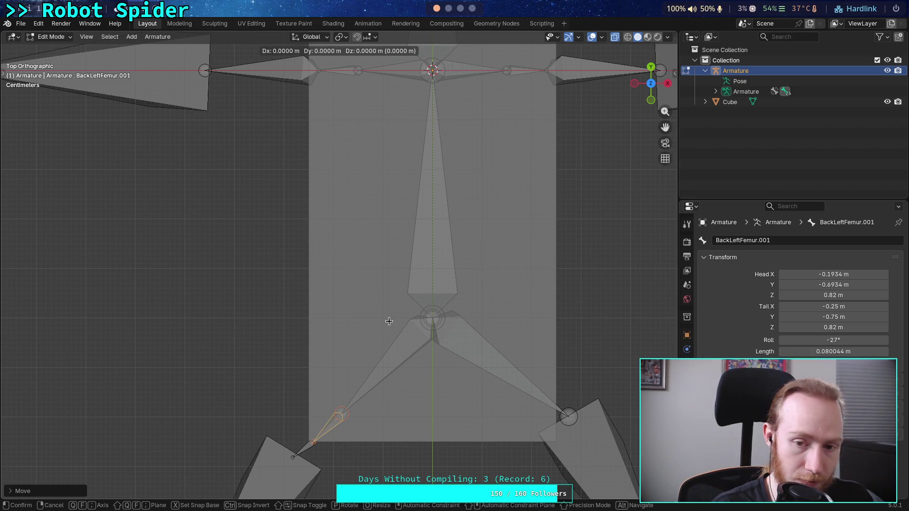
type("y")
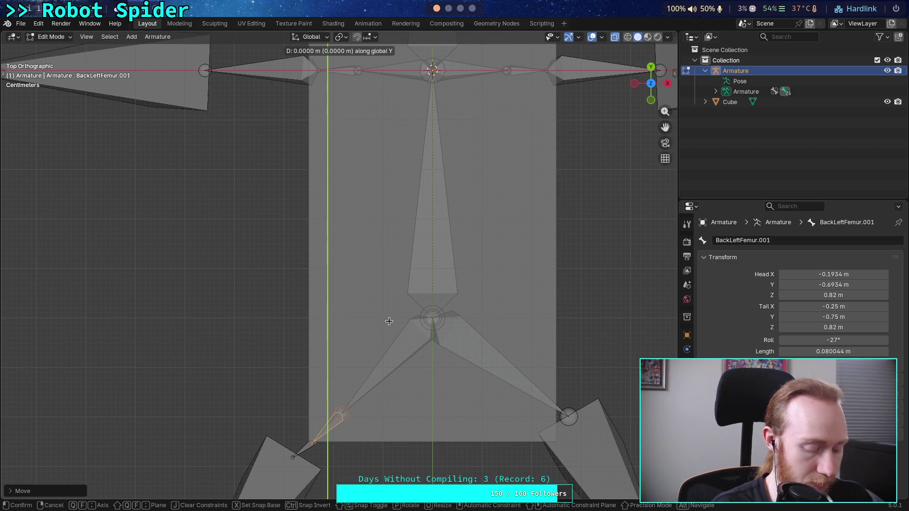
type(".01")
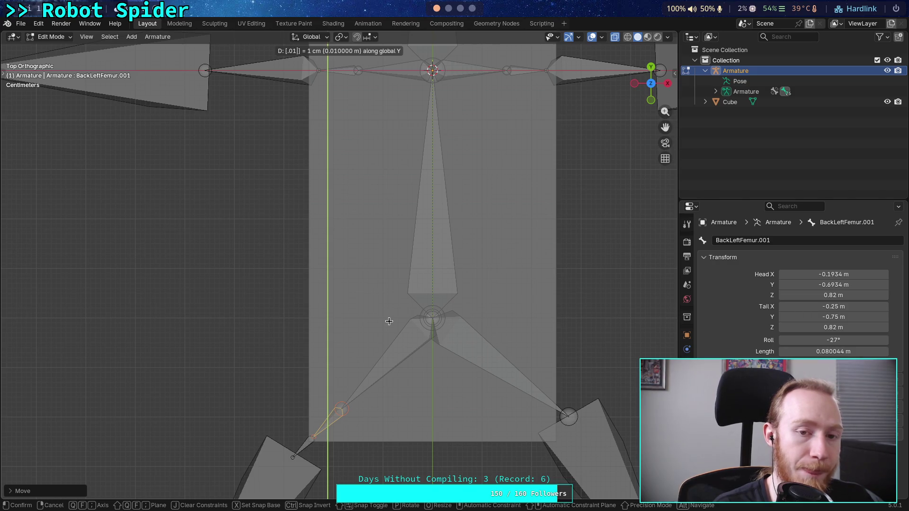
key("Return")
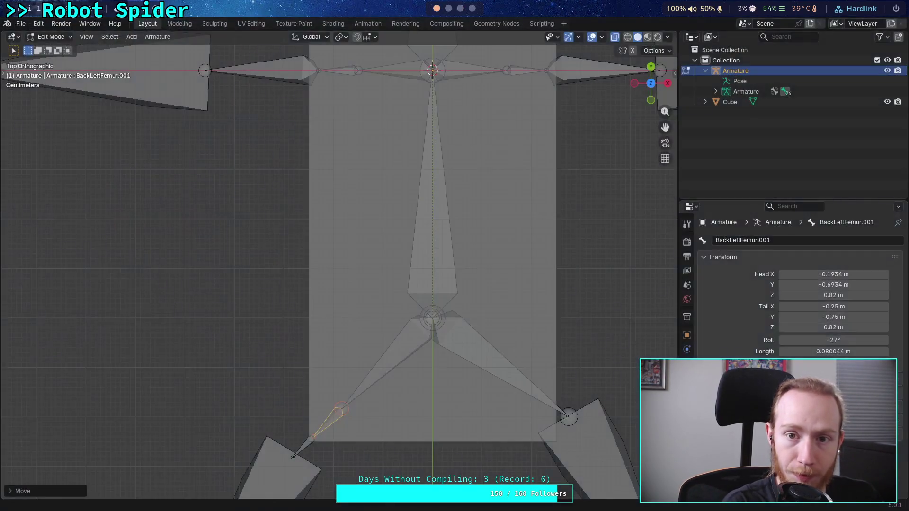
key("super+4")
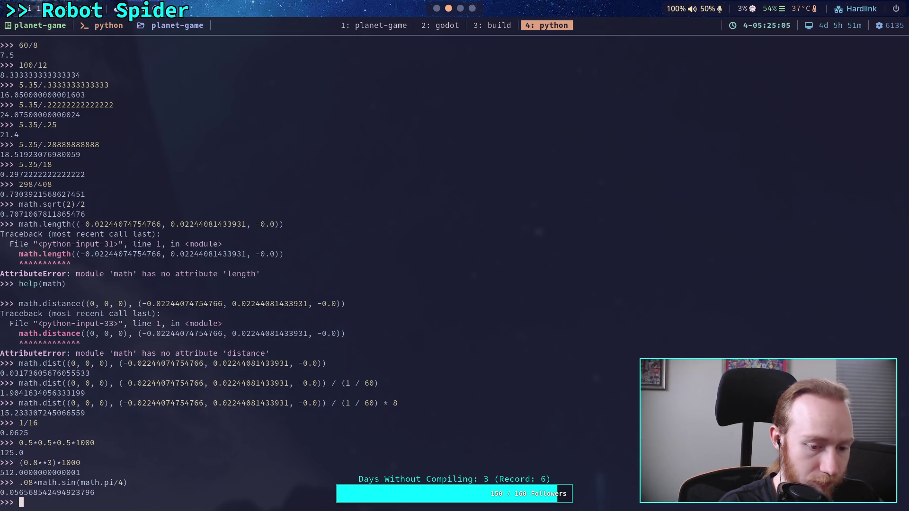
Compute 2*math.sin(math.pi/4) = 1.414213562373095 in Python, then go back to Blender.
type("math.sin(math.pi/4")
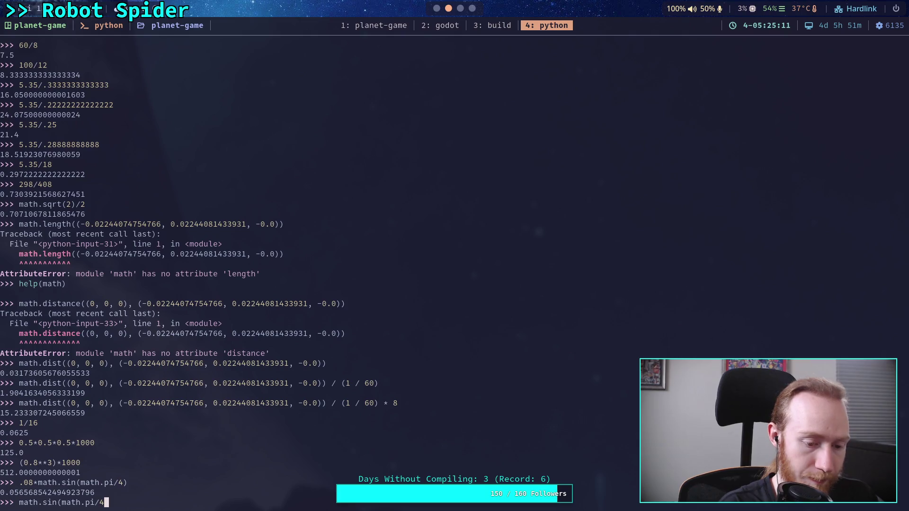
type(")")
key("Left")
key("Left")
key("Left")
type("2*")
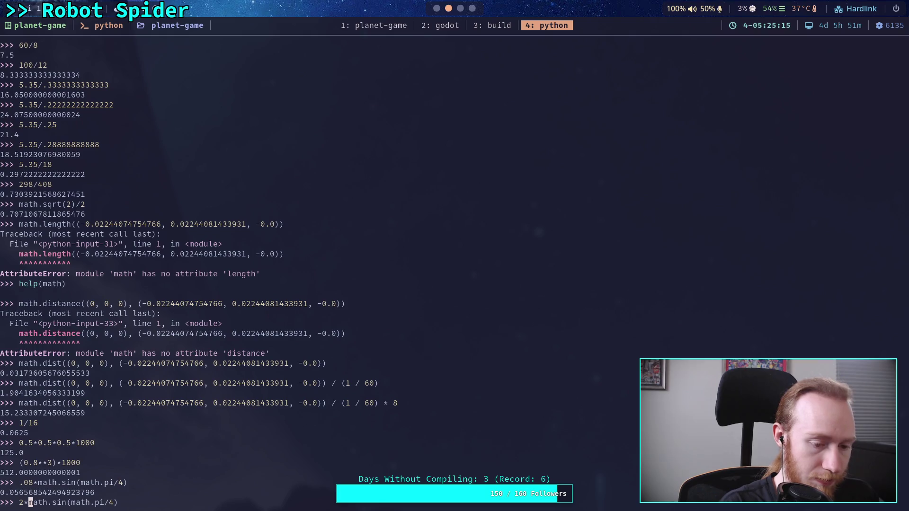
key("Return")
key("super+1")
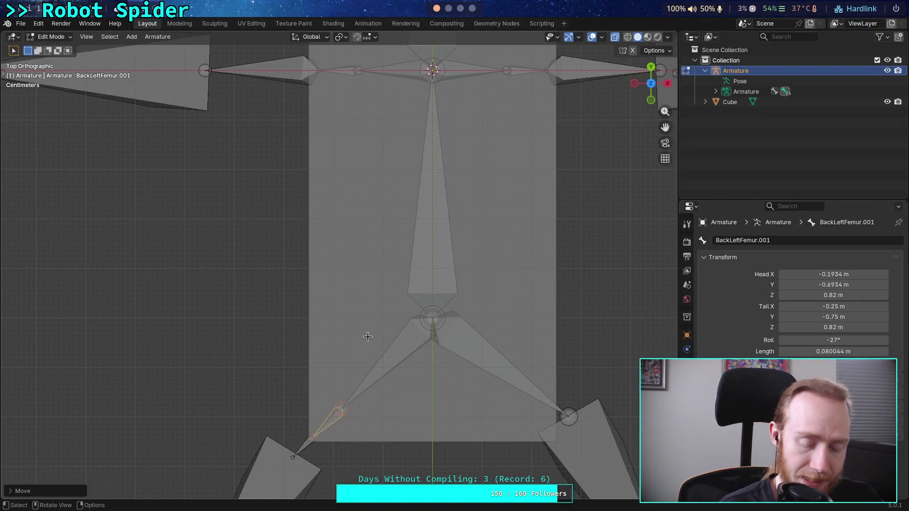
Move BackLeftFemur.001 0.014 m along global Y and 0.014 m along X.
key("g")
left_click(363, 342)
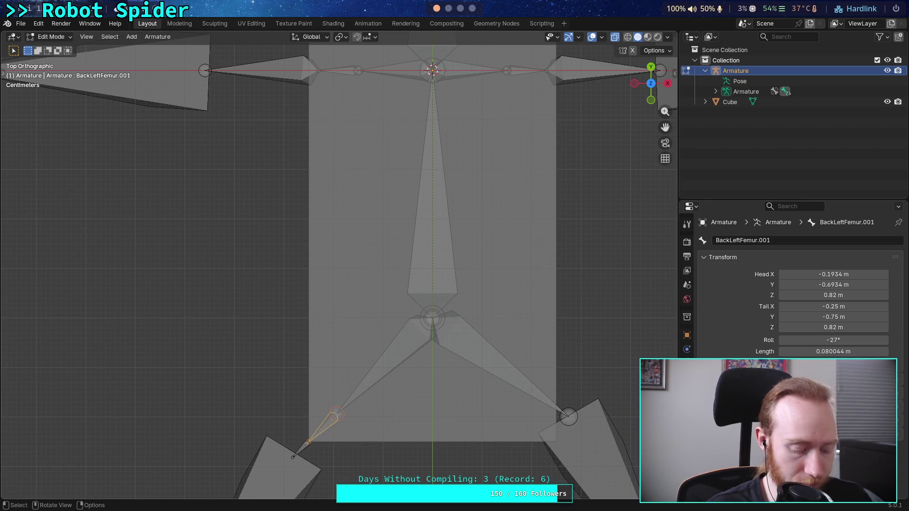
key("g")
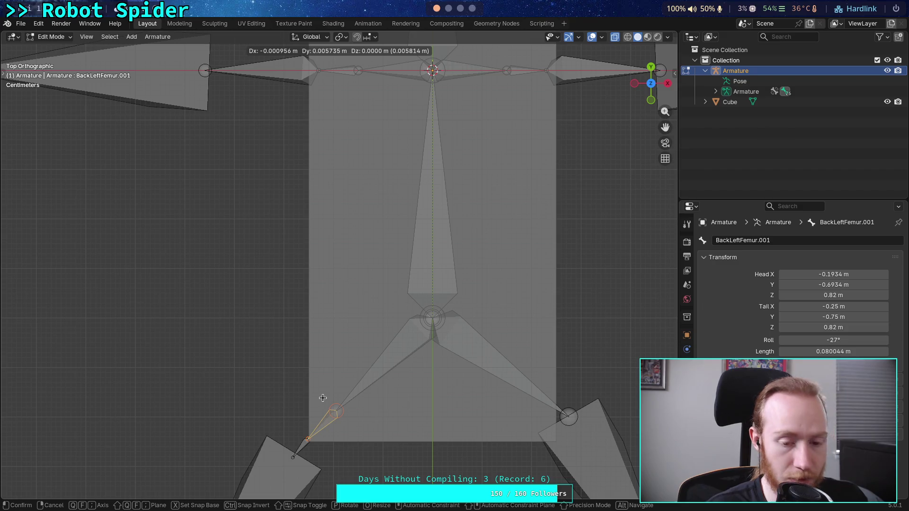
type("y")
type(".0")
type("1")
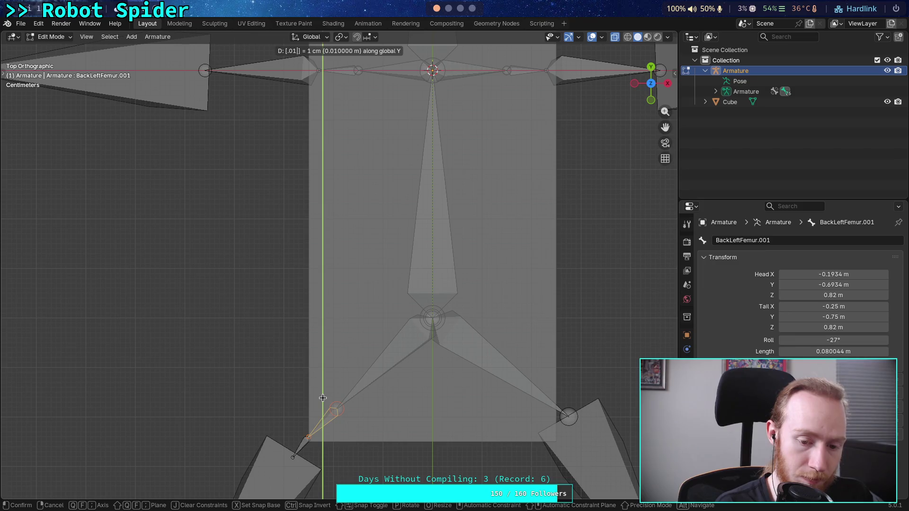
type("4")
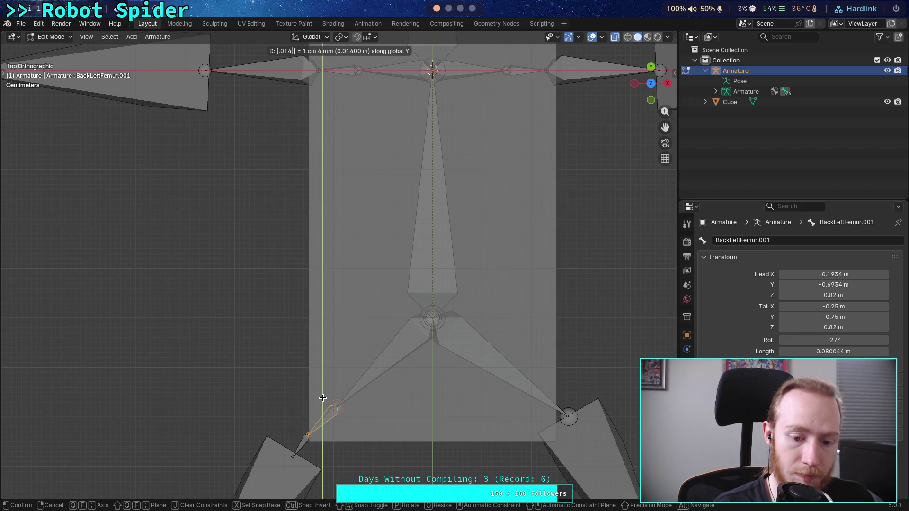
key("Return")
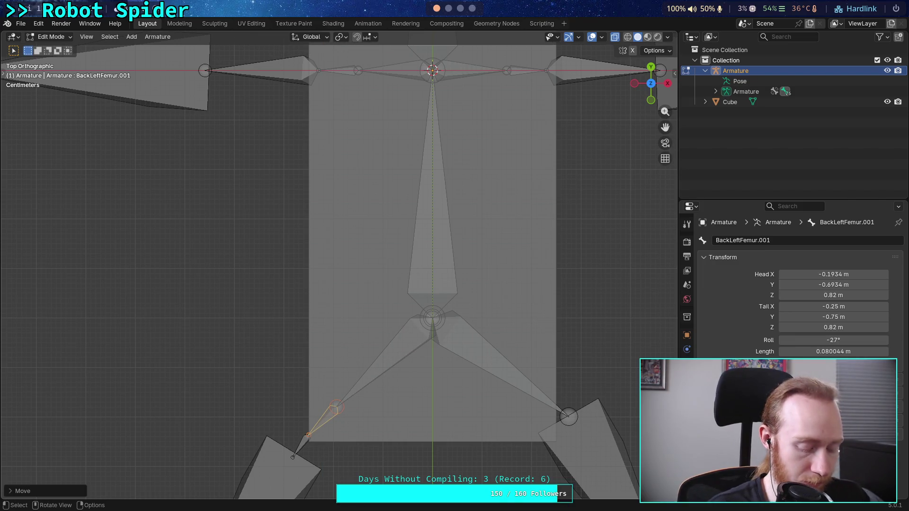
key("g")
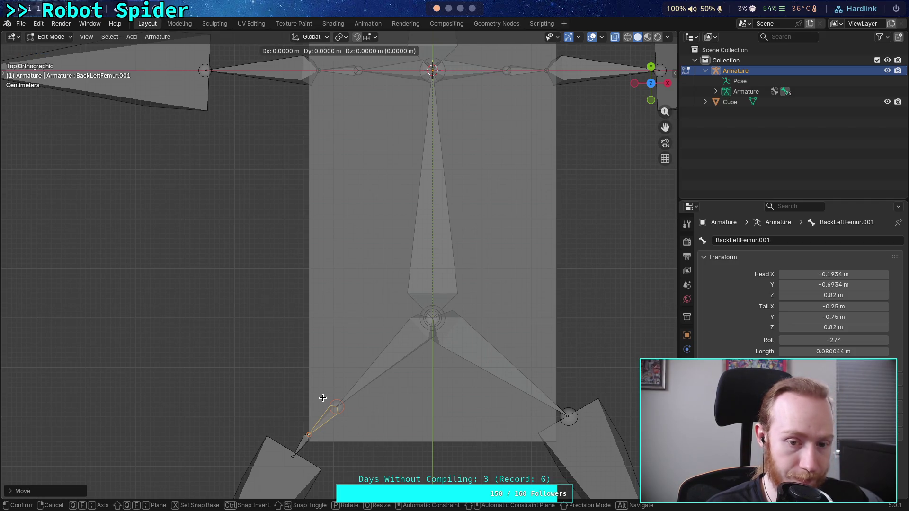
type("x")
type(".")
type("02")
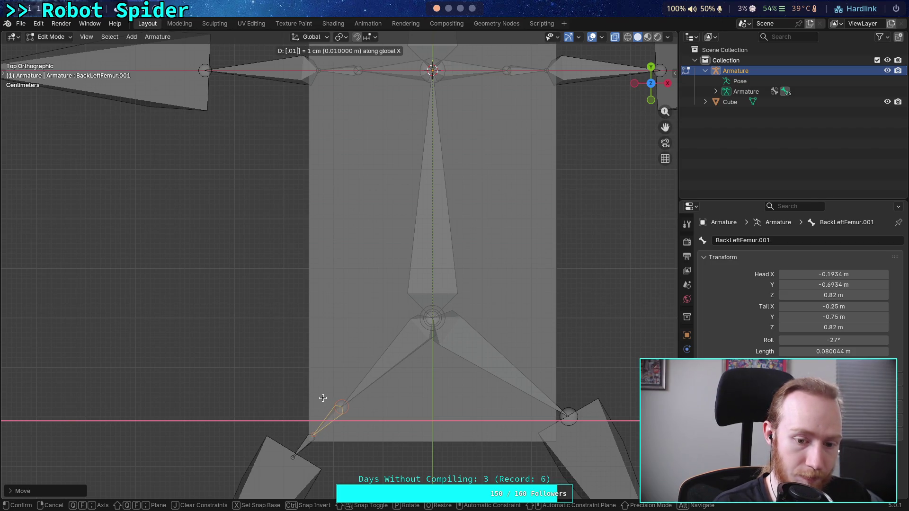
key("Return")
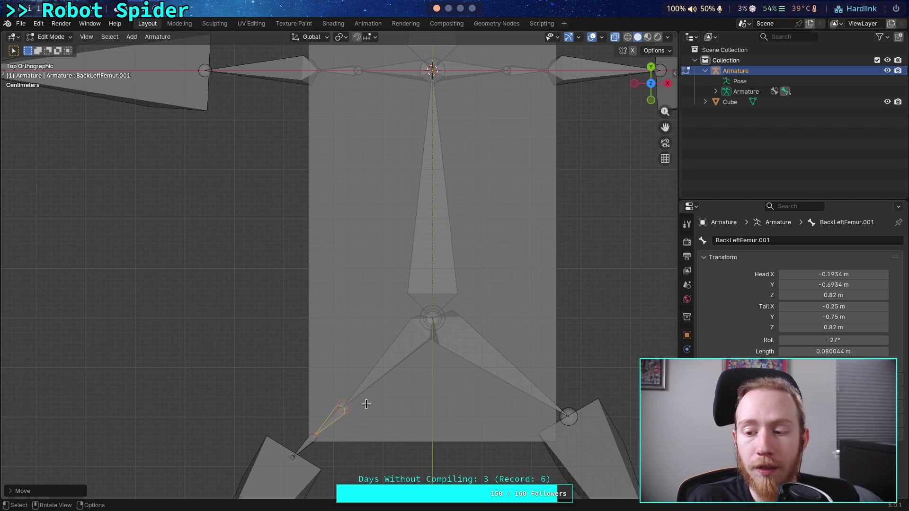
key("shift+r")
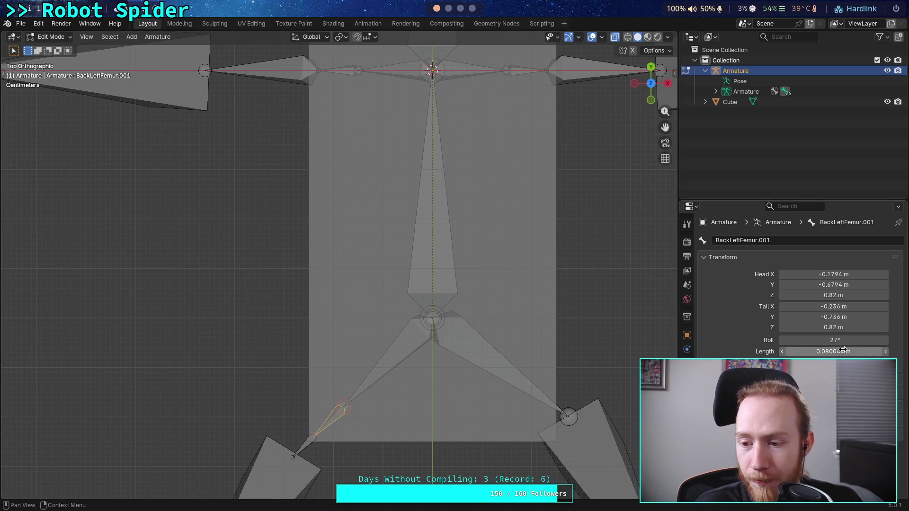
Trim BackLeftFemur.001's Length field from 0.080044 to exactly 0.08 m.
left_click(821, 352)
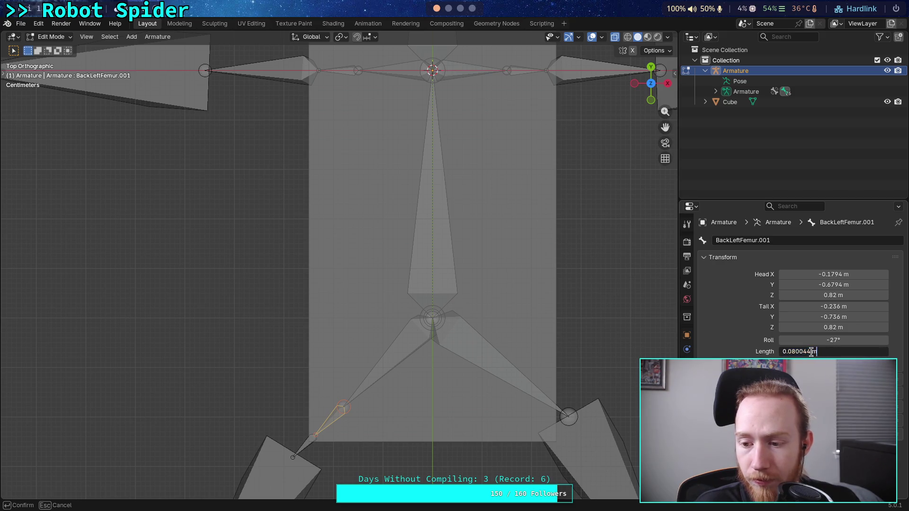
left_click_drag(802, 354, 796, 351)
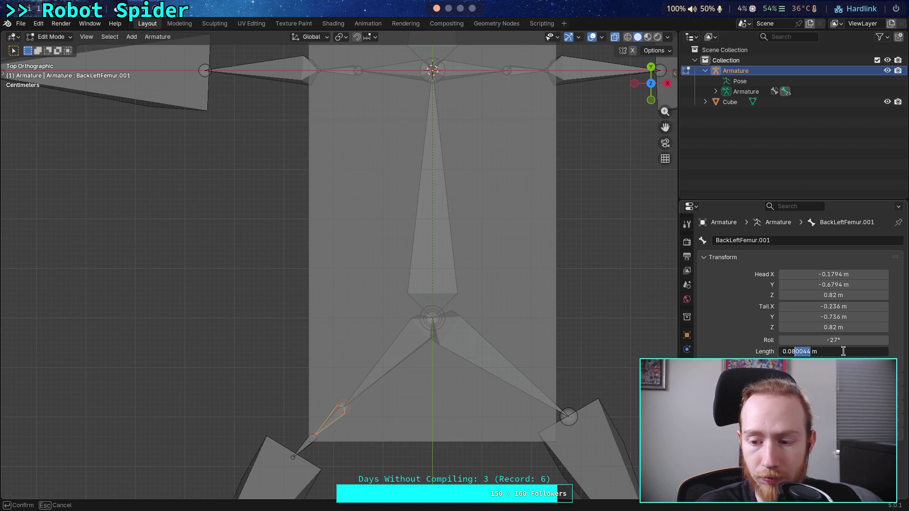
key("BackSpace")
key("Return")
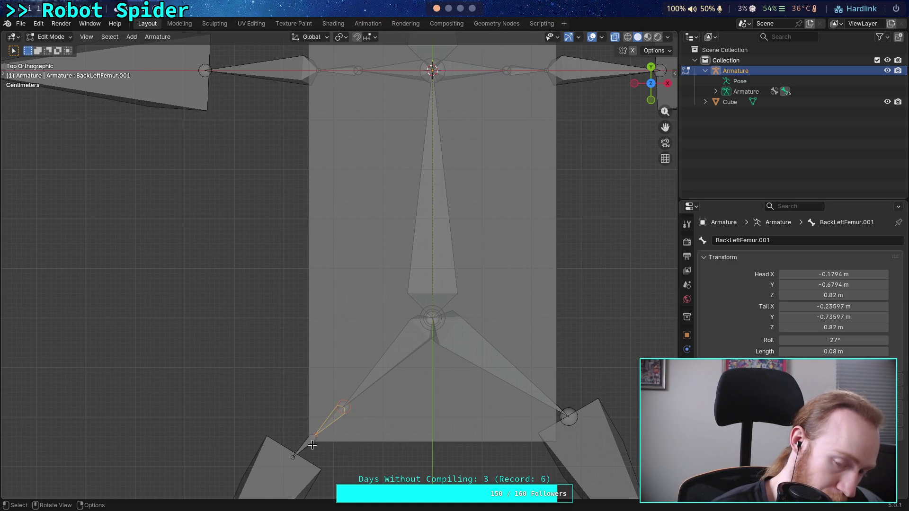
scroll(312, 445, "down", 4)
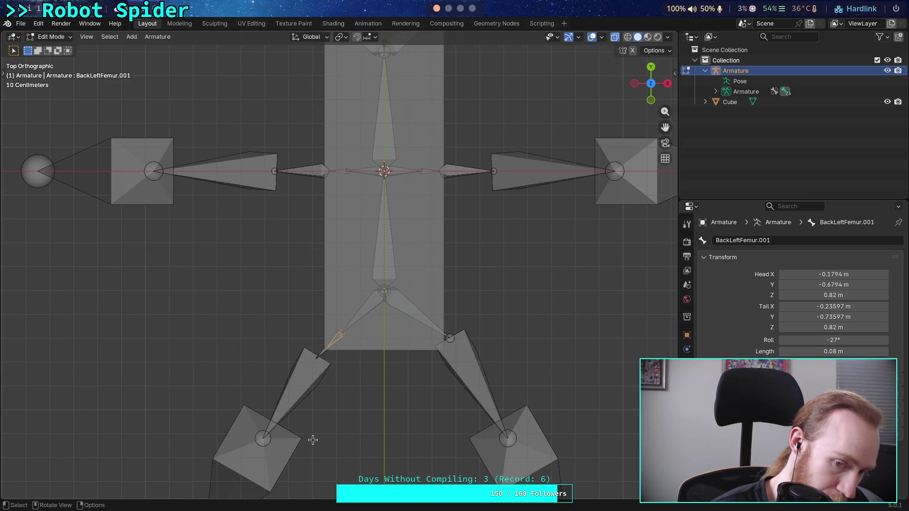
scroll(313, 440, "up", 2)
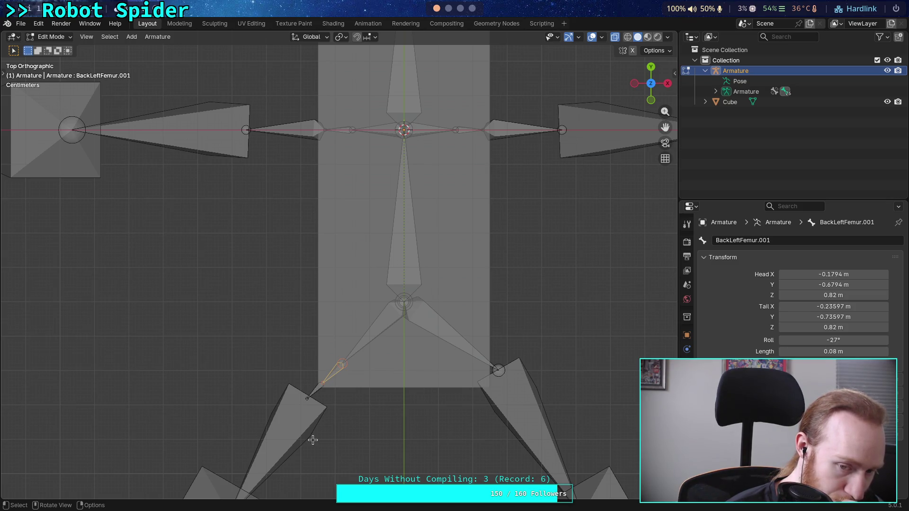
Extrude BackLeftFemur.002 from the tail of BackLeftFemur.001, about 0.068 m long.
right_click(305, 396, "ctrl")
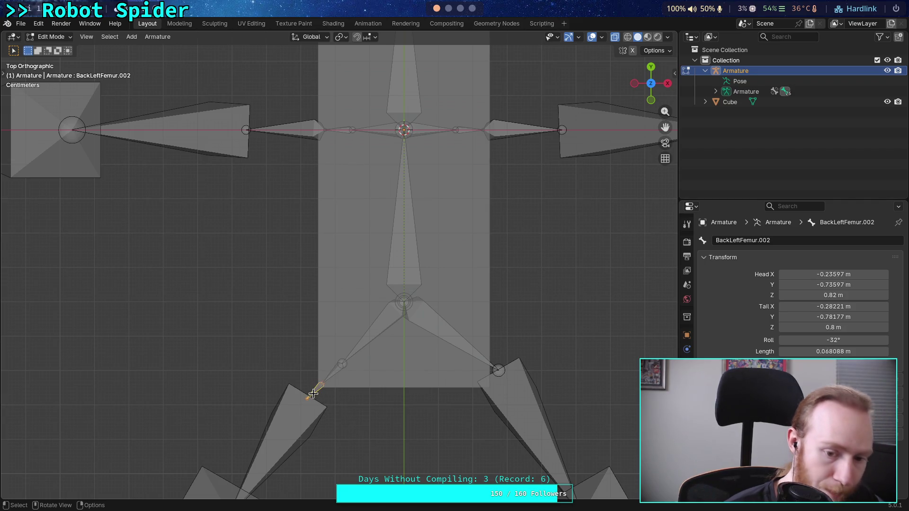
left_click(844, 352)
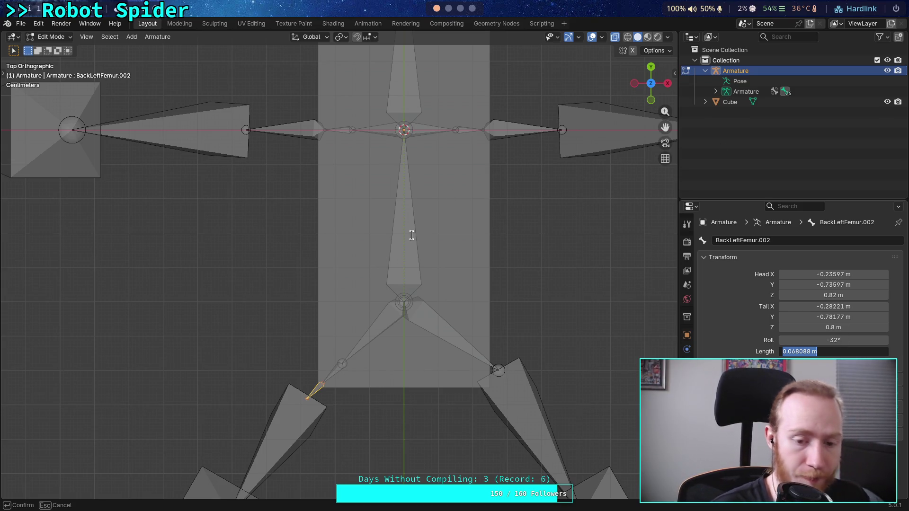
key("Return")
Orbit to look down on the rig and select the small BackLeftFemur.002 bone.
left_click(651, 100)
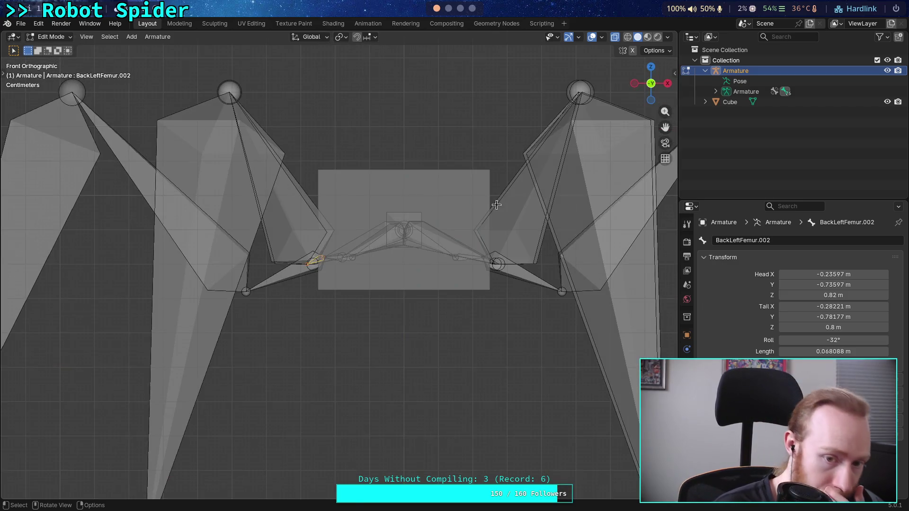
left_click(287, 275)
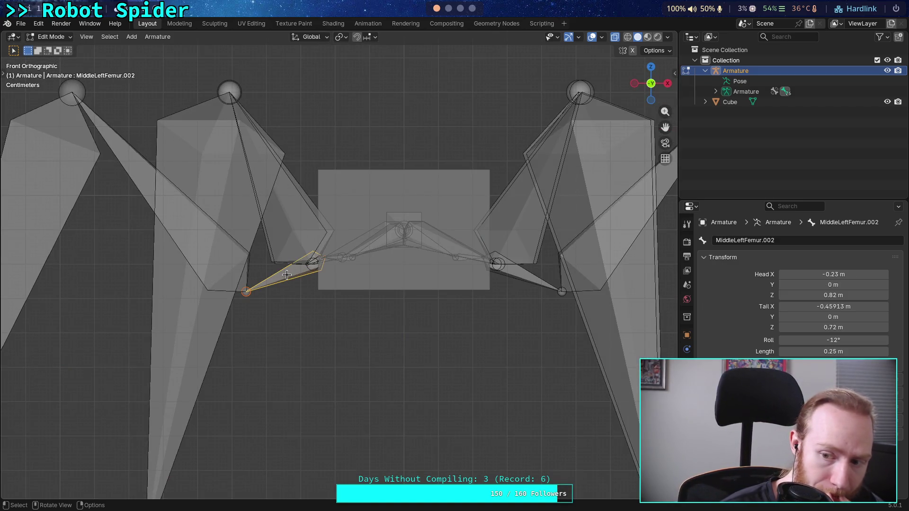
middle_click_drag(319, 285, 298, 349)
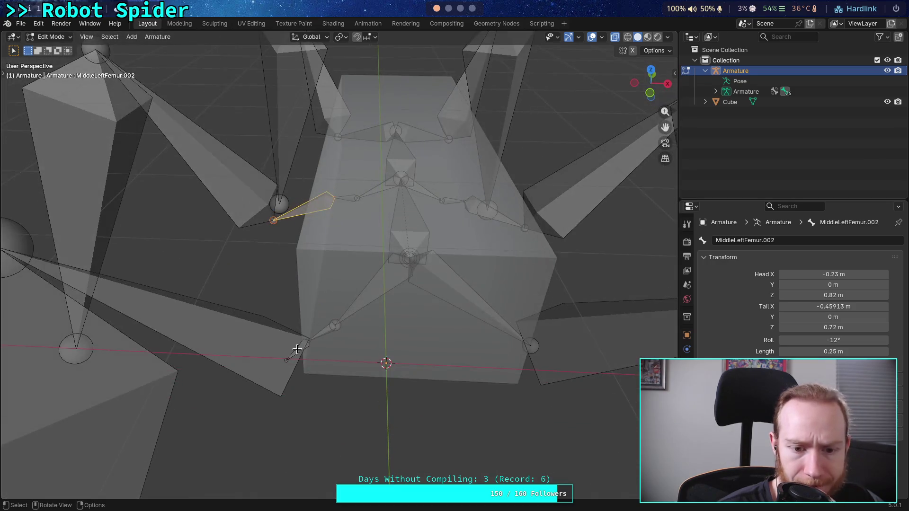
left_click(294, 352)
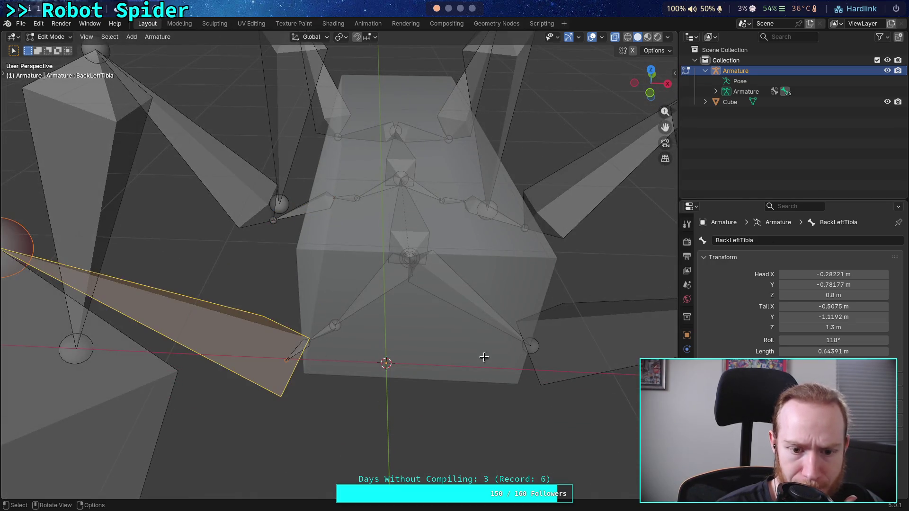
left_click(297, 347)
left_click(813, 352)
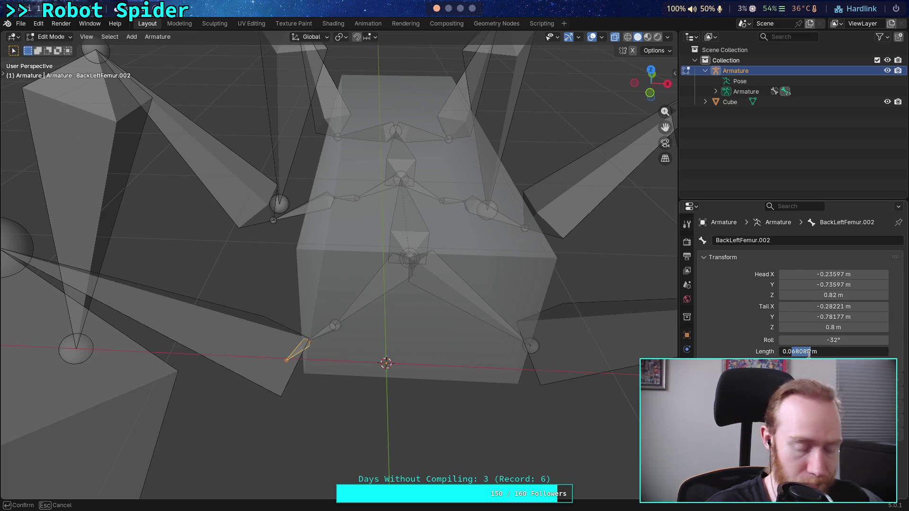
type("0.25")
Give BackLeftFemur.002 a Length of 0.25 m and a Tail Z of 0.72 m.
key("Return")
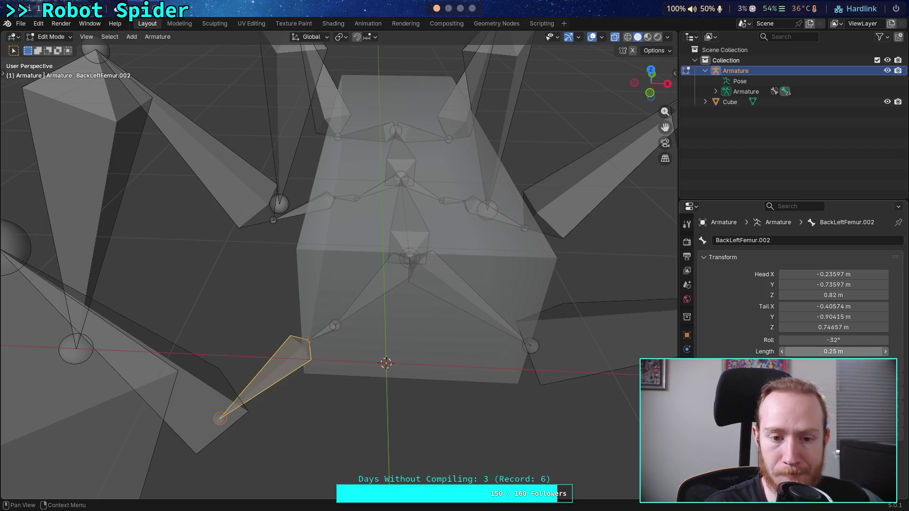
left_click(304, 212)
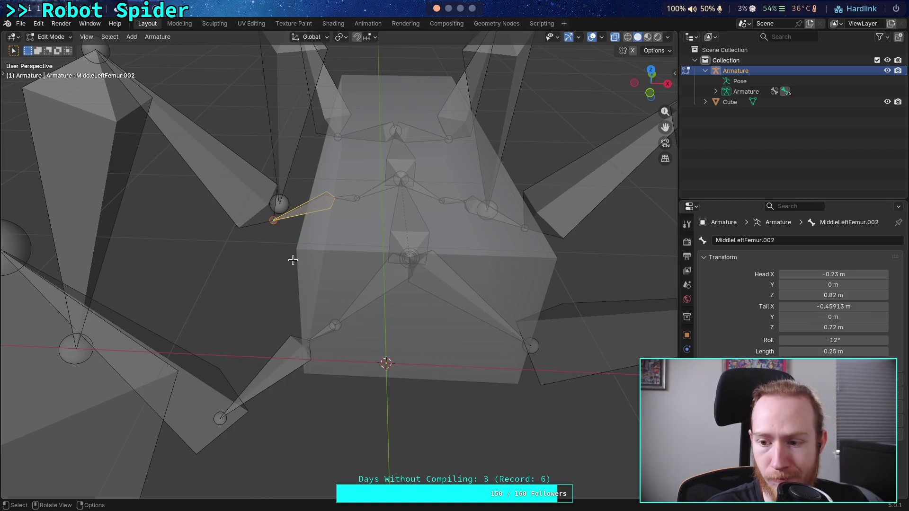
left_click(278, 367)
left_click(800, 328)
left_click_drag(790, 328, 810, 331)
type("2")
key("Return")
Re-enter Length 0.25 m and Tail Z 0.72 m, deleting stray trailing digits.
left_click(795, 352)
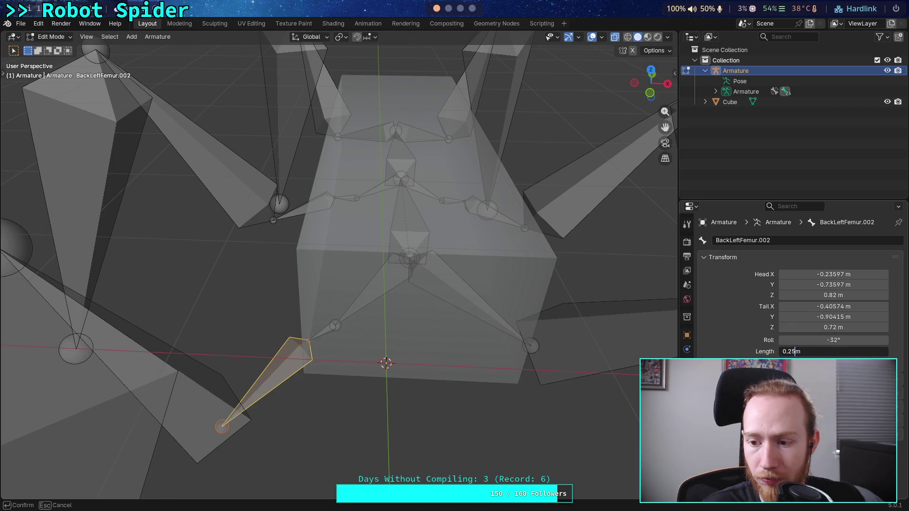
key("Return")
left_click(813, 327)
left_click_drag(796, 330, 808, 332)
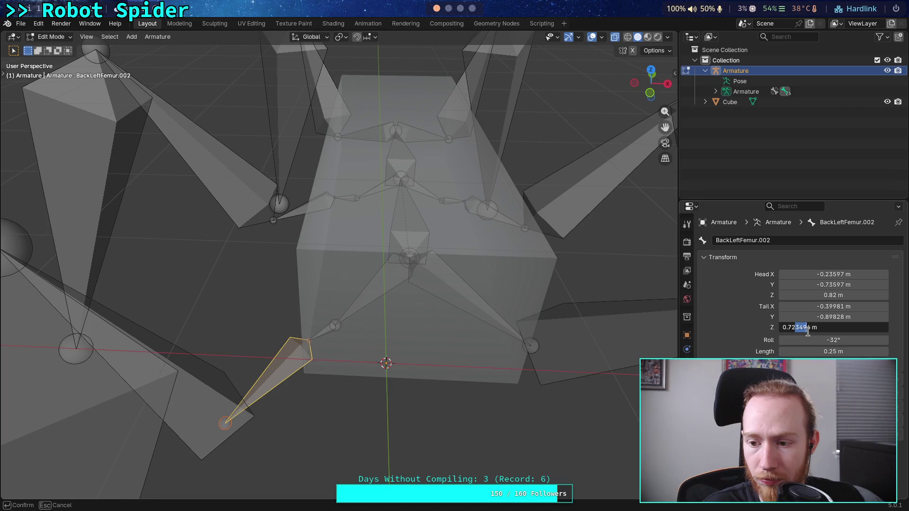
key("BackSpace")
key("Return")
left_click(796, 351)
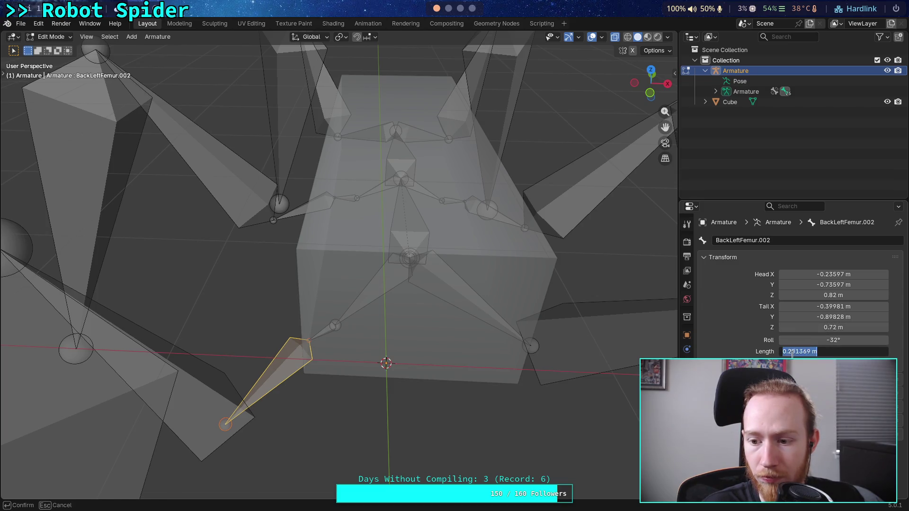
left_click_drag(796, 351, 809, 352)
key("BackSpace")
key("Return")
left_click(804, 328)
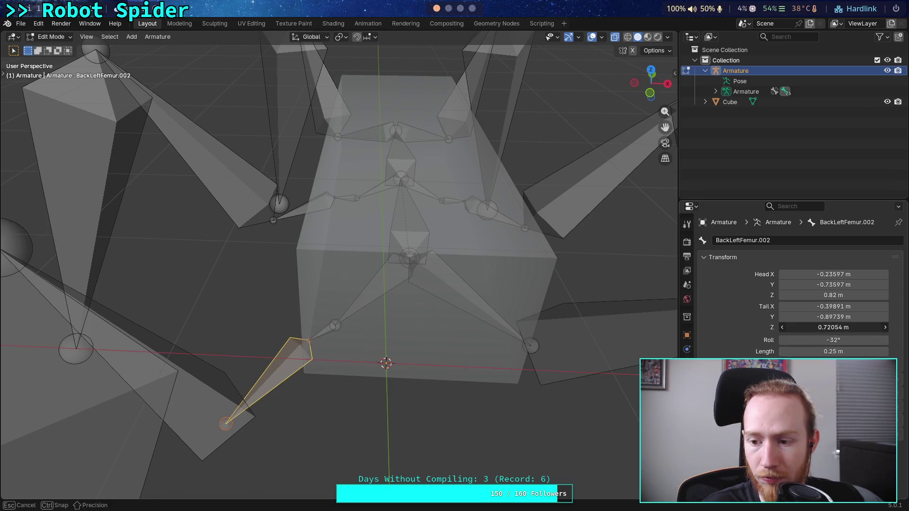
key("BackSpace")
key("Return")
left_click(799, 352)
left_click(799, 352)
left_click_drag(799, 352, 810, 352)
key("BackSpace")
key("Return")
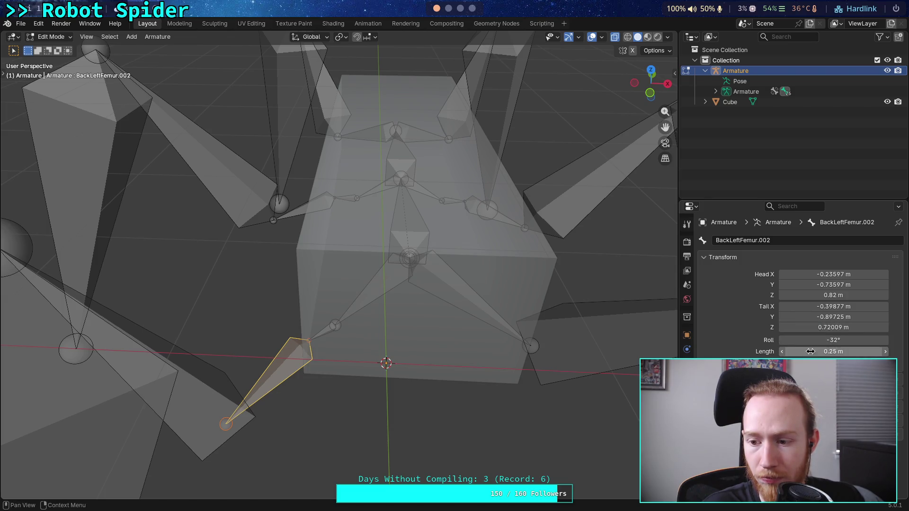
Keep recommitting Tail Z 0.72 m and Length 0.25 m until both values hold.
left_click(806, 328)
left_click(806, 328)
key("BackSpace")
key("Return")
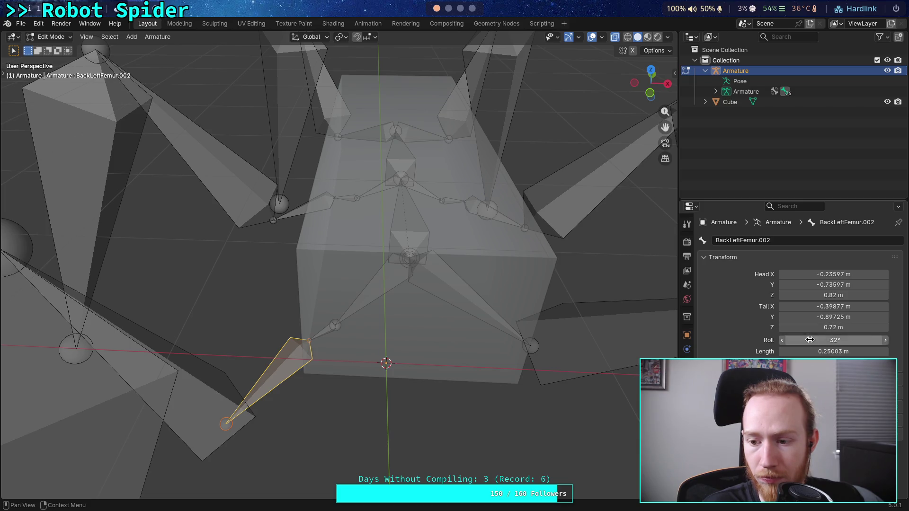
left_click(806, 352)
left_click(806, 352)
left_click_drag(805, 351, 806, 352)
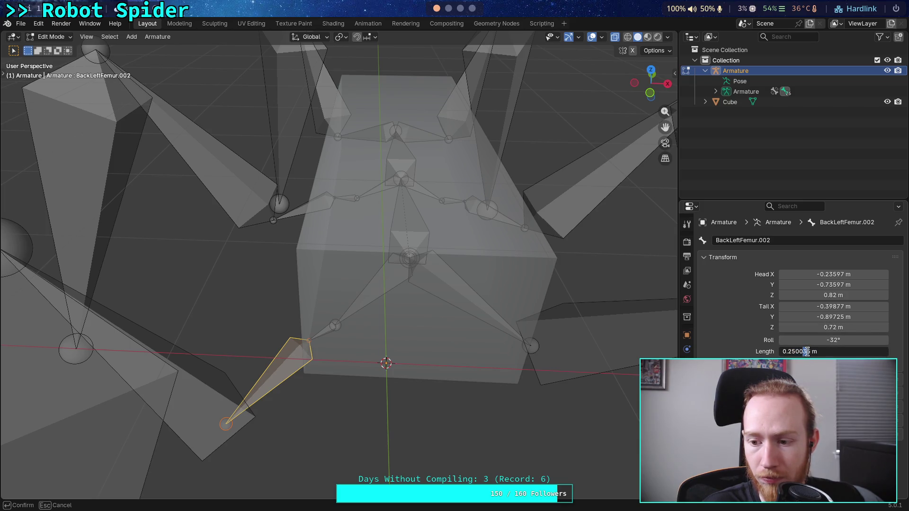
key("BackSpace")
key("Return")
left_click(809, 328)
left_click(809, 327)
key("Return")
left_click(812, 352)
left_click(812, 352)
key("Return")
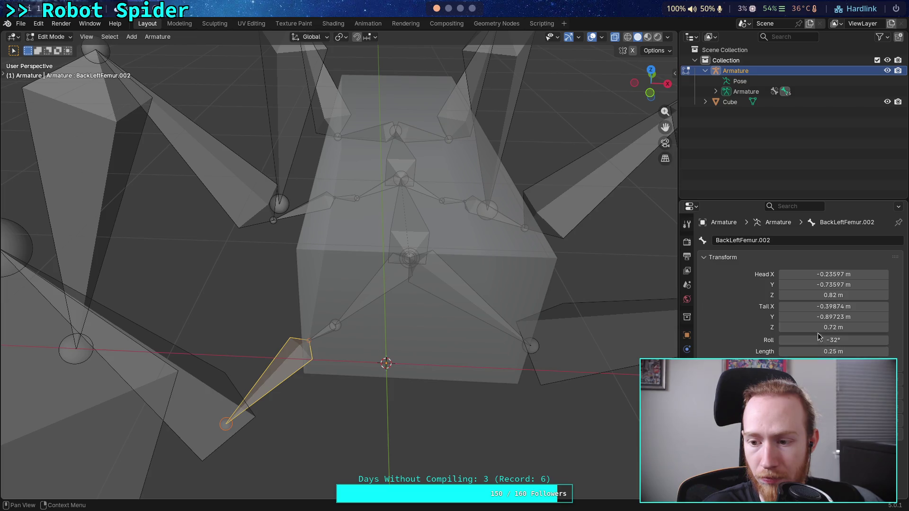
left_click(815, 328)
left_click(814, 327)
key("Return")
double_click(814, 351)
key("BackSpace")
key("BackSpace")
key("Return")
left_click(797, 328)
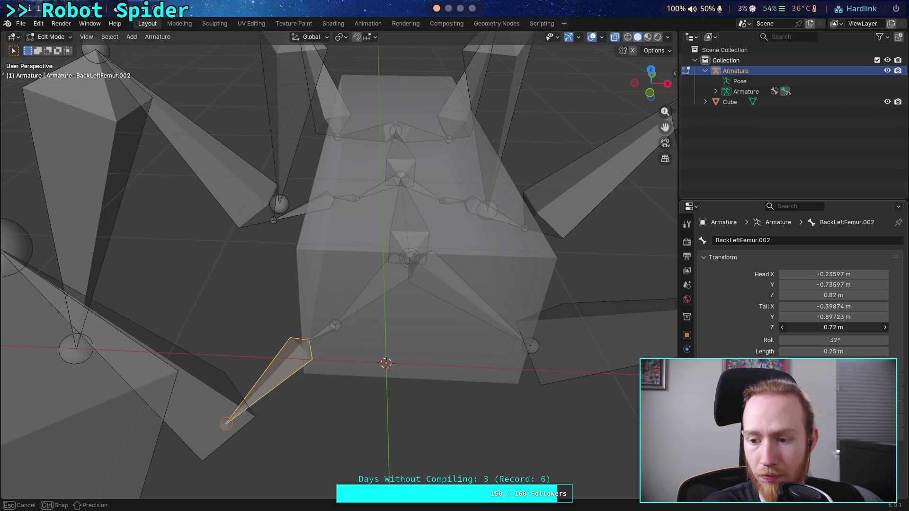
key("Return")
double_click(810, 351)
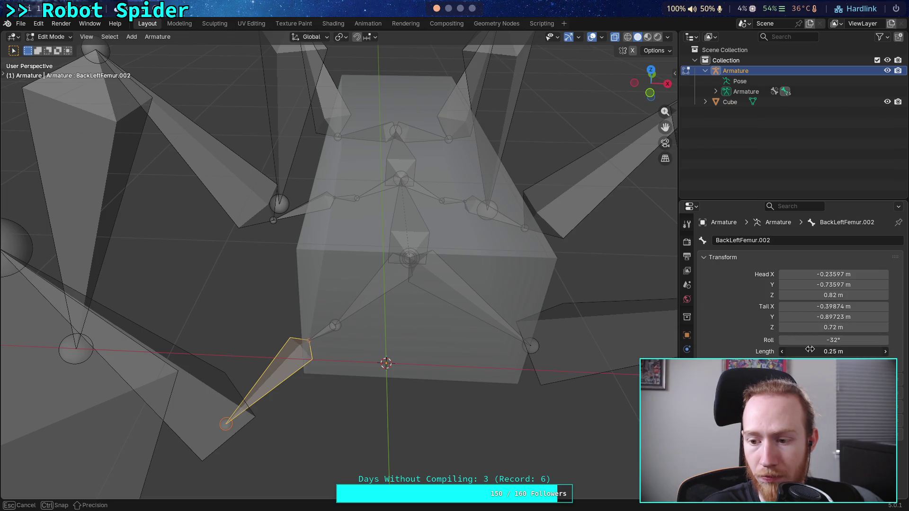
key("Return")
middle_click_drag(429, 331, 443, 291)
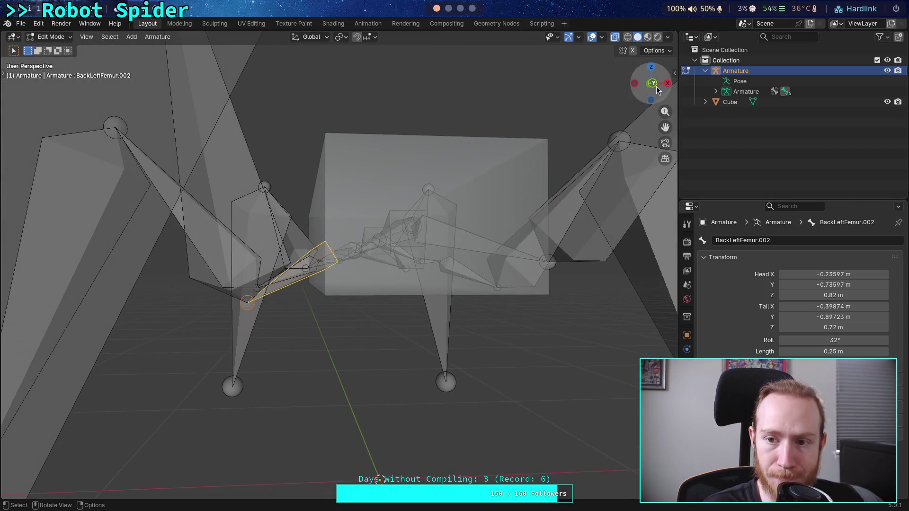
Orbit around the armature, then snap to Top Orthographic via the navigation gizmo.
left_click(652, 83)
mouse_move(392, 279)
middle_mouse_down()
mouse_move(347, 265)
mouse_move(351, 305)
mouse_move(339, 324)
mouse_move(411, 360)
mouse_move(401, 356)
middle_mouse_up()
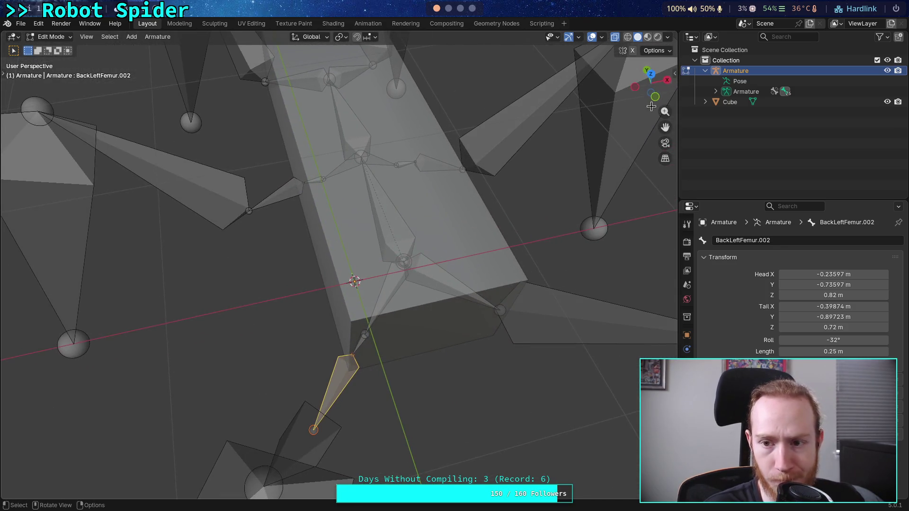
left_click(651, 76)
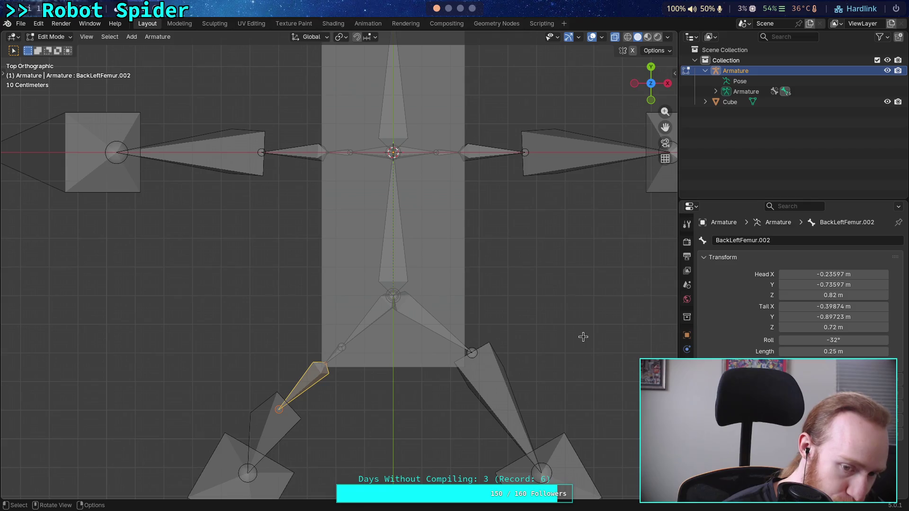
Set the femur's tail Z coordinate to 0.82 m.
left_click(798, 328)
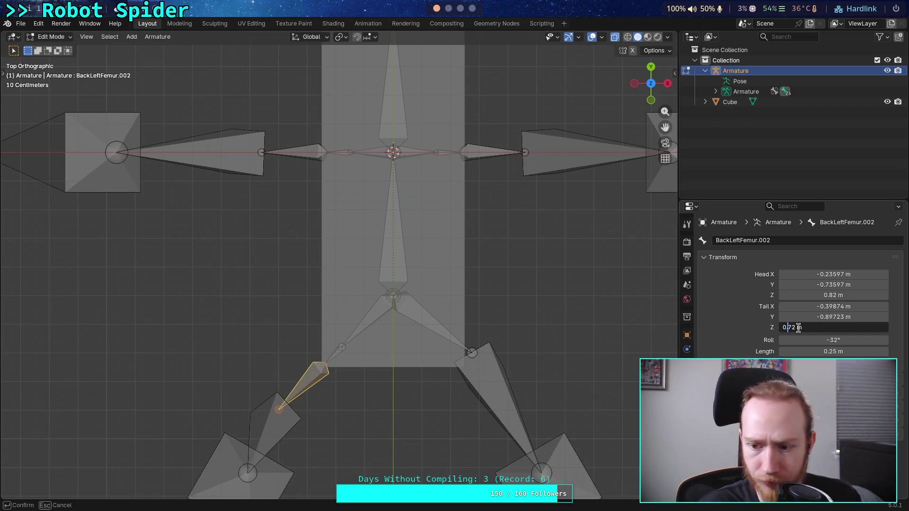
key("Delete")
type("8")
key("Return")
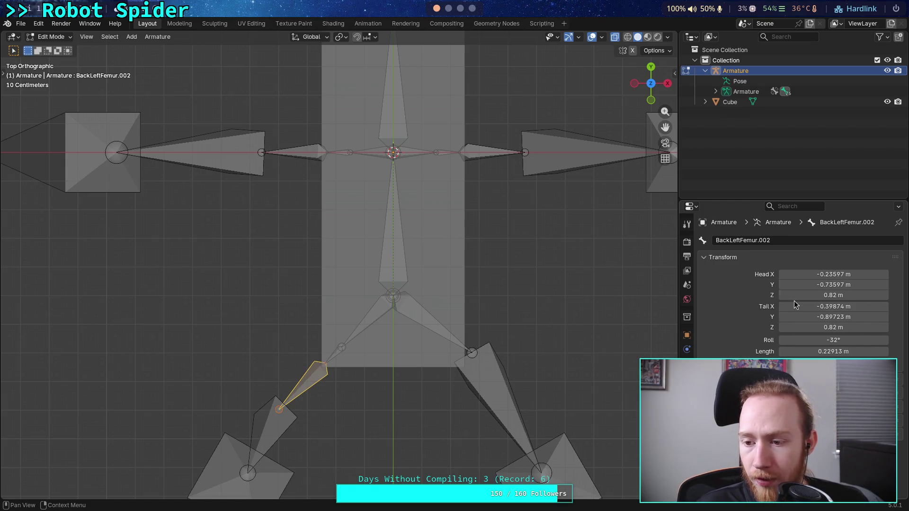
Set the femur's head X and Y to -0.24 and -0.74 m.
left_click(837, 274)
left_click(800, 276)
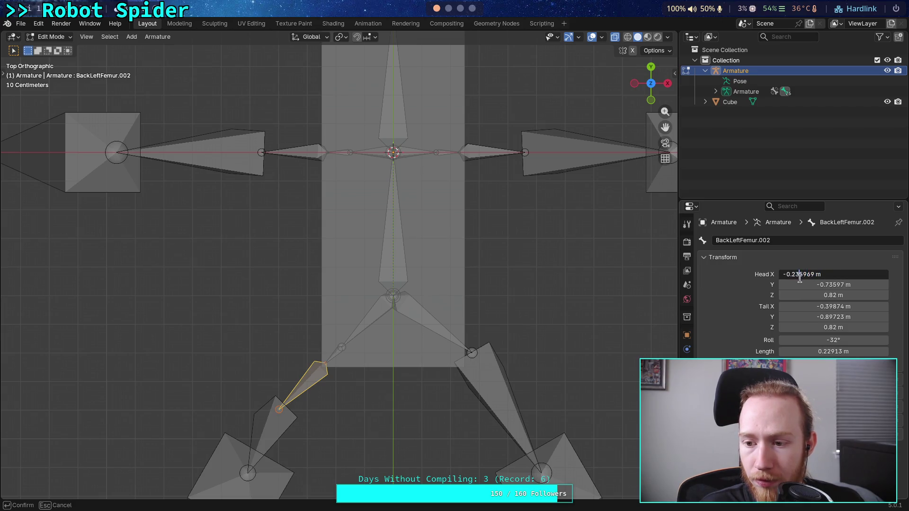
left_click_drag(795, 279, 808, 278)
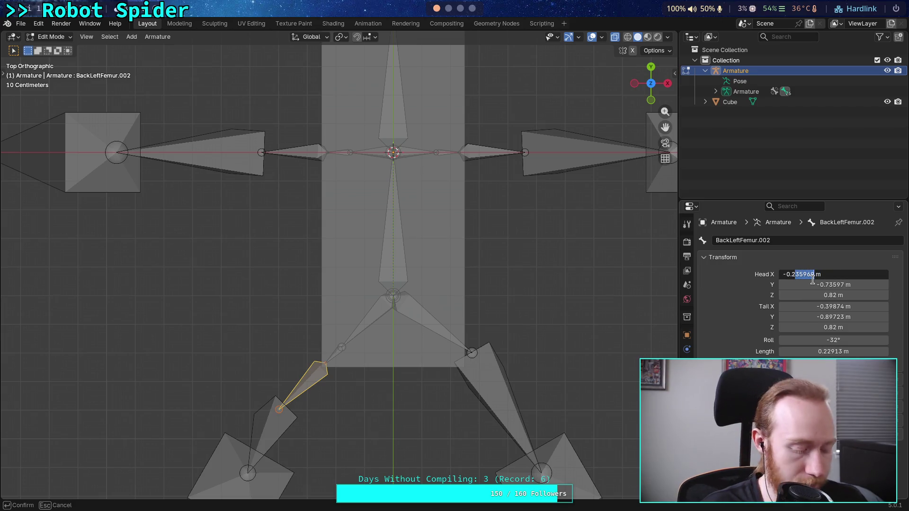
type("4")
key("Return")
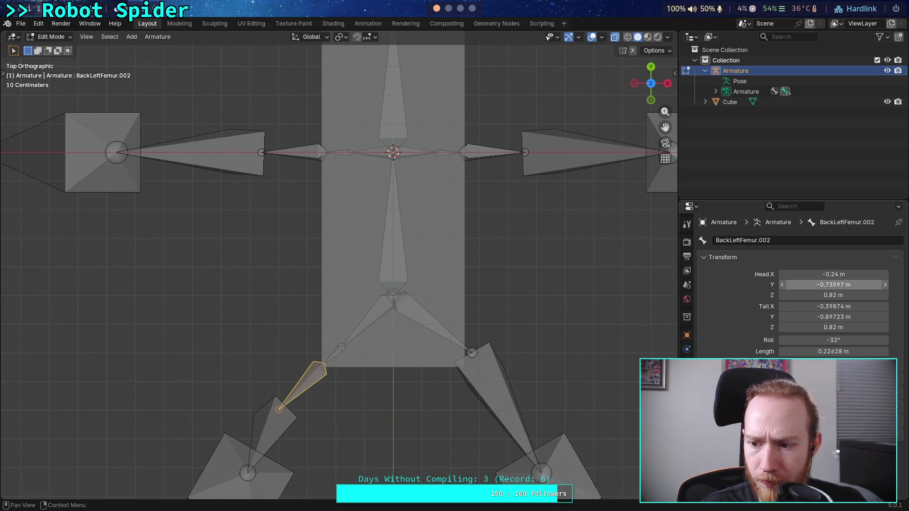
left_click(810, 285)
left_click(796, 285)
left_click_drag(796, 285, 810, 286)
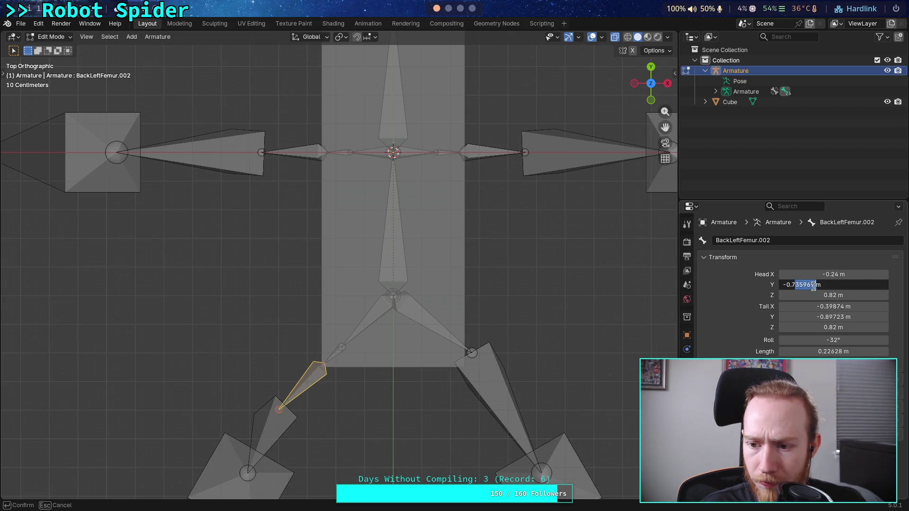
type("4")
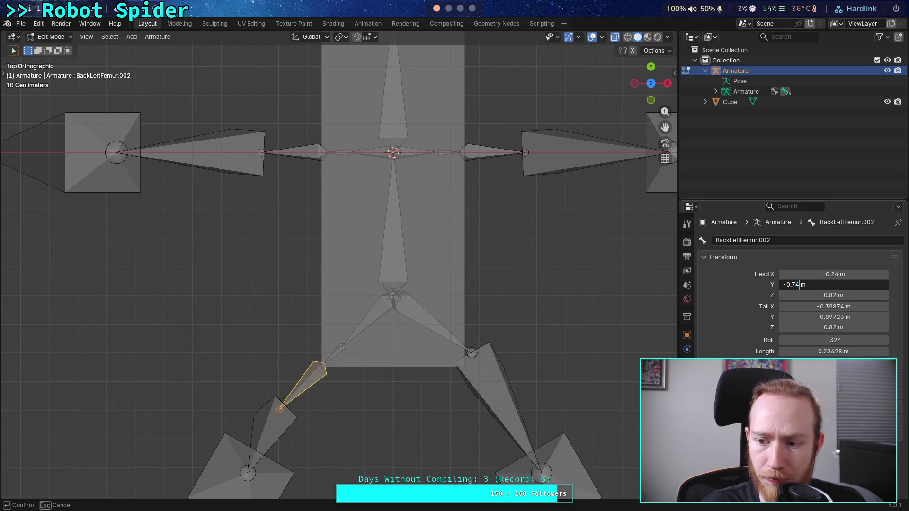
key("Return")
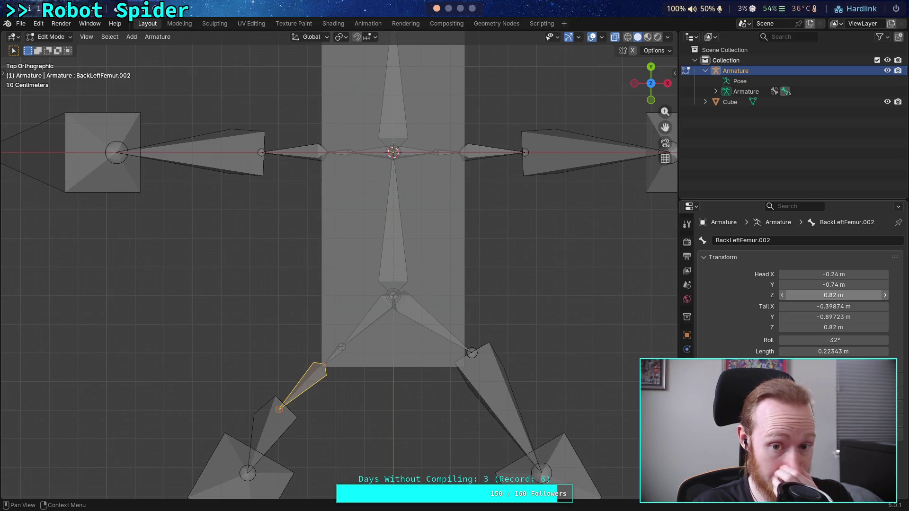
Correct the femur's head to X -0.23 m and Y -0.73 m.
left_click(811, 275)
double_click(811, 276)
key("Left")
key("Left")
key("BackSpace")
key("Return")
left_click(801, 285)
left_click(797, 285)
key("BackSpace")
type("3")
key("Return")
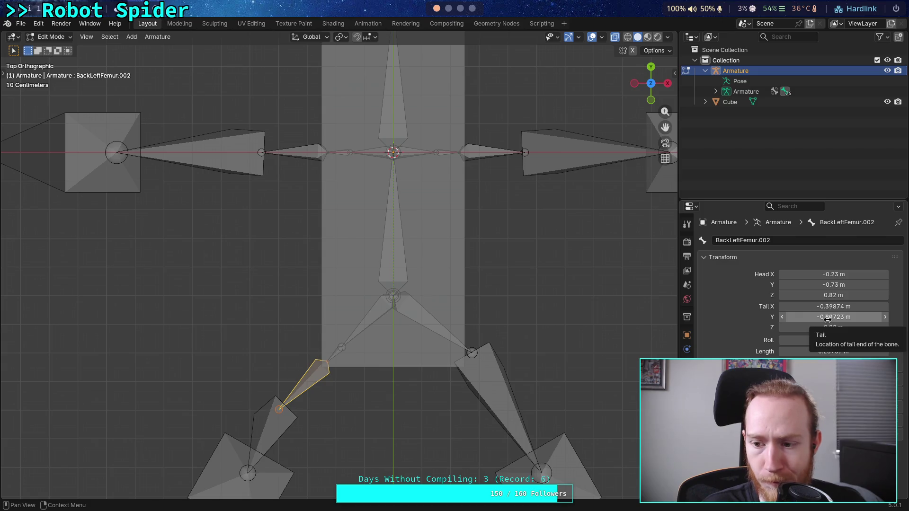
Set the tail to Y -0.73 m and X -1.23 m, making the bone 1 m long.
left_click(827, 319)
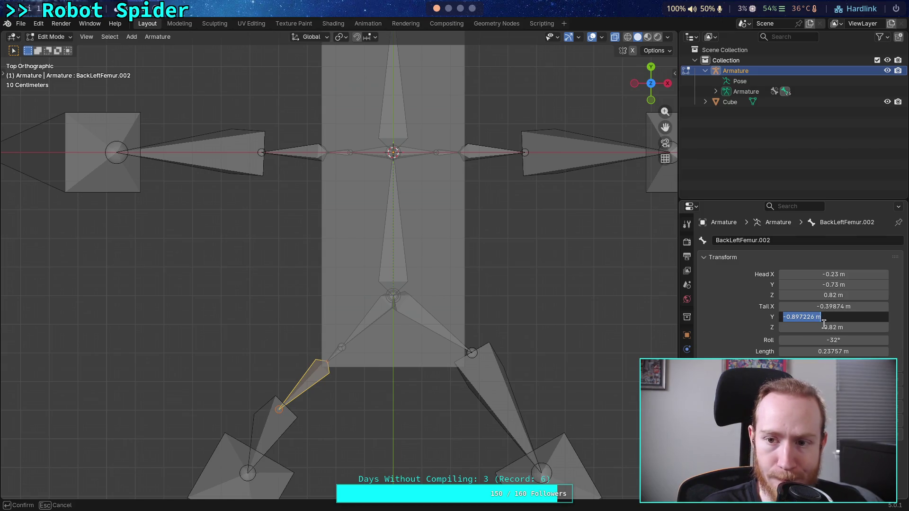
left_click(812, 317)
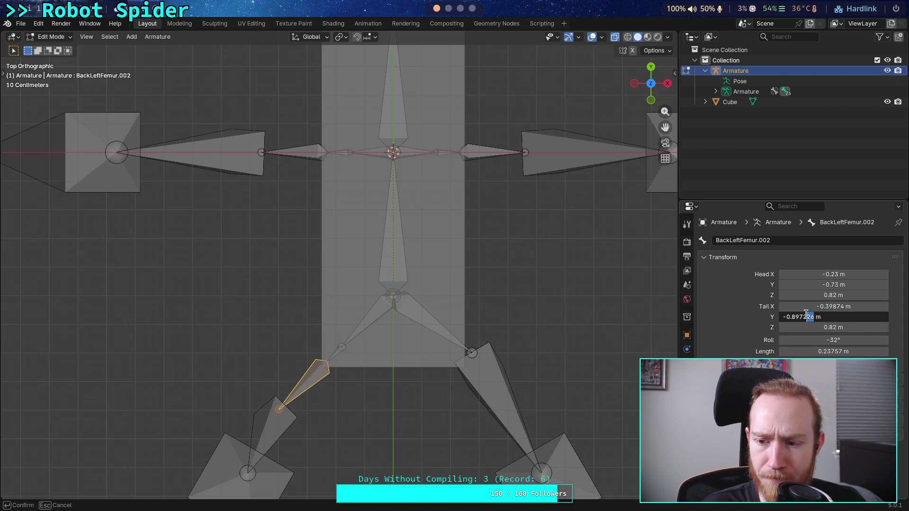
key("BackSpace")
key("BackSpace")
key("BackSpace")
type("73")
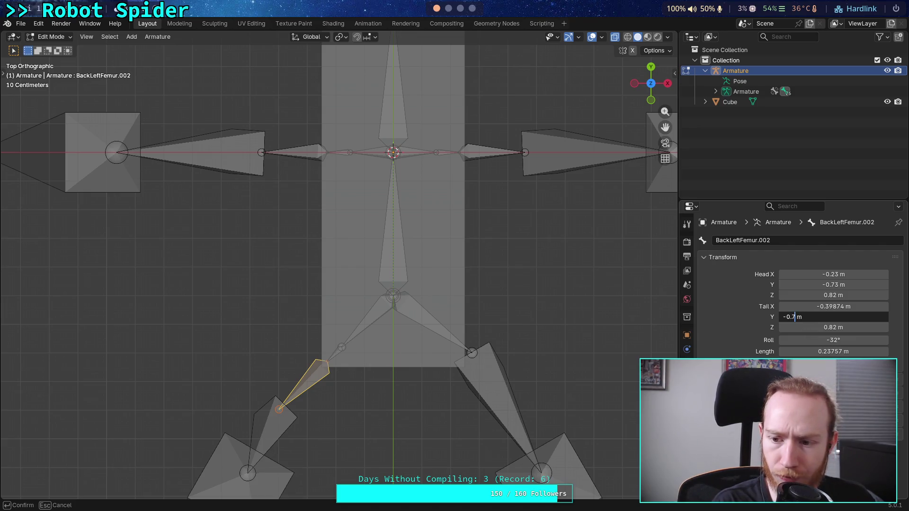
key("Return")
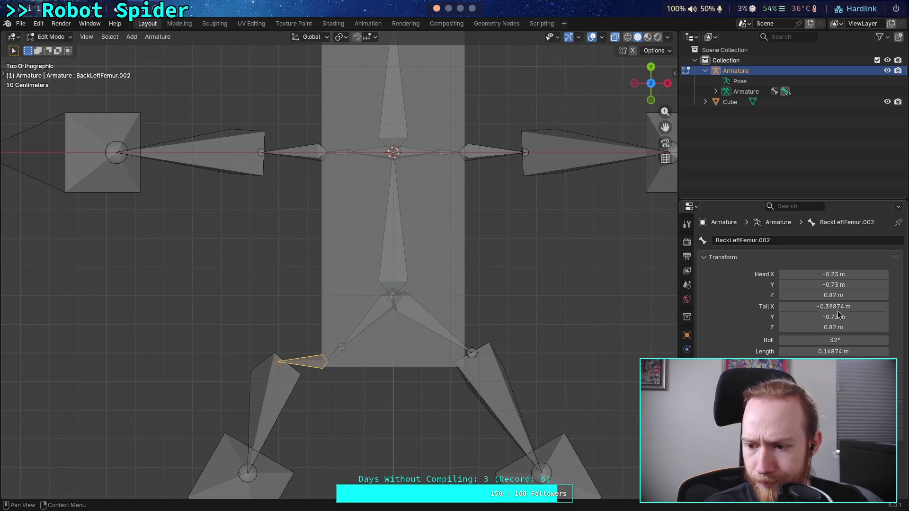
left_click(810, 306)
left_click(809, 307)
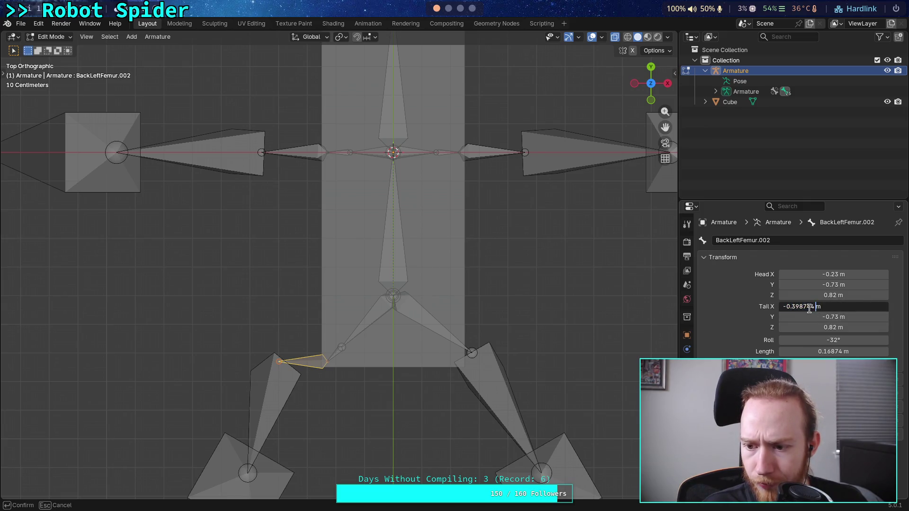
left_click_drag(812, 307, 786, 307)
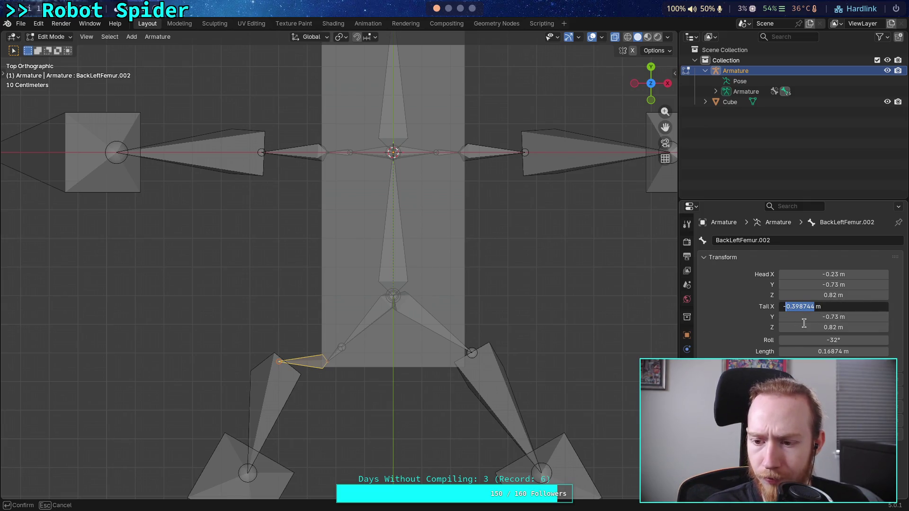
type("1.")
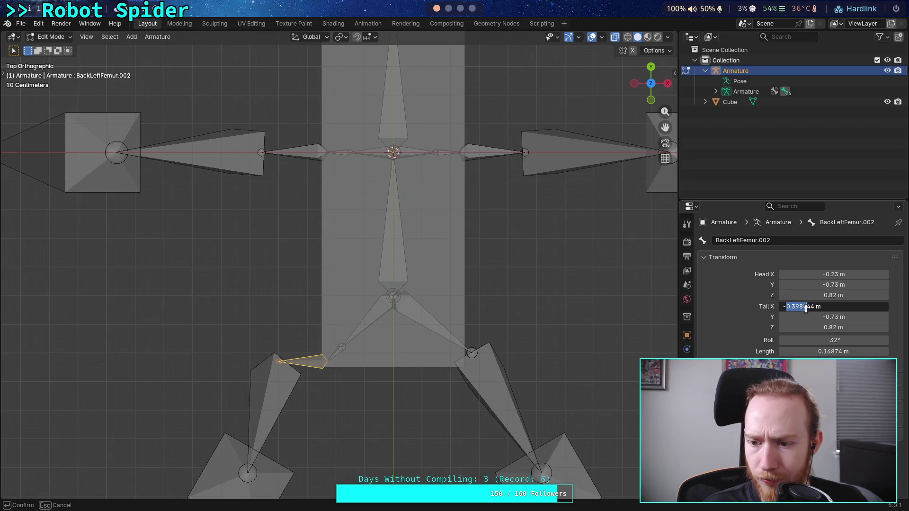
type("24")
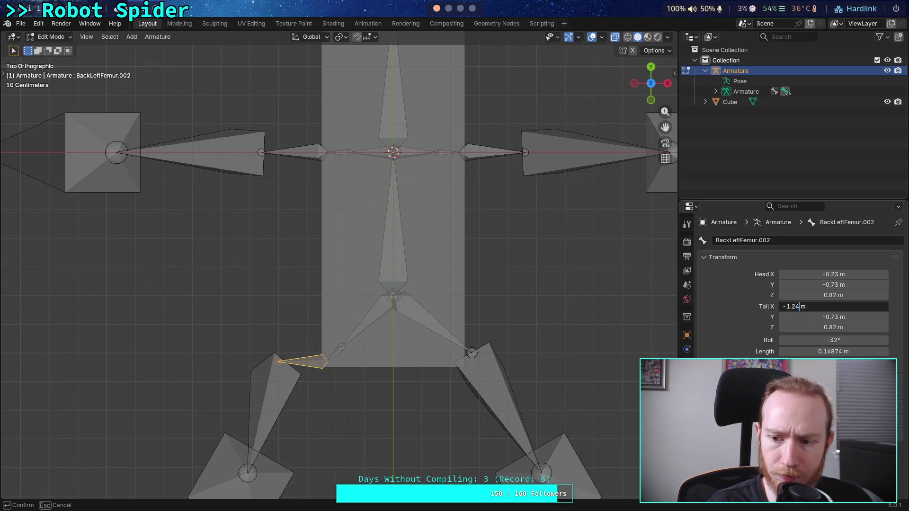
type("3")
key("Return")
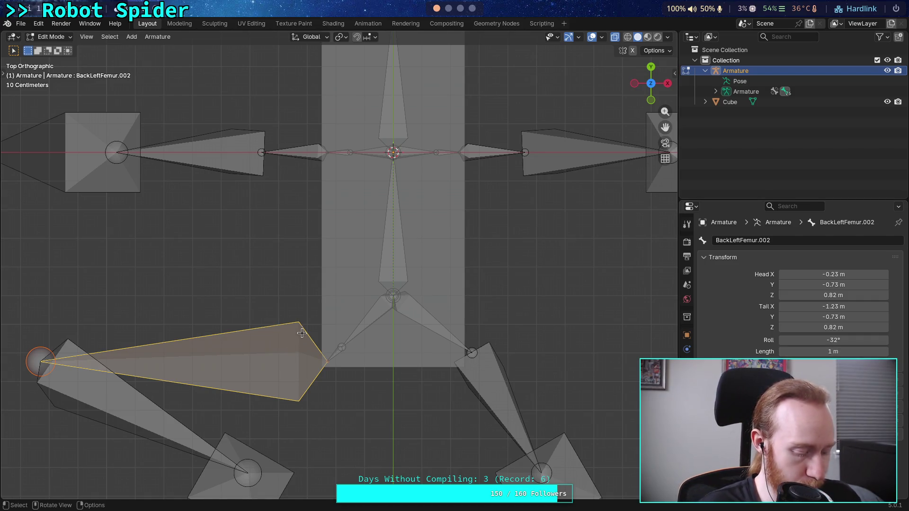
Try rotating the femur bone and its head point, cancelling each attempt.
key("t")
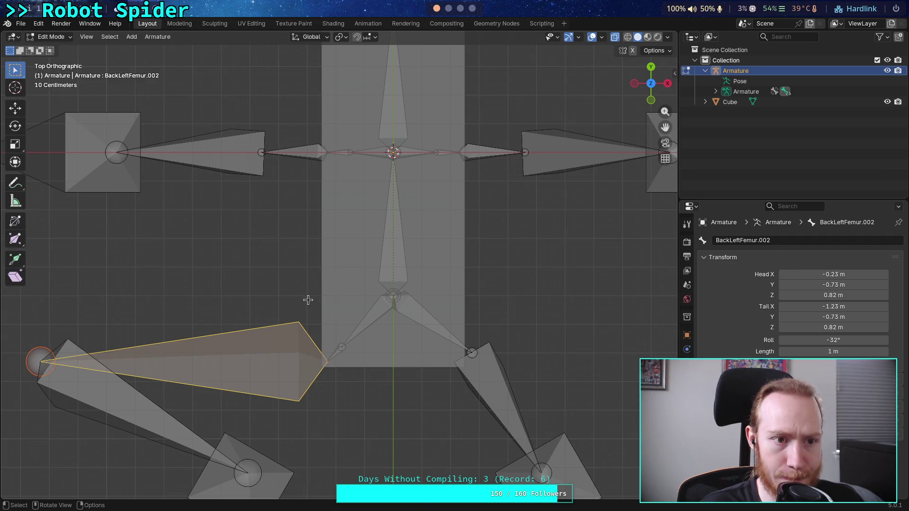
key("r")
right_click(281, 294)
left_click(41, 361)
key("r")
right_click(132, 258)
left_click(315, 361)
key("r")
right_click(322, 265)
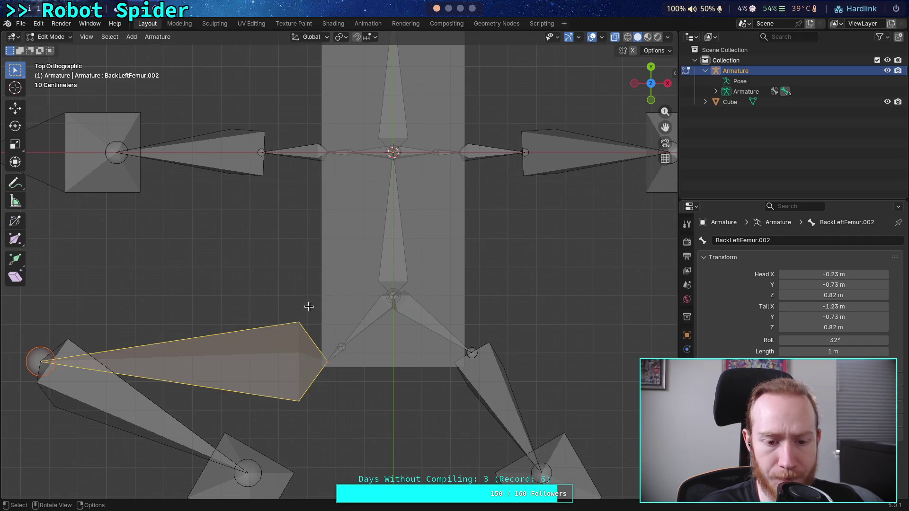
key("r")
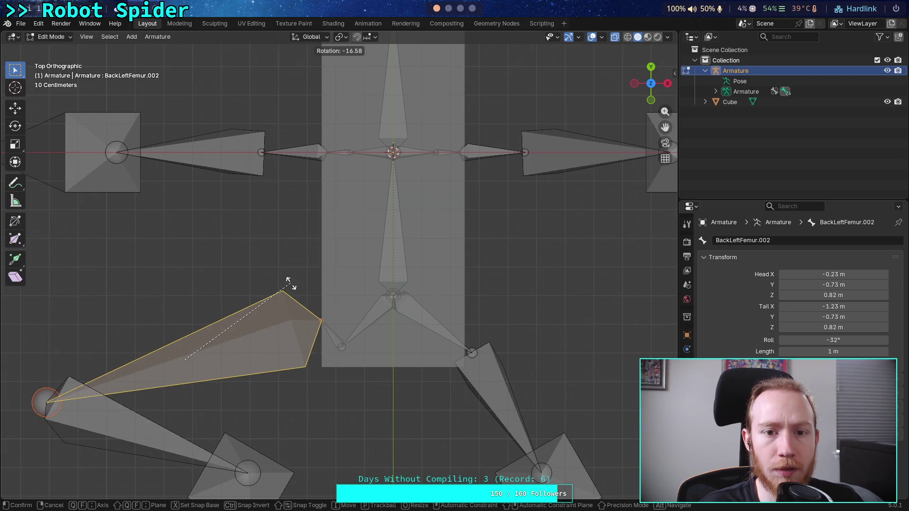
right_click(299, 275)
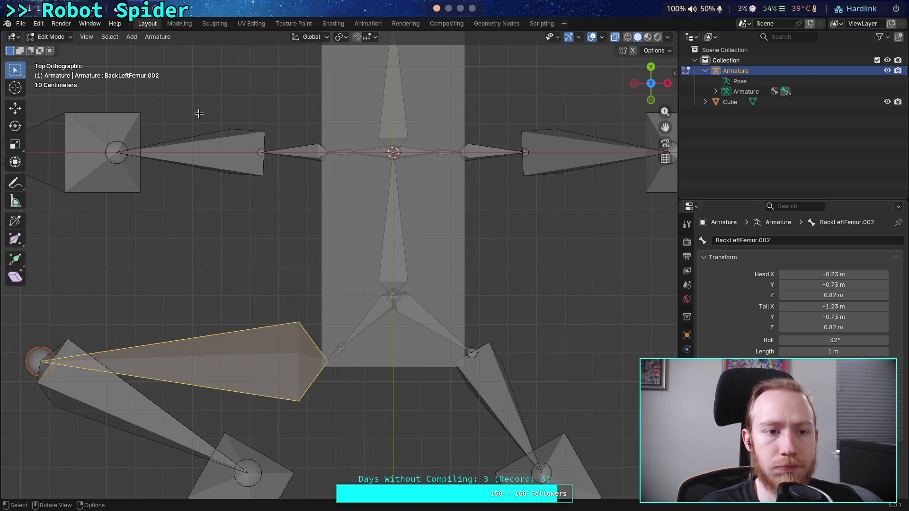
Test X-axis-constrained rotations of the femur, cancelling each one.
key("r")
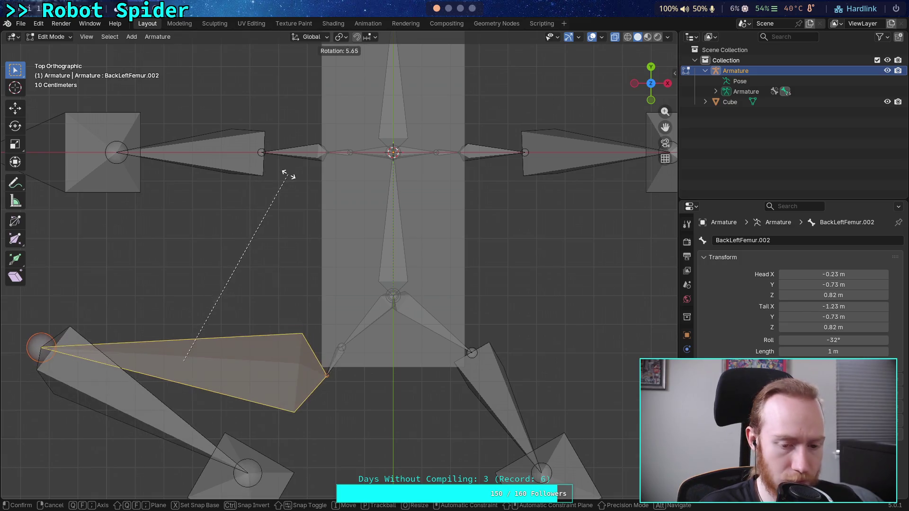
key("x")
right_click(297, 178)
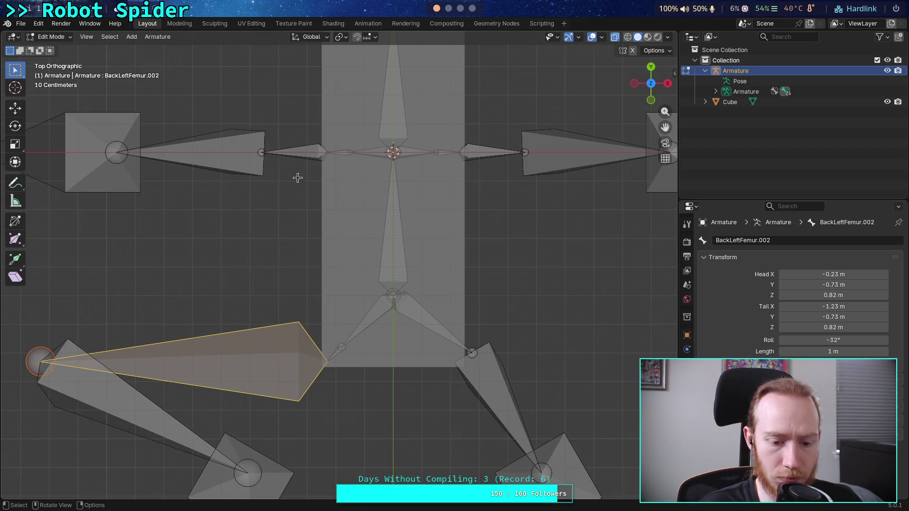
key("r")
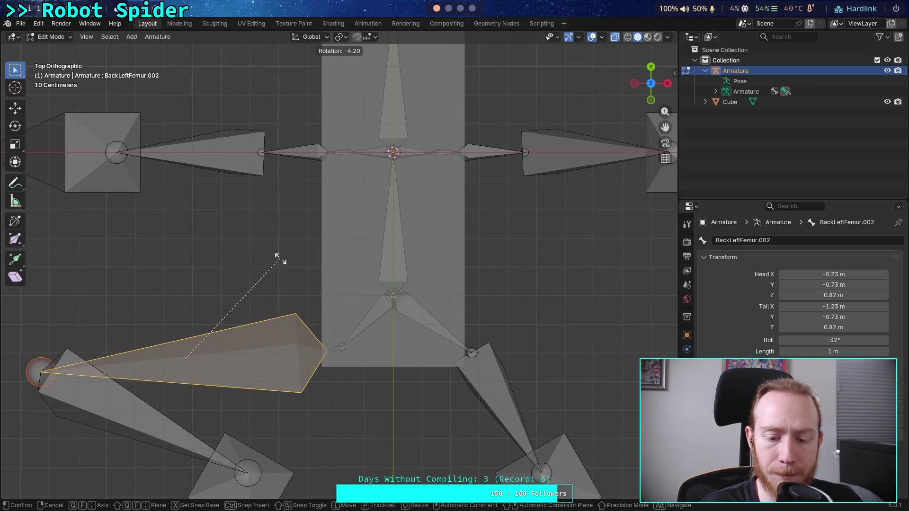
key("x")
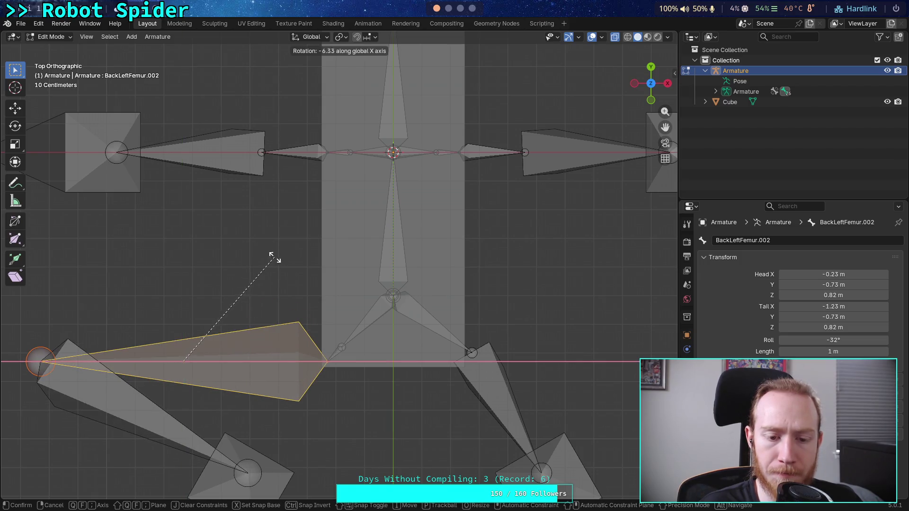
right_click(250, 252)
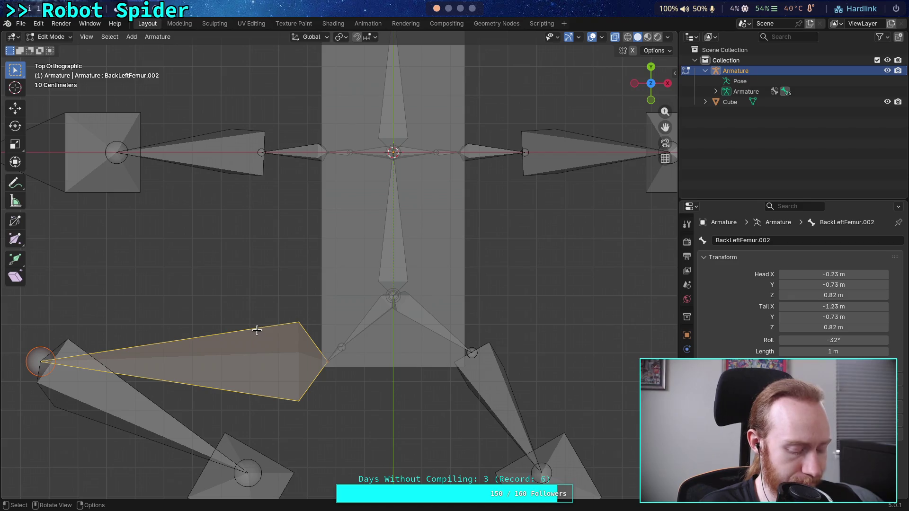
key("r")
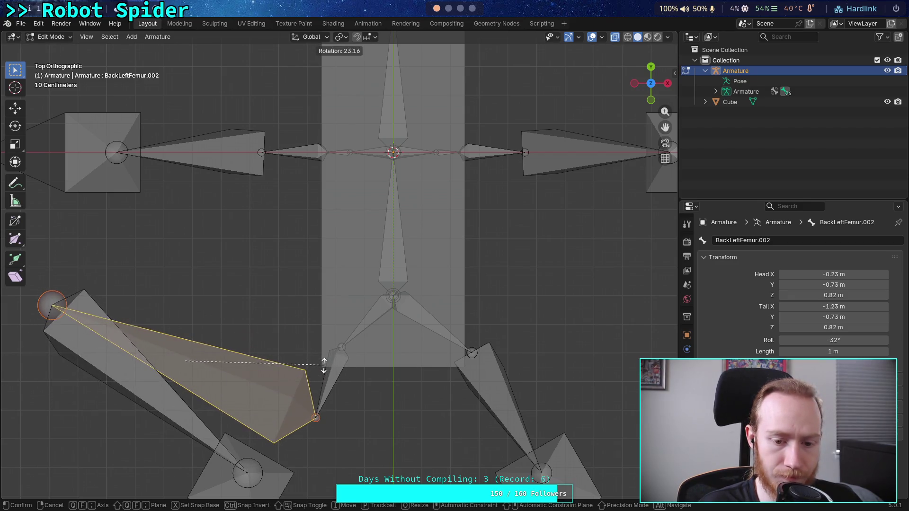
key("x")
right_click(248, 353)
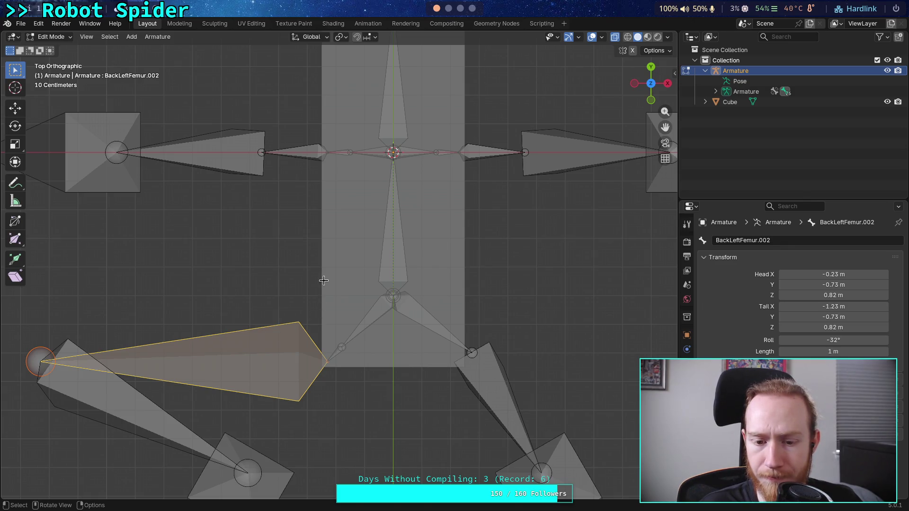
Rotate the femur bone by a typed angle of about -60 degrees and confirm.
key("r")
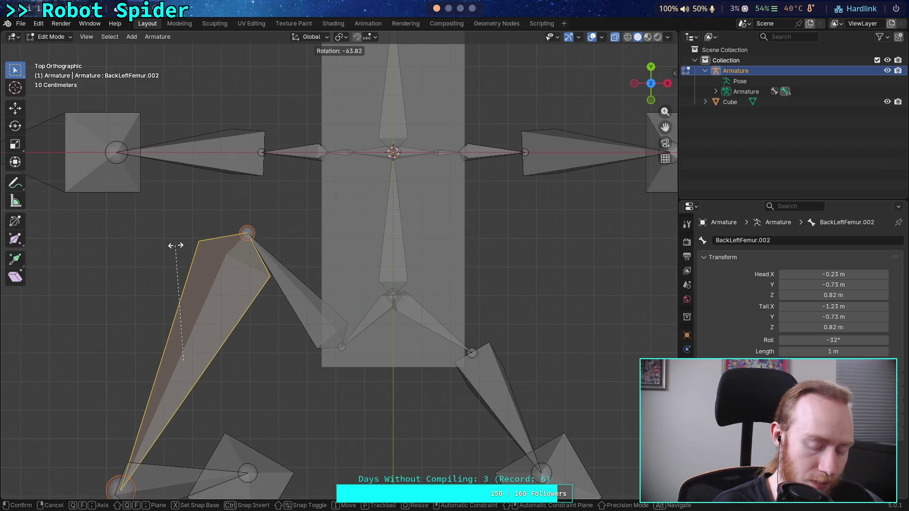
type("-70")
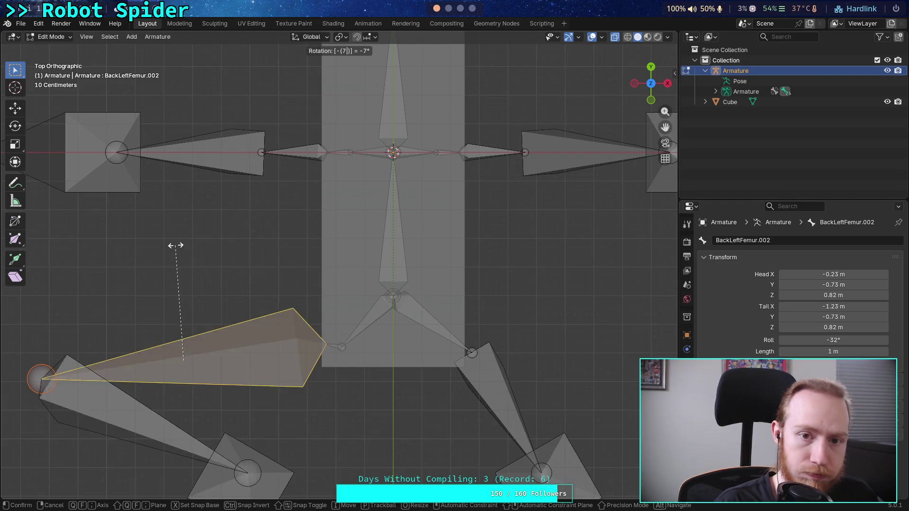
key("BackSpace")
key("BackSpace")
type("80")
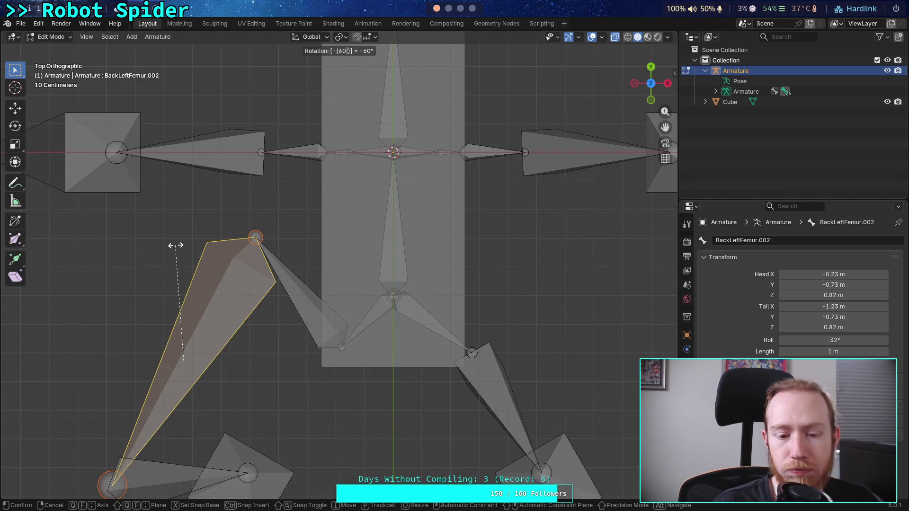
key("Return")
Bring the back-left leg into view, then hide and reveal the femur bone.
scroll(178, 197, "down", 5)
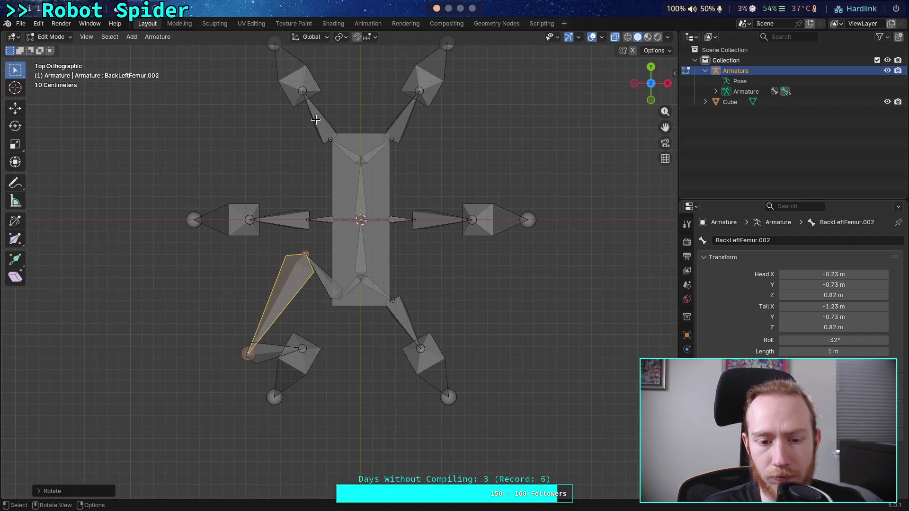
scroll(273, 266, "up", 5)
mouse_move(262, 320)
middle_mouse_down("shift")
mouse_move(282, 227)
mouse_move(294, 250)
middle_mouse_up("shift")
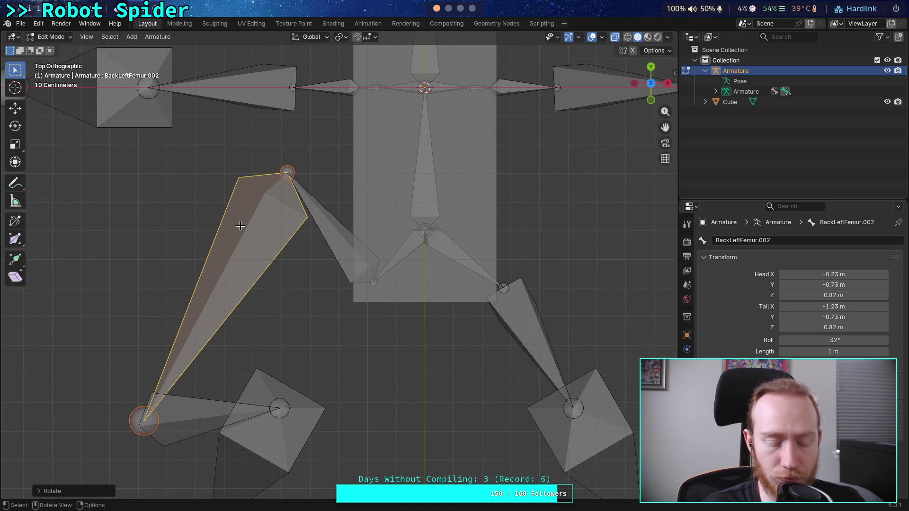
key("h")
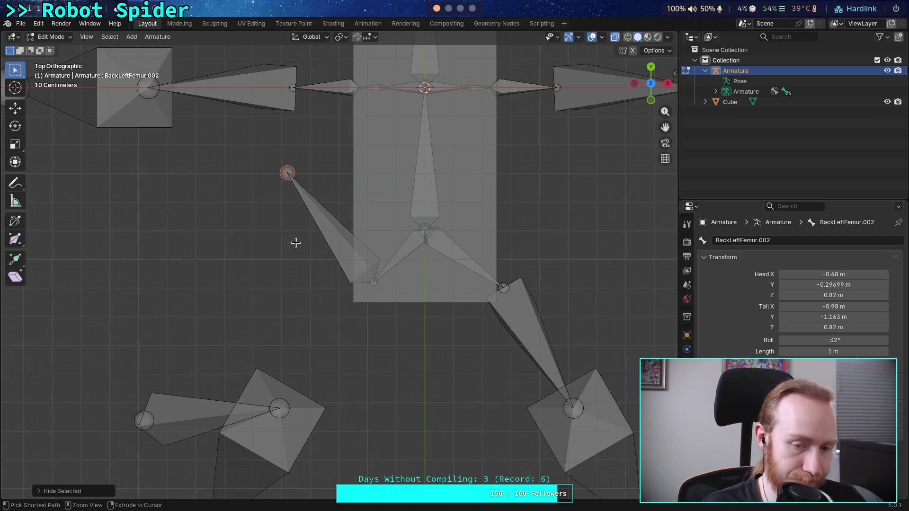
key("alt+h")
Move the femur bone down over the back-left leg, then undo it.
key("g")
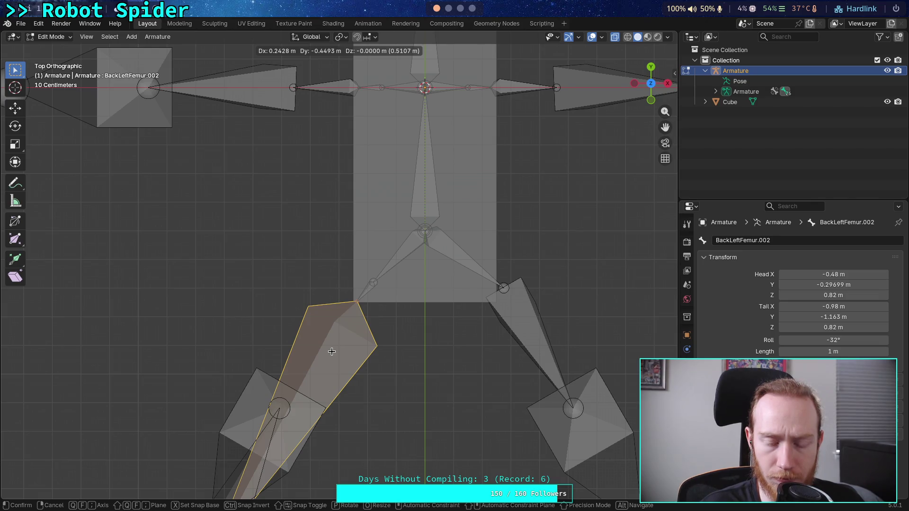
left_click(331, 350)
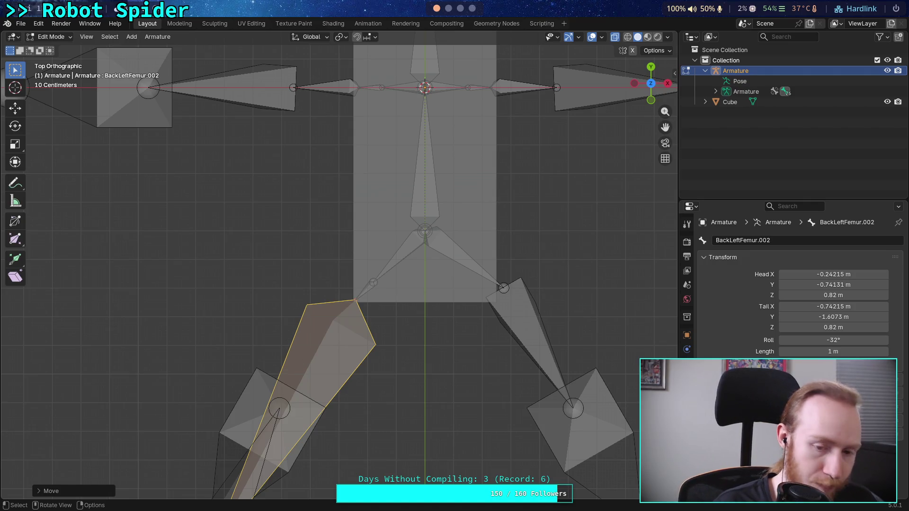
key("ctrl+z")
key("ctrl+z")
key("ctrl+z")
key("ctrl+z")
key("ctrl+z")
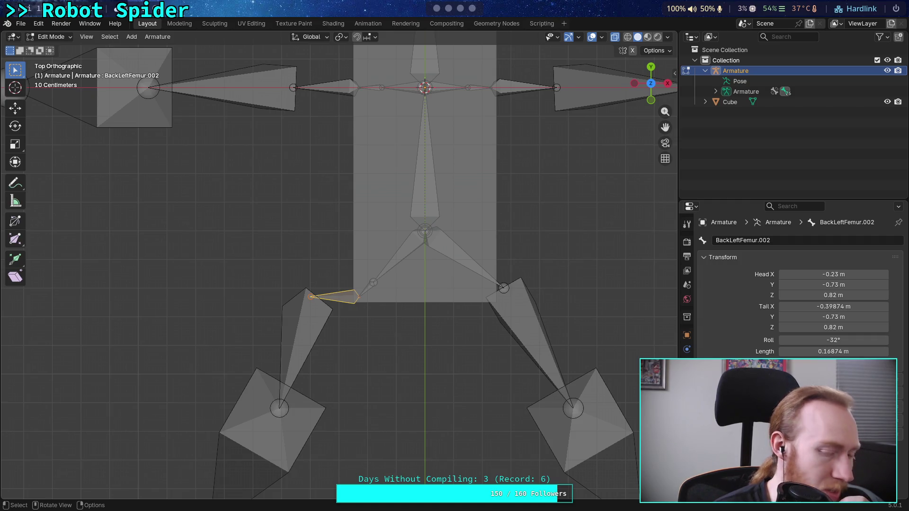
Bring up the Armature context menu and the Armature header menu, closing it unused.
right_click(341, 300)
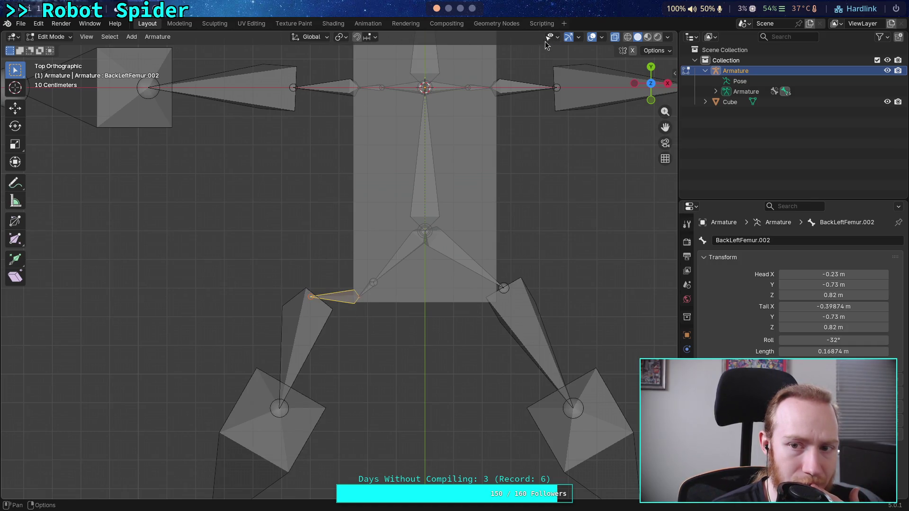
left_click(152, 37)
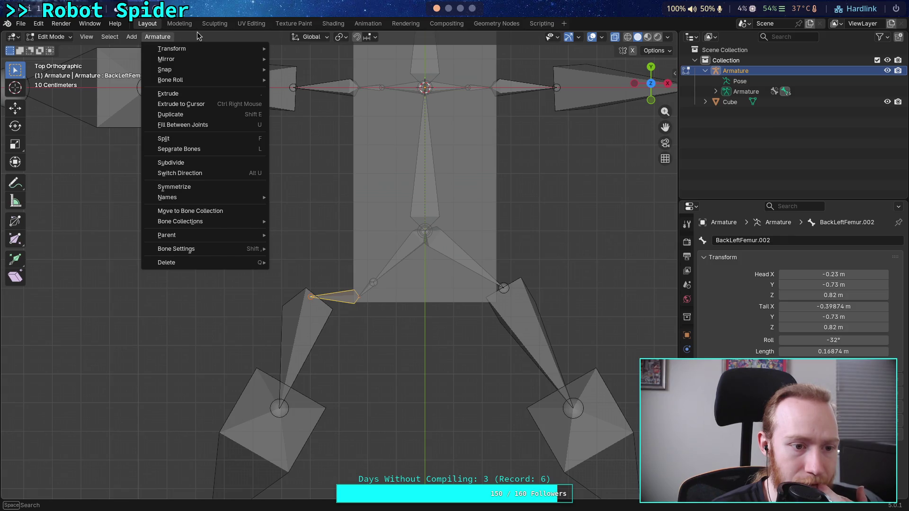
key("Escape")
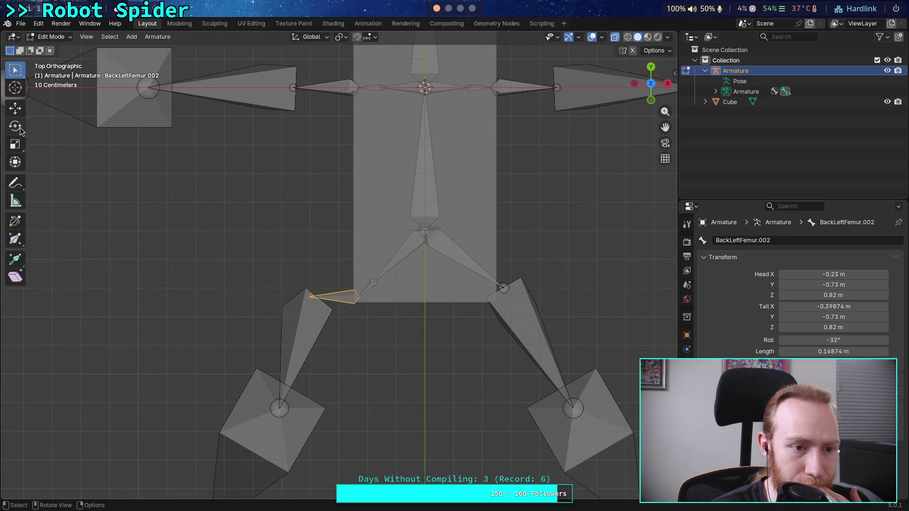
Activate the Rotate tool and set the transform orientation to Parent, after trying Local.
left_click(20, 127)
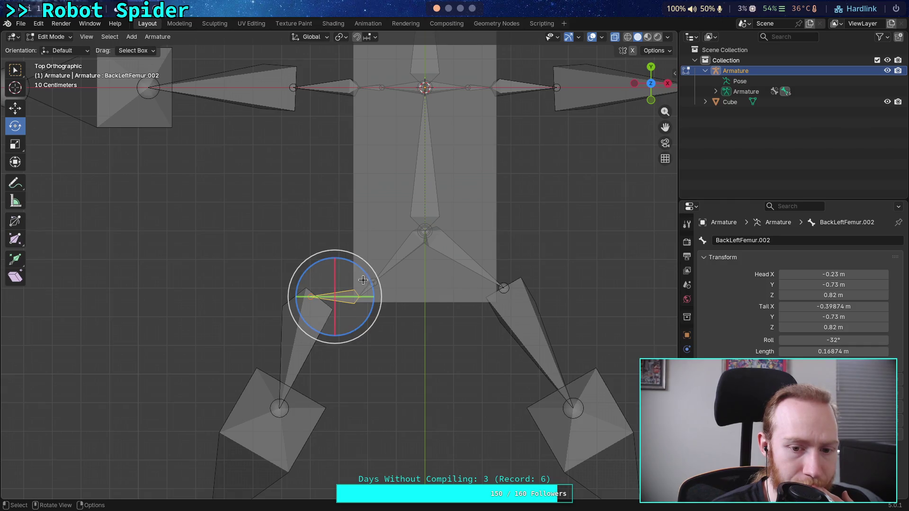
left_click_drag(365, 275, 341, 256)
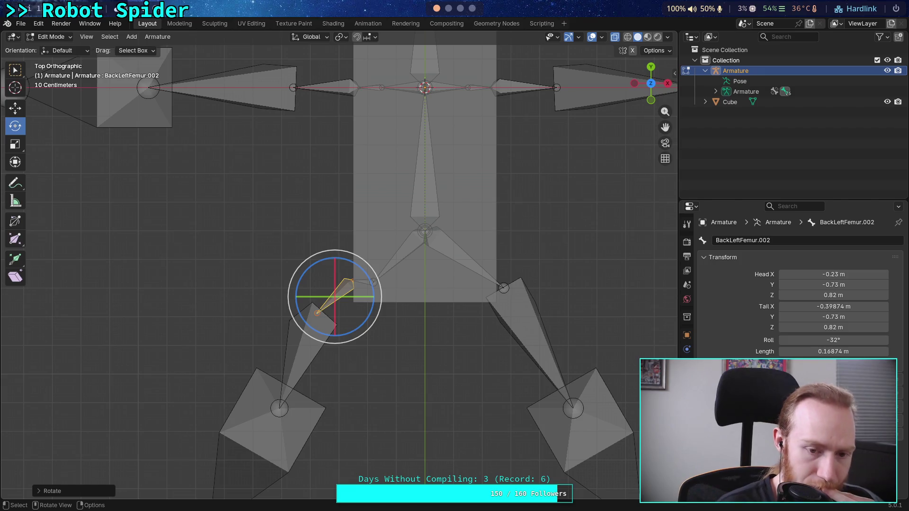
key("ctrl+z")
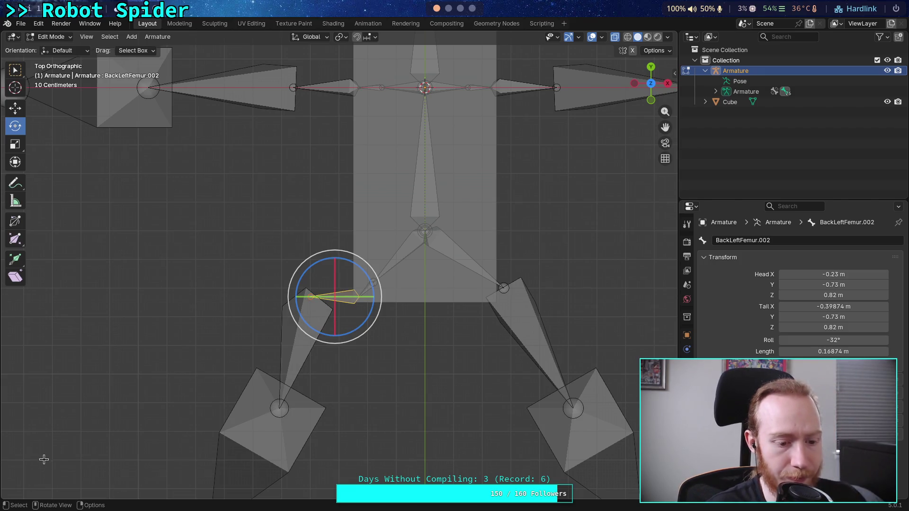
right_click(172, 251)
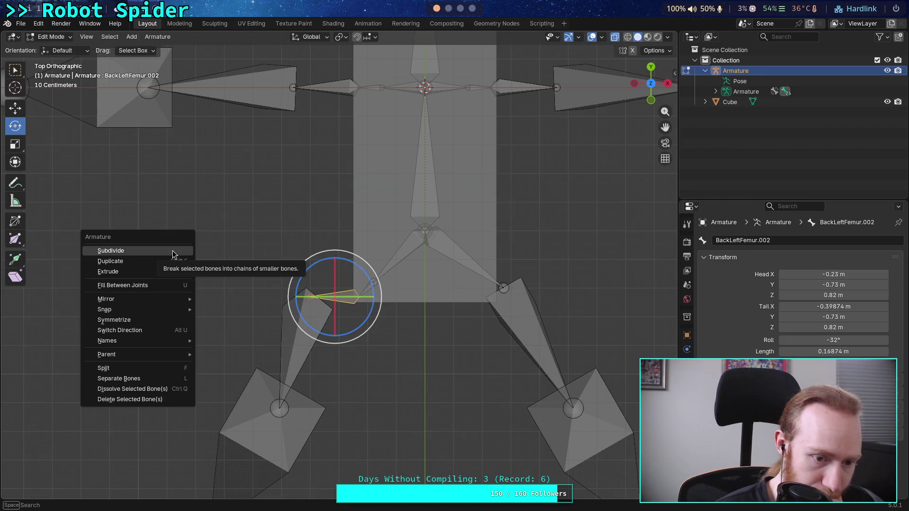
mouse_move(164, 355)
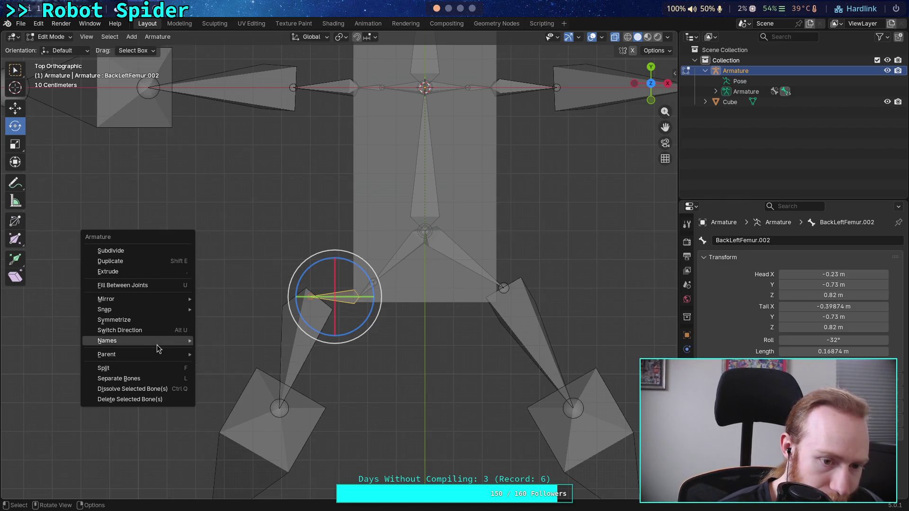
left_click(63, 51)
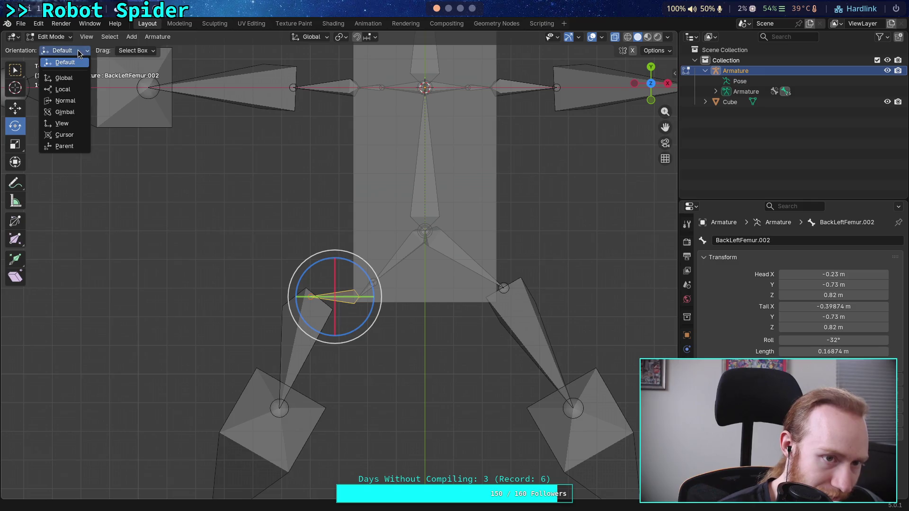
left_click(74, 87)
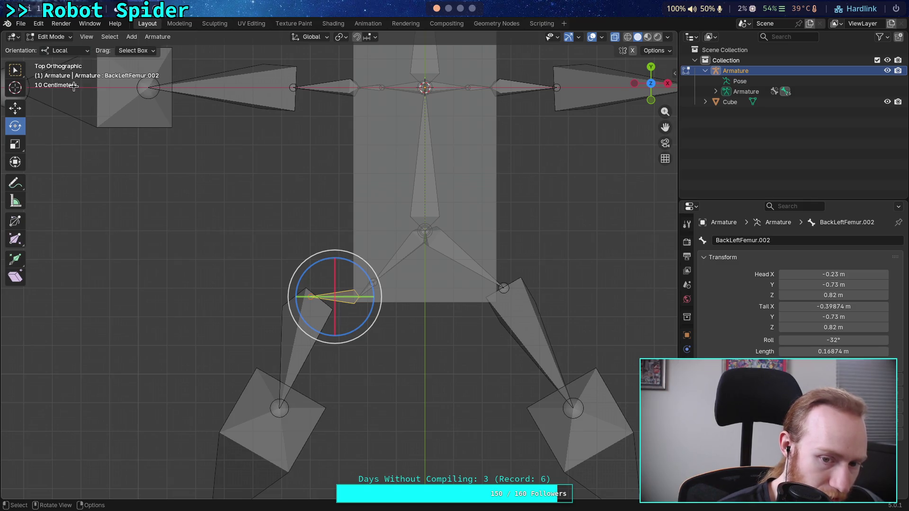
left_click(71, 51)
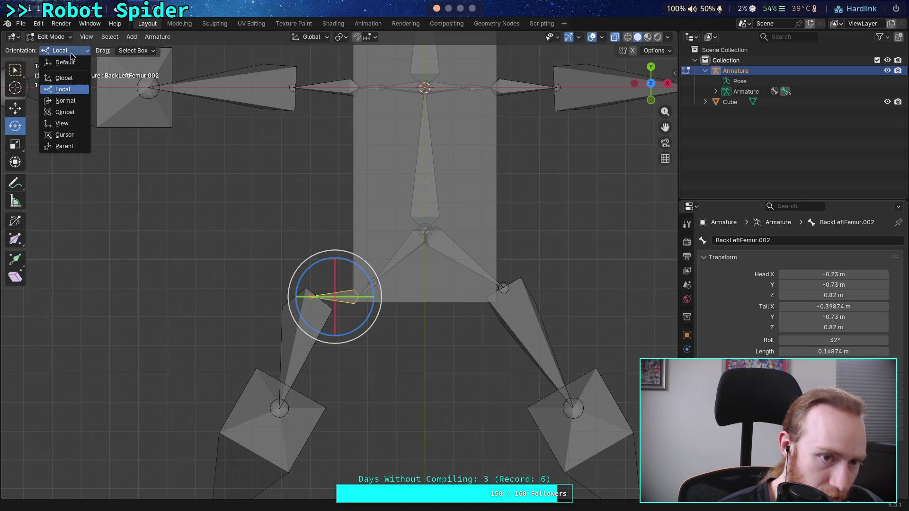
left_click(65, 146)
Test-rotate the femur with the gizmo (31°, 89°, Cursor orientation), undoing back to horizontal.
left_click_drag(303, 272, 348, 263)
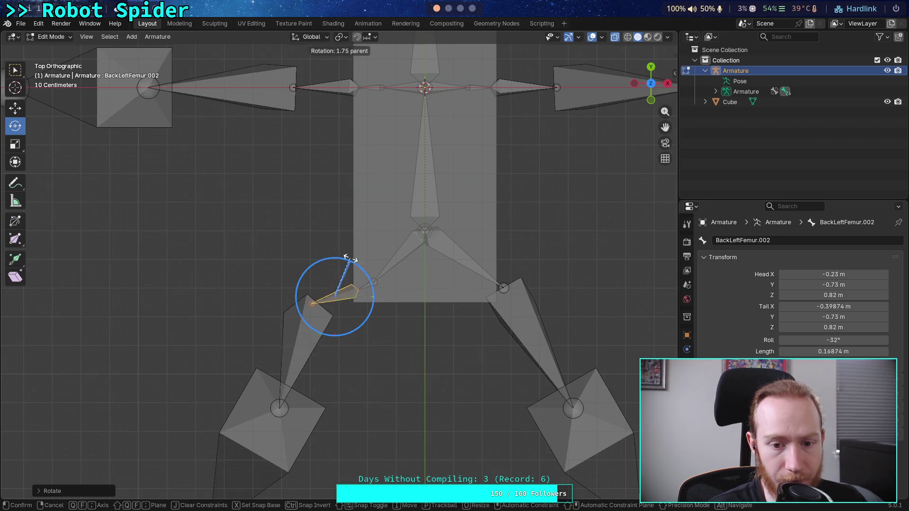
left_click_drag(353, 259, 317, 243)
key("ctrl+z")
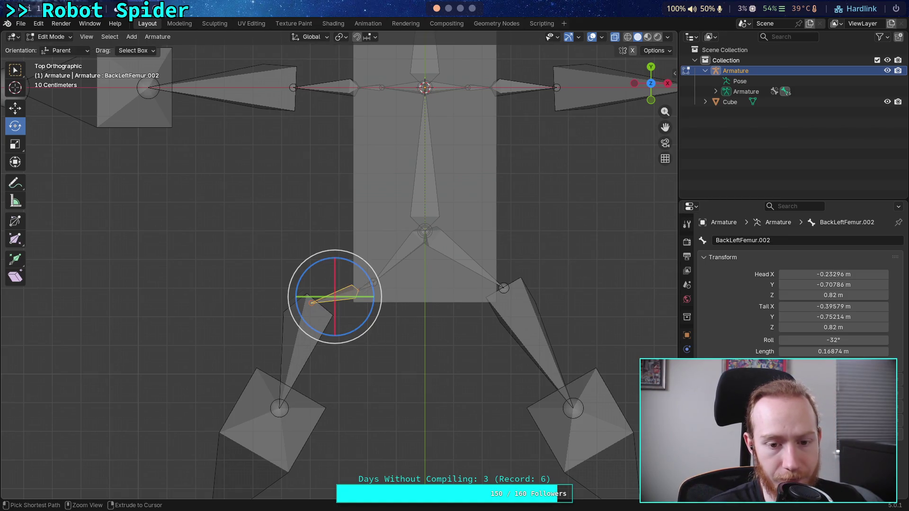
left_click_drag(356, 270, 339, 254)
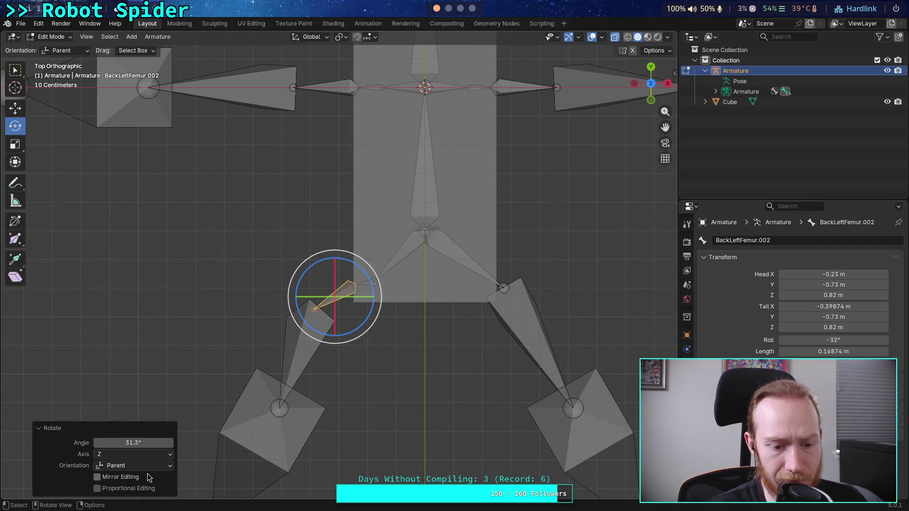
left_click(154, 468)
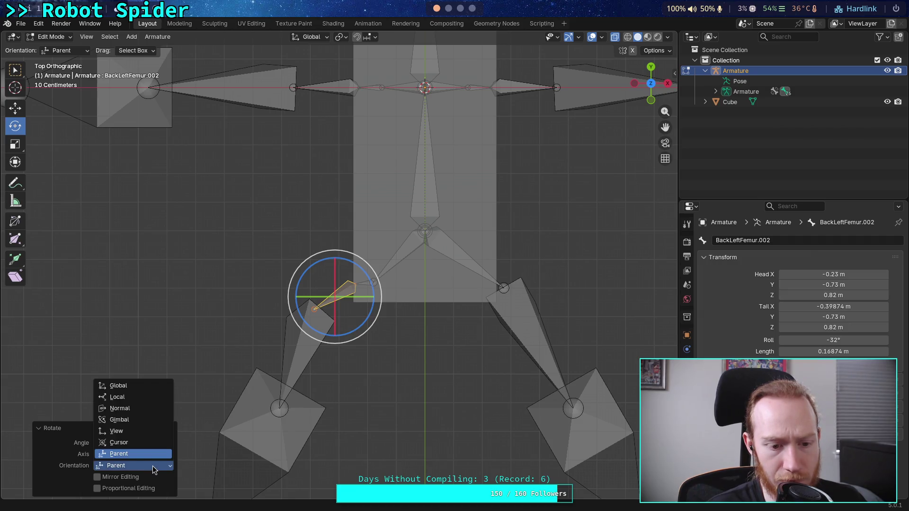
left_click(153, 468)
left_click(136, 469)
left_click(119, 443)
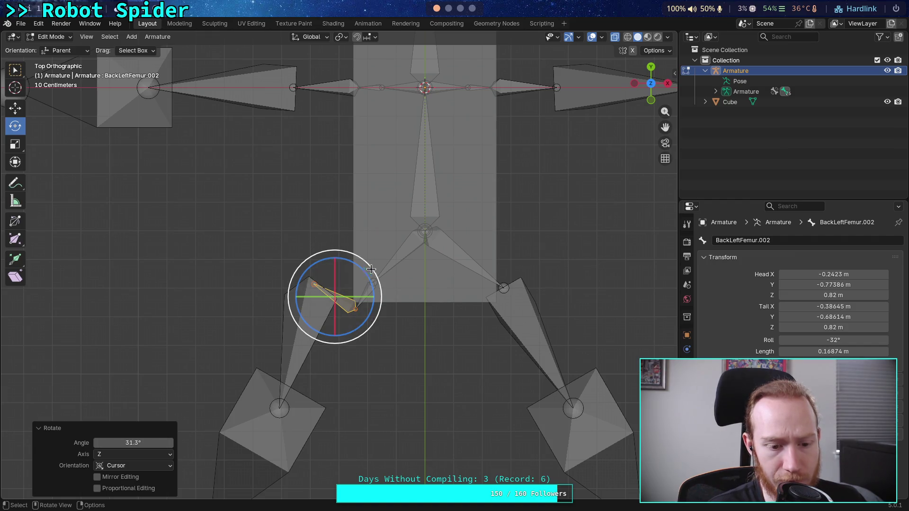
mouse_move(363, 279)
left_mouse_down()
mouse_move(341, 260)
mouse_move(301, 252)
left_mouse_up()
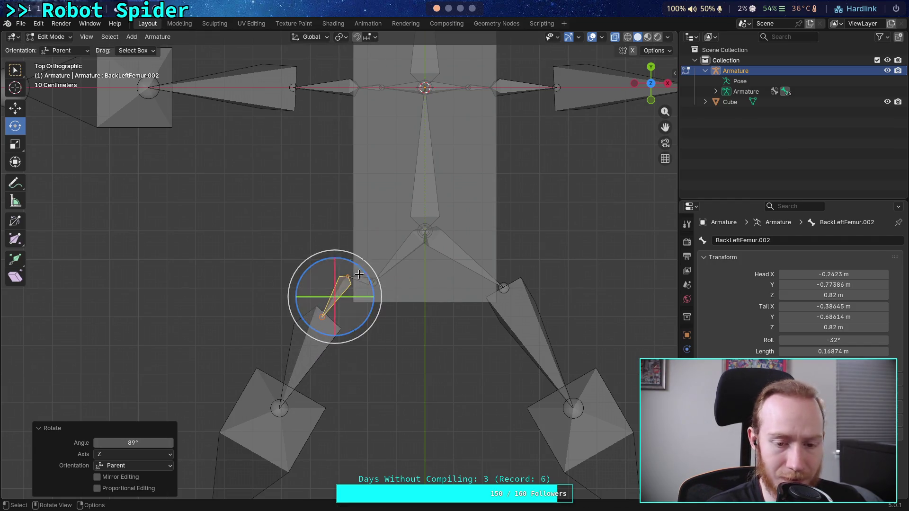
key("ctrl+z")
key("ctrl+z")
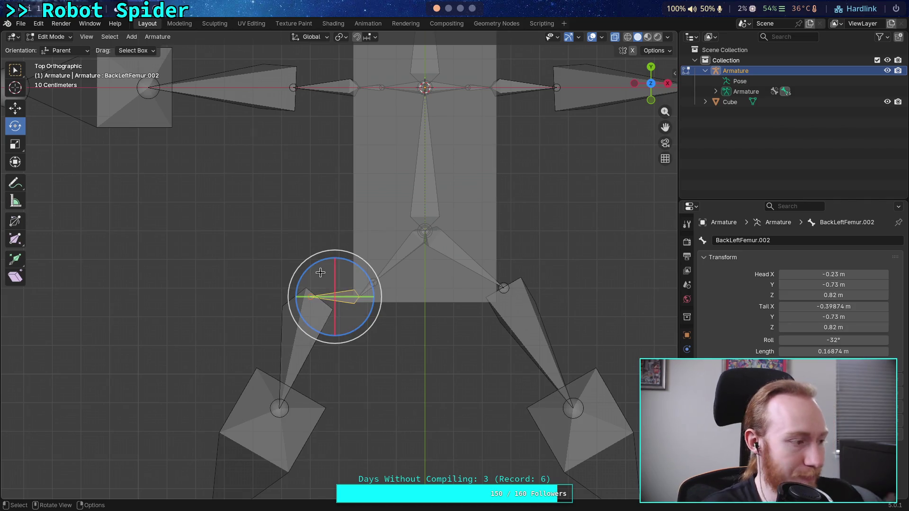
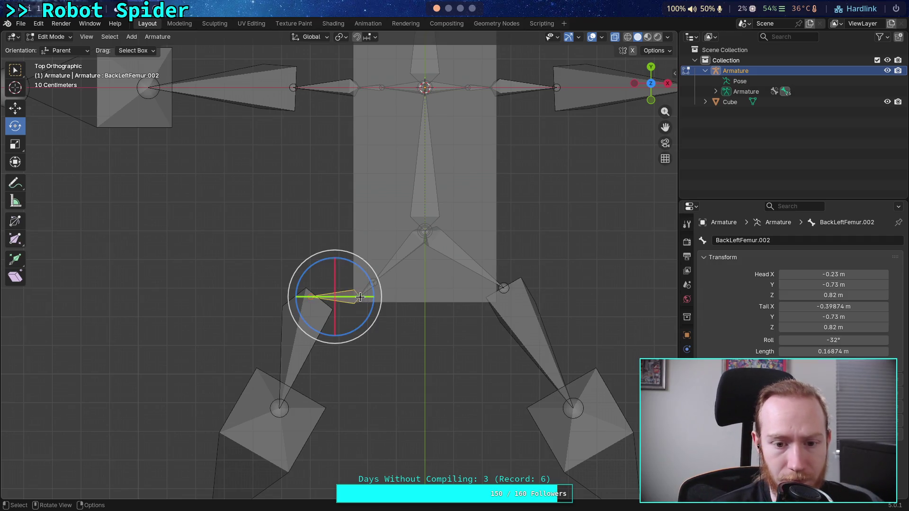
Select only the BackLeftFemur.002 bone so it is the active bone.
scroll(256, 268, "up", 5)
left_click(15, 70)
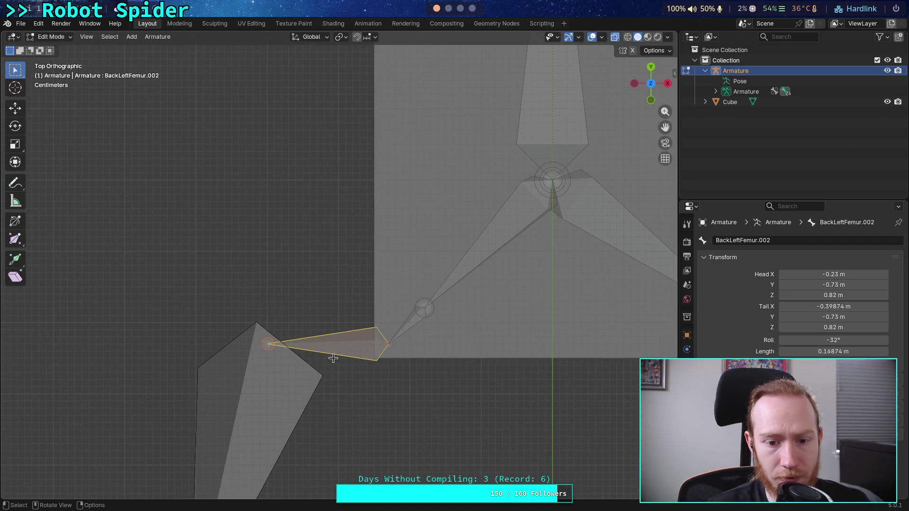
left_click(390, 342)
left_click(386, 342, "shift")
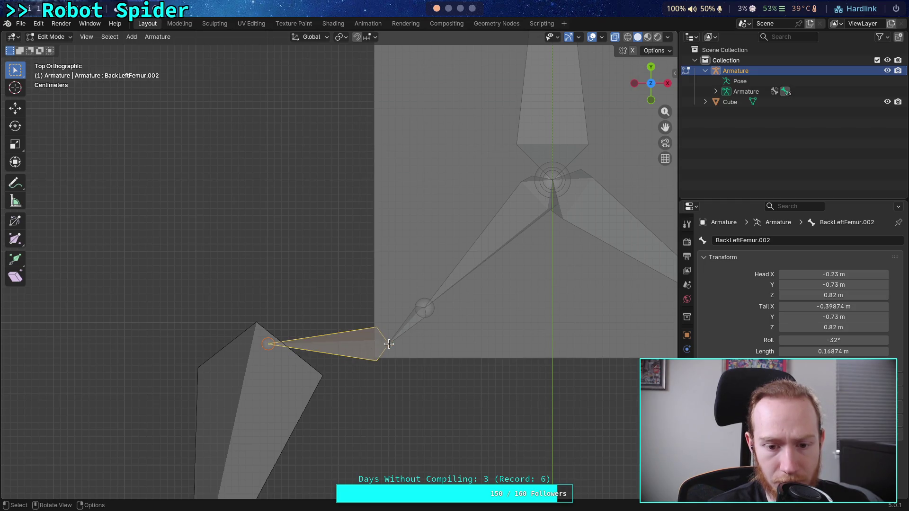
left_click(391, 348, "shift")
scroll(391, 348, "up", 3)
left_click(395, 393)
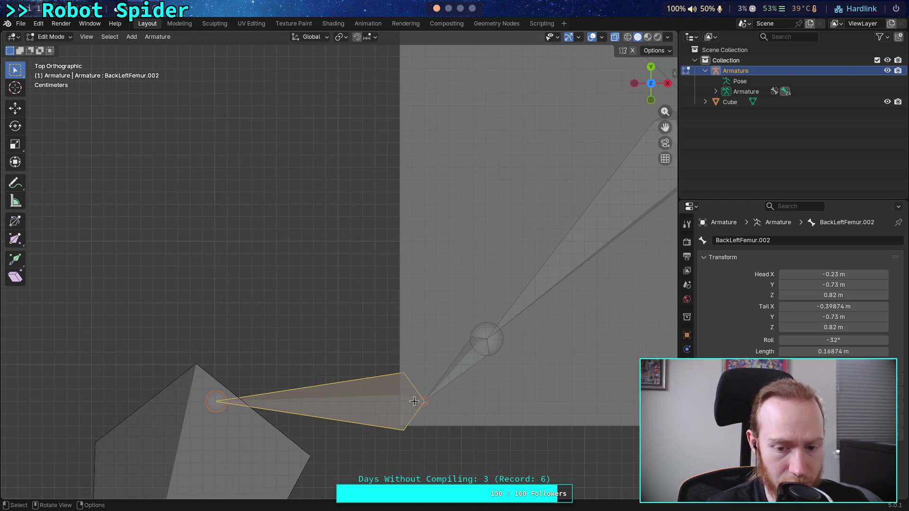
left_click(437, 381)
left_click(362, 403)
left_click(424, 404, "shift")
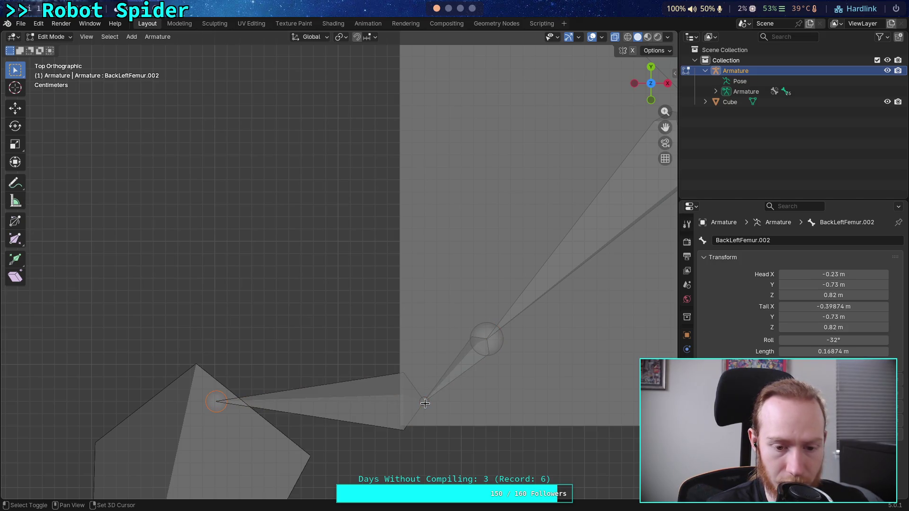
left_click(382, 401)
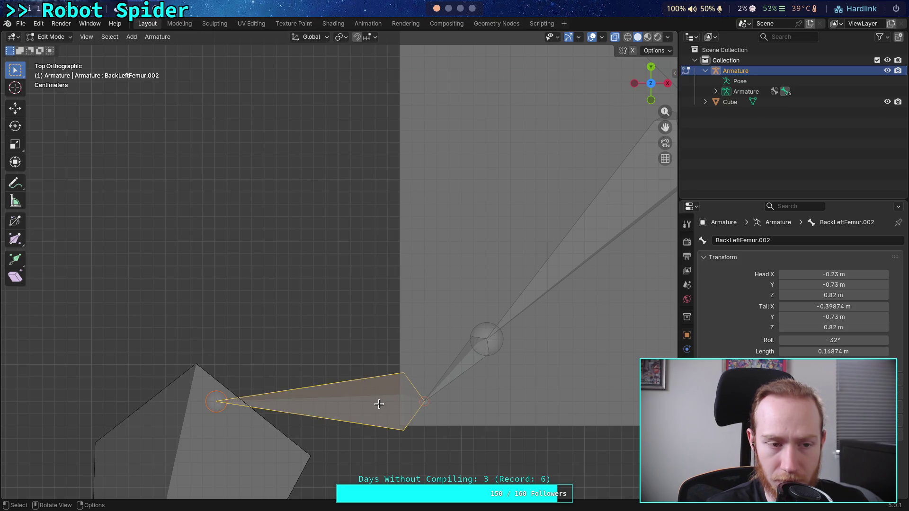
left_click(203, 410)
left_click(398, 397, "shift")
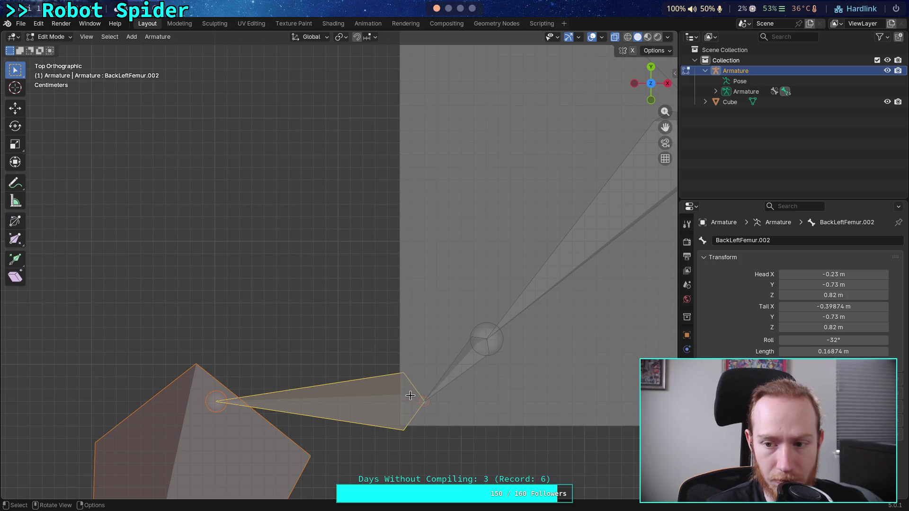
left_click(410, 395)
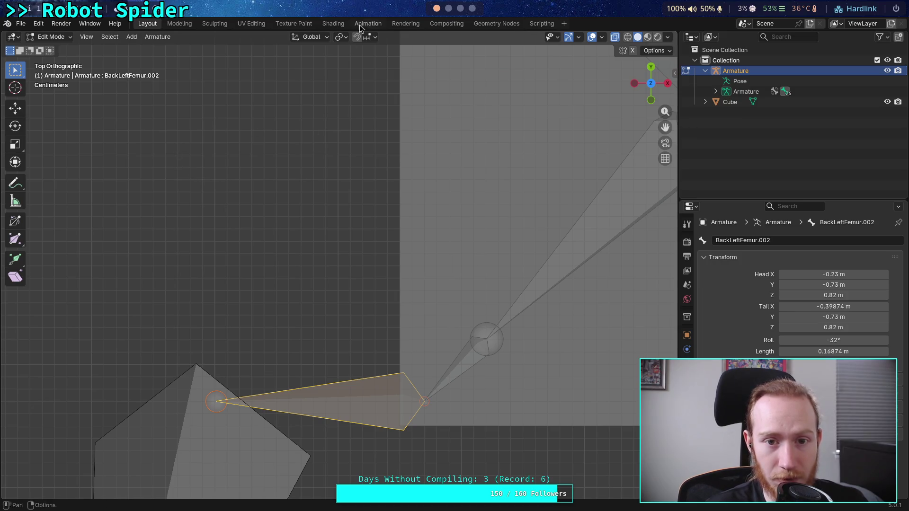
Set the transform pivot point to Active Element, then try a rotation and cancel it.
left_click(345, 37)
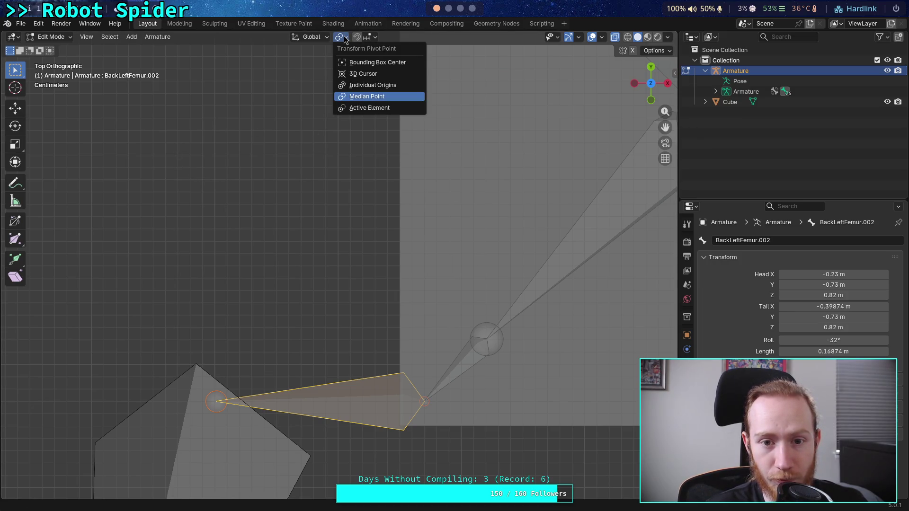
left_click(369, 109)
key("r")
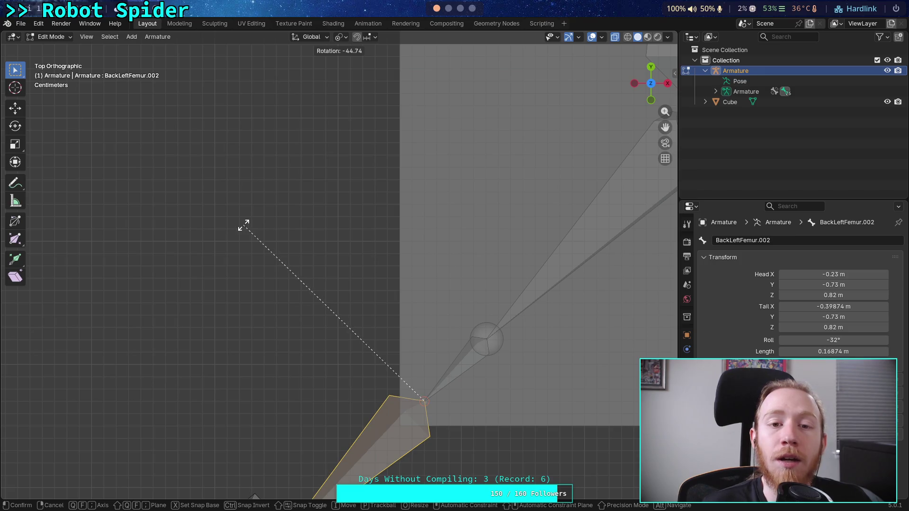
left_click(276, 222)
scroll(363, 282, "down", 3)
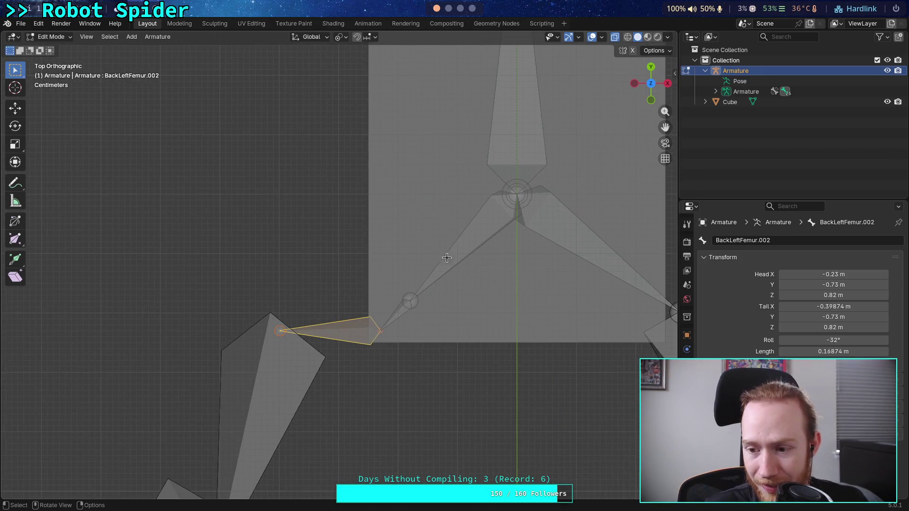
Set the BackLeftFemur.002 bone's length to 0.25 m.
left_click(785, 351)
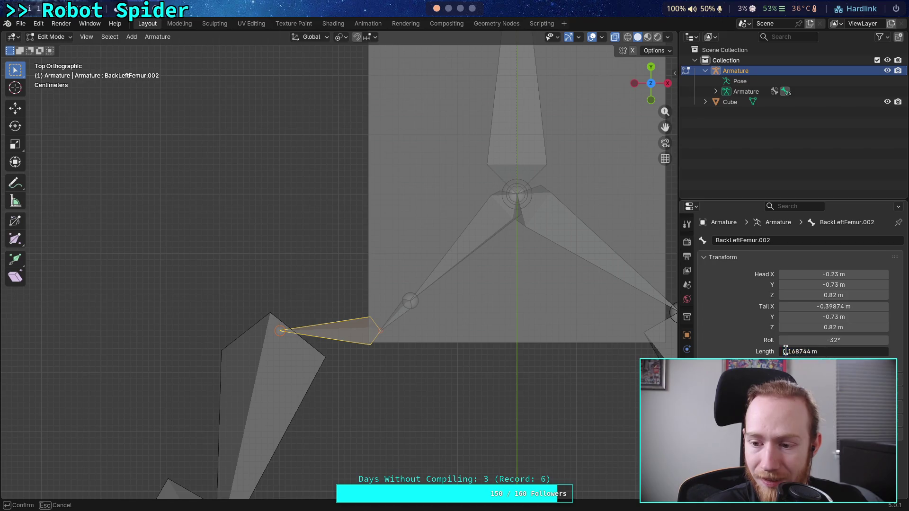
key("BackSpace")
key("BackSpace")
type("0.25")
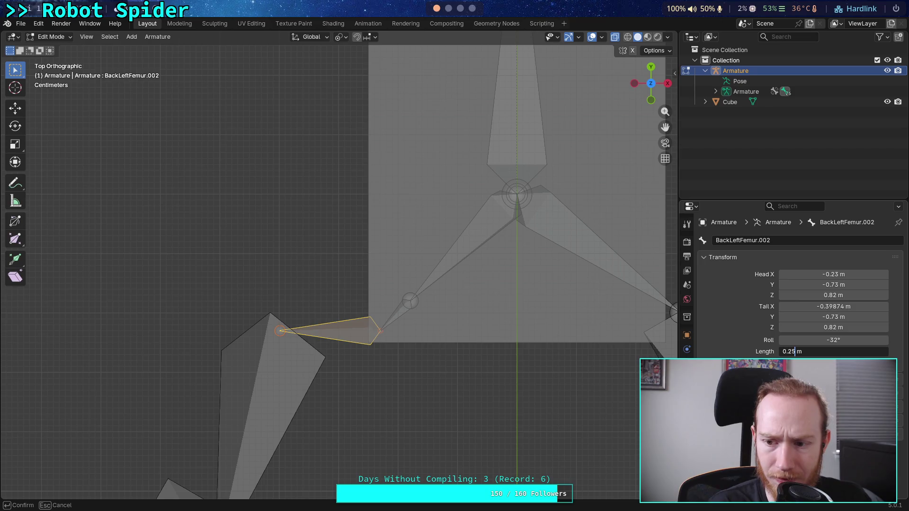
key("Return")
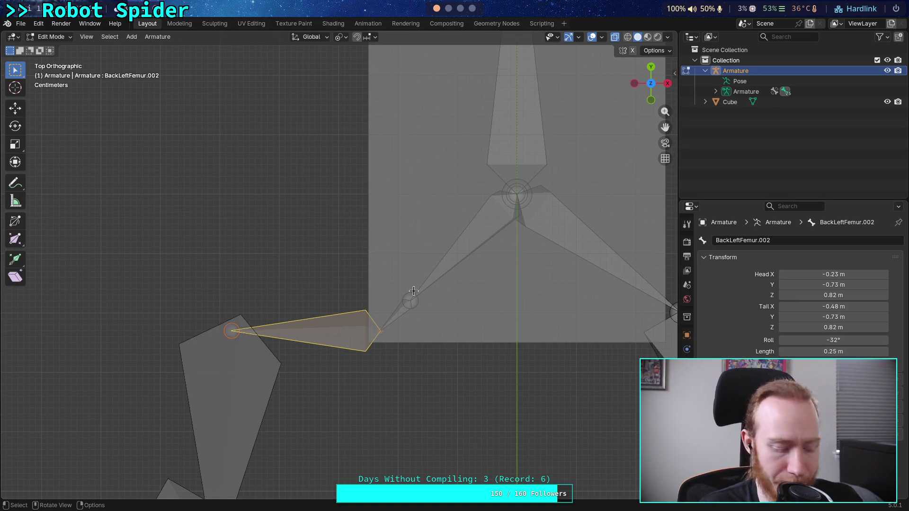
Rotate the bone -60° around Z and orbit the view to inspect the rig.
key("t")
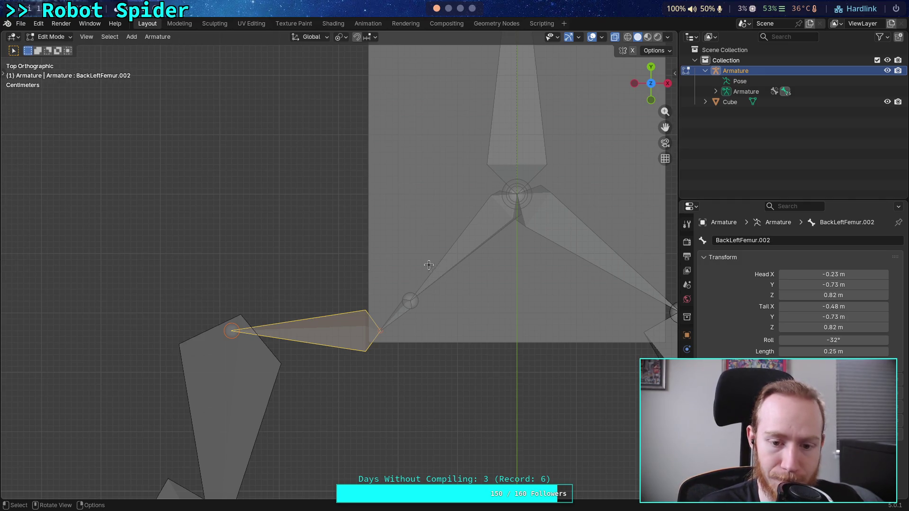
key("r")
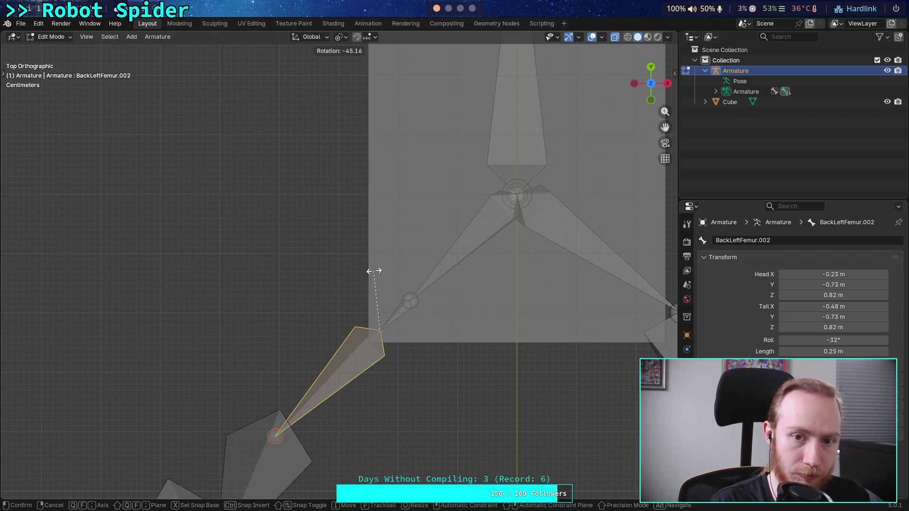
type("-60")
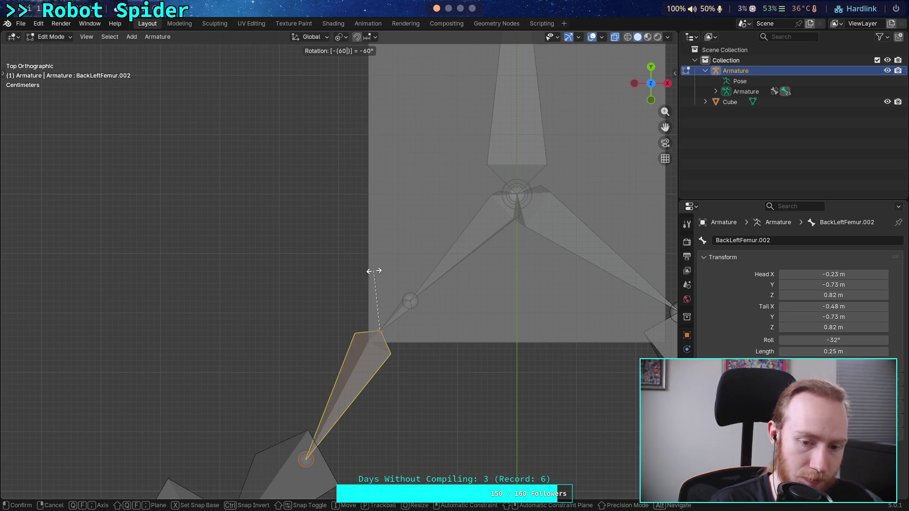
type("z")
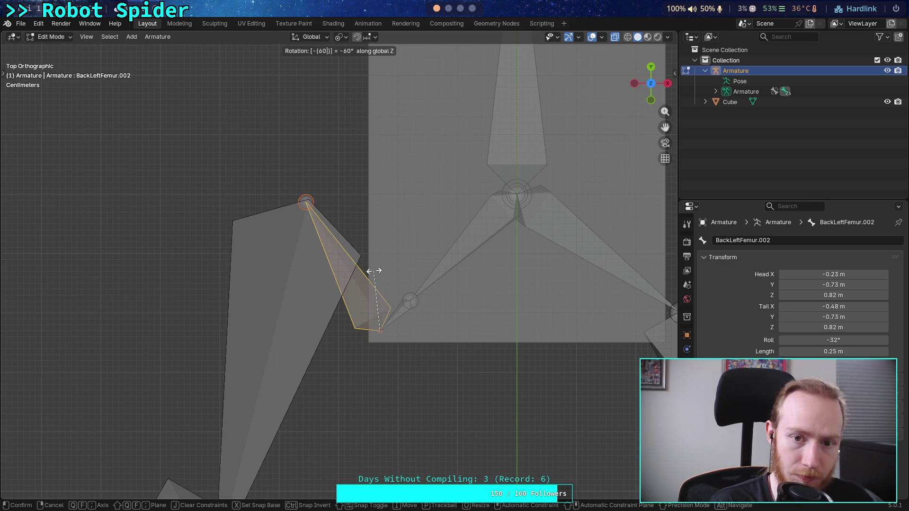
type("zz")
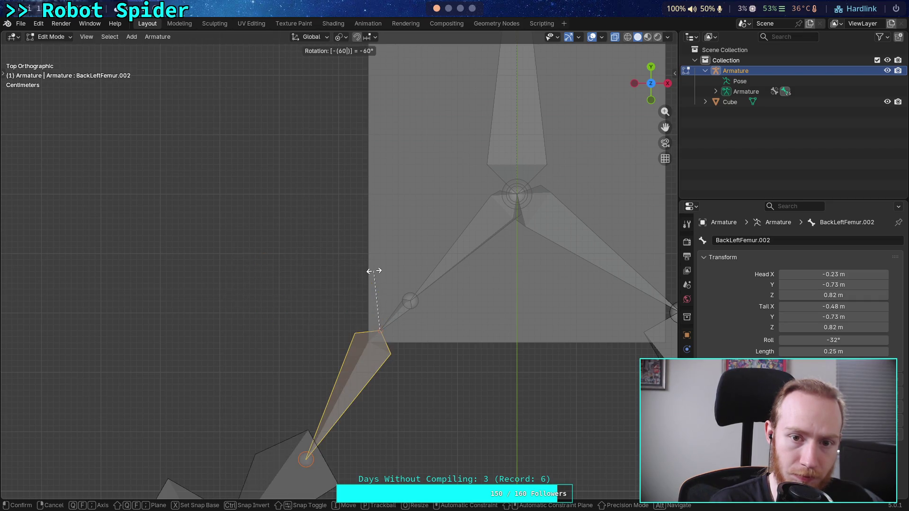
key("Return")
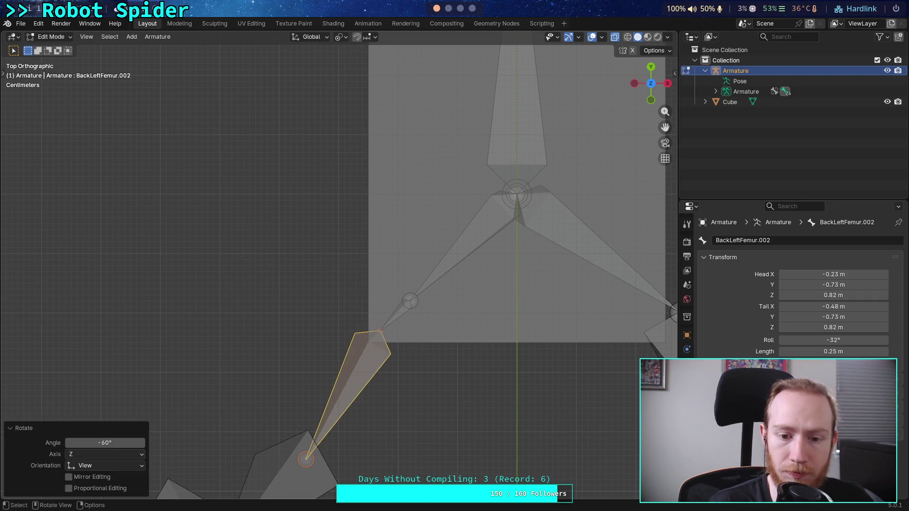
mouse_move(387, 391)
middle_mouse_down()
mouse_move(337, 376)
mouse_move(327, 292)
mouse_move(378, 329)
mouse_move(304, 282)
mouse_move(350, 272)
mouse_move(334, 232)
middle_mouse_up()
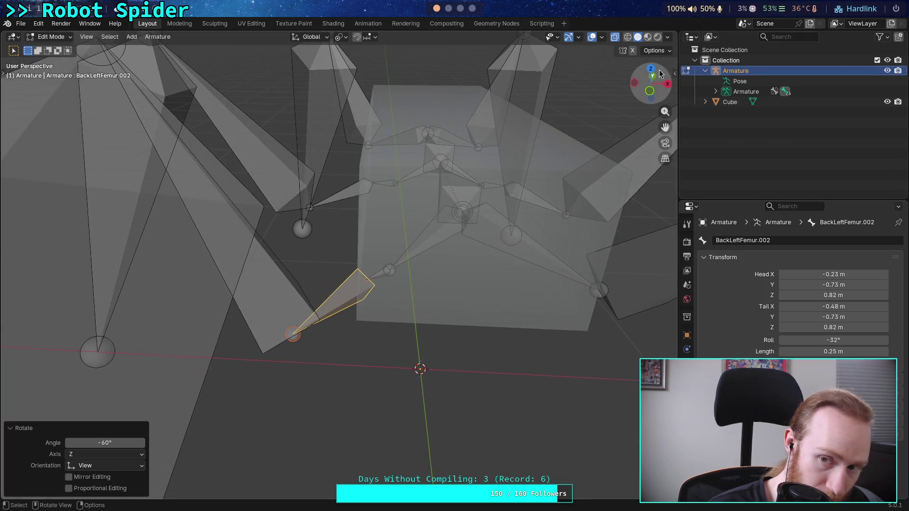
In Top view, set the bone's tail Z to 0.72 m and length to 0.25 m.
left_click(651, 69)
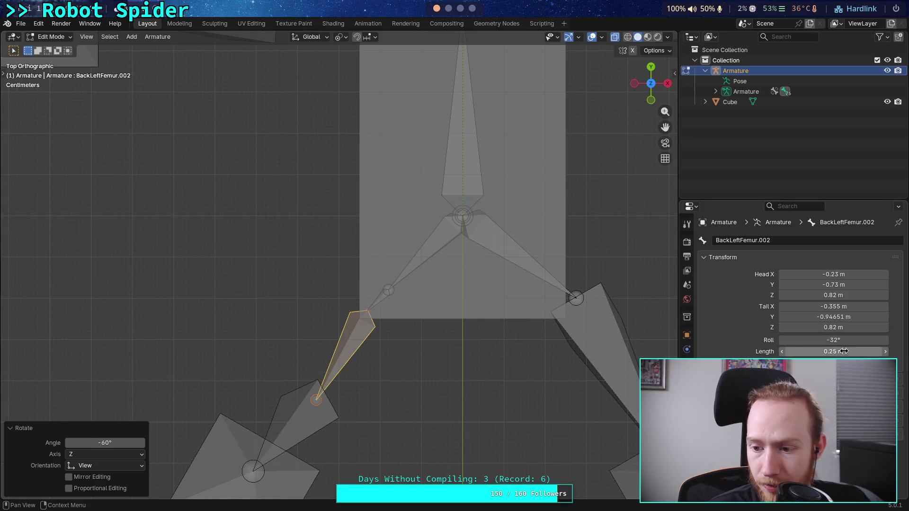
left_click(834, 328)
type("0.82")
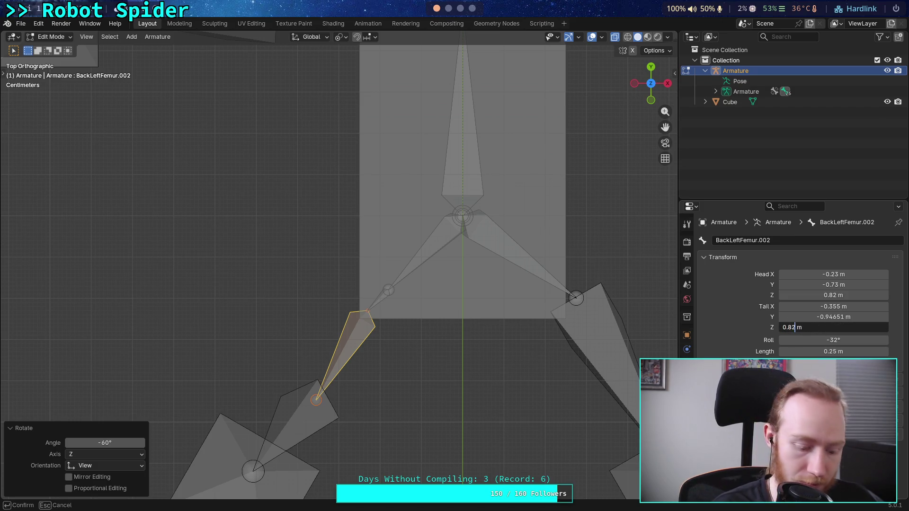
key("Left")
key("Left")
key("BackSpace")
type("8")
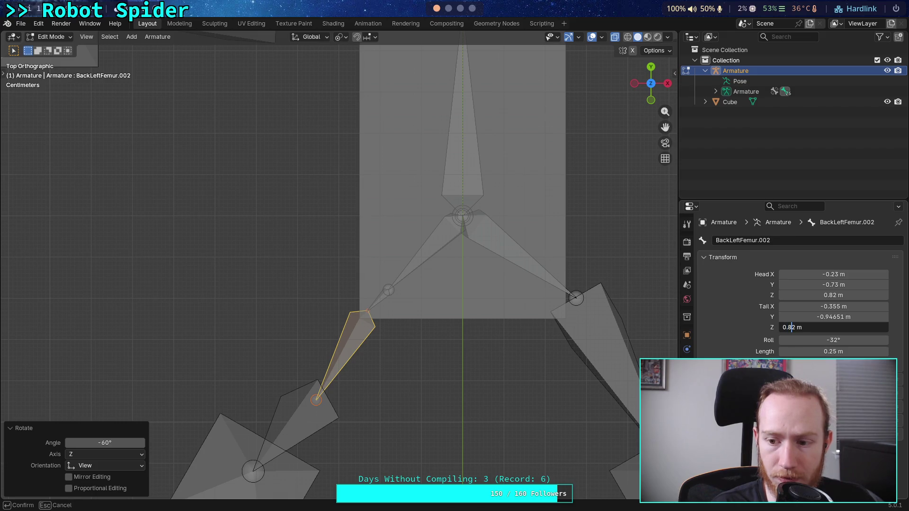
type("7")
key("Return")
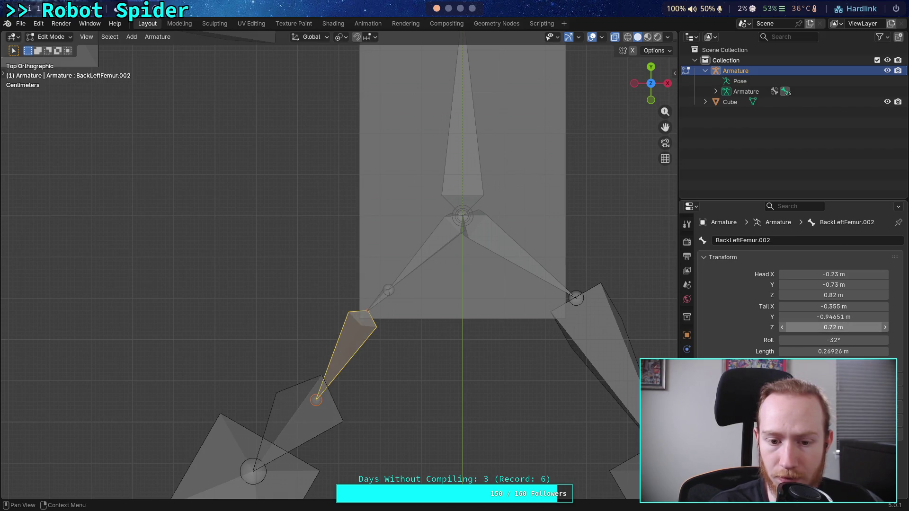
left_click_drag(818, 351, 809, 352)
type("5")
key("Return")
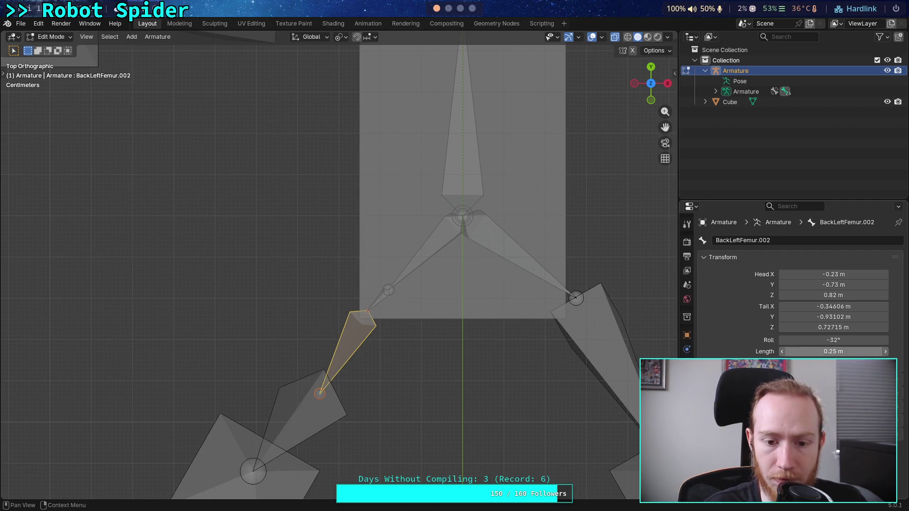
Trim extra decimals, re-entering tail height 0.72 m and length 0.25 m.
left_click(831, 328)
left_click_drag(796, 328, 809, 332)
key("BackSpace")
key("Return")
left_click(813, 352)
key("Return")
left_click(811, 328)
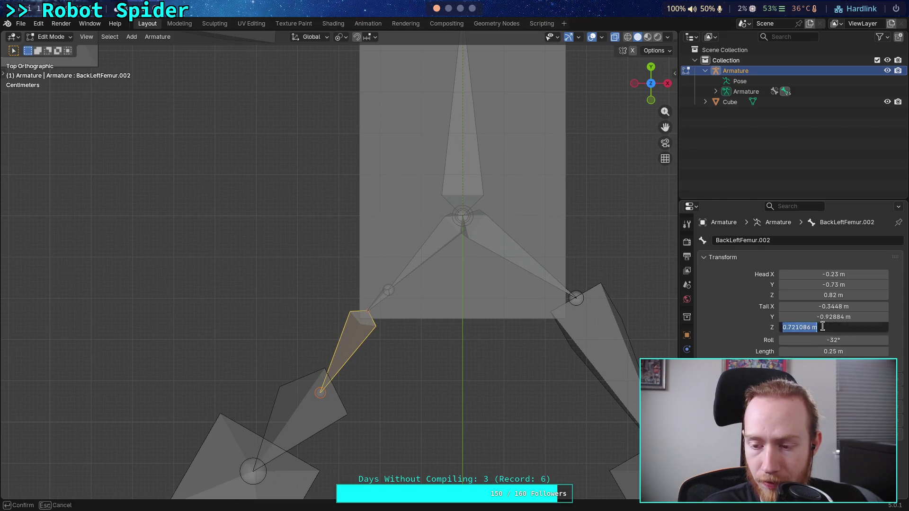
mouse_move(796, 328)
left_mouse_down()
mouse_move(811, 335)
mouse_move(810, 353)
mouse_move(809, 332)
left_mouse_up()
key("BackSpace")
key("Return")
left_click(810, 351)
key("BackSpace")
key("Return")
left_click(811, 328)
key("BackSpace")
key("Return")
Keep re-committing length 0.25 m and tail height 0.72 m until both values hold.
left_click(811, 351)
key("BackSpace")
key("Return")
left_click(811, 328)
key("BackSpace")
key("Return")
left_click(820, 352)
left_click(808, 353)
key("Return")
left_click(811, 328)
left_click(803, 328)
key("Return")
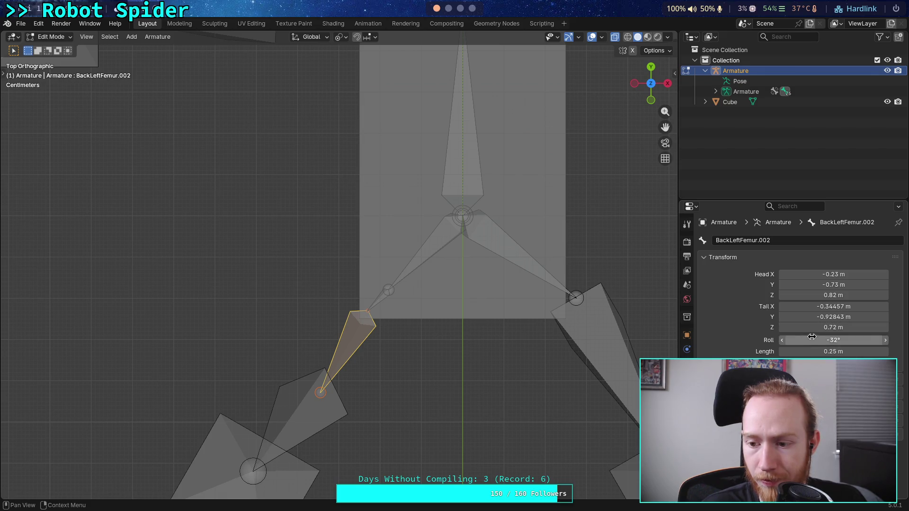
left_click(814, 352)
left_click(809, 352)
key("Return")
left_click(804, 328)
key("Return")
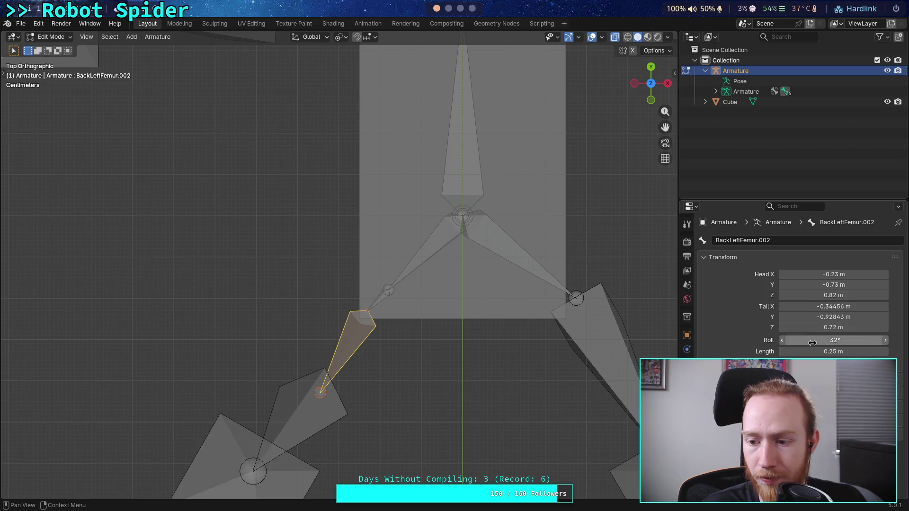
left_click(819, 328)
key("Return")
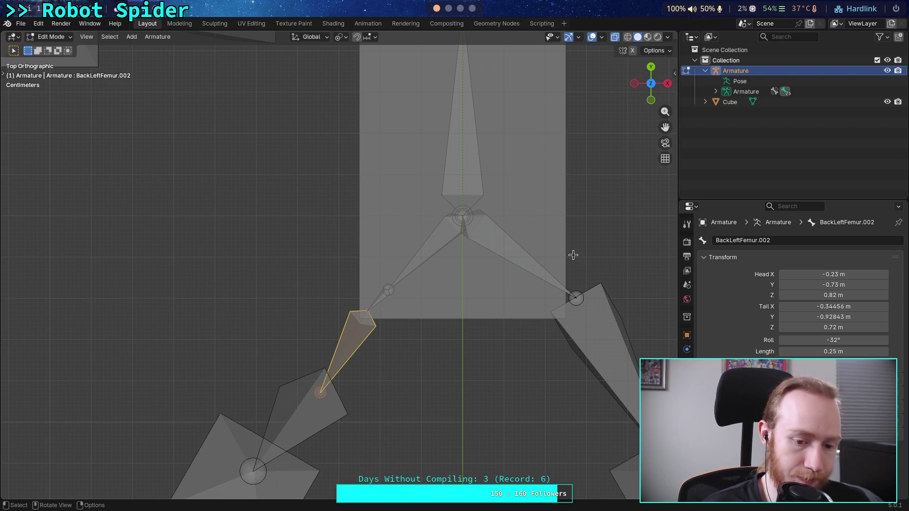
Subdivide the BackRightFemur bone into two shorter bones.
scroll(573, 256, "down", 3)
scroll(485, 313, "up", 1)
mouse_move(482, 339)
middle_mouse_down("shift")
mouse_move(437, 319)
mouse_move(359, 332)
middle_mouse_up("shift")
scroll(360, 329, "up", 2)
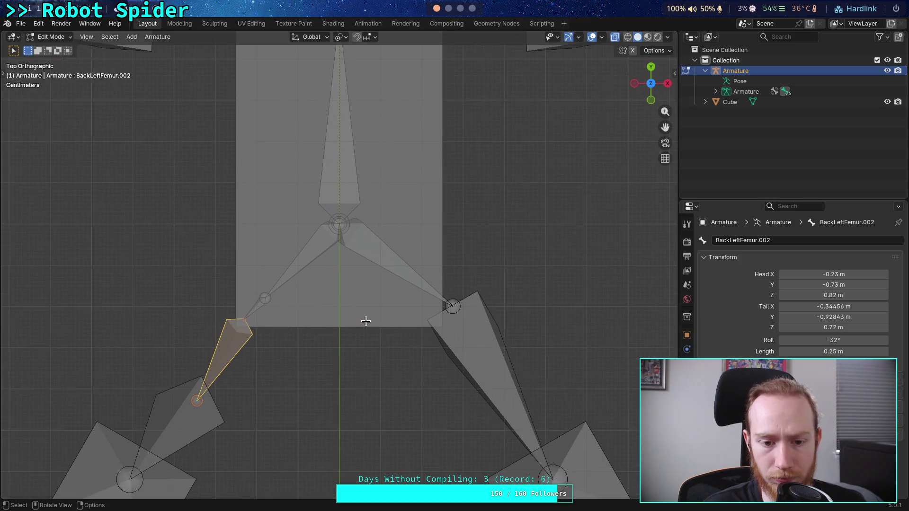
left_click(373, 249)
right_click(372, 249)
left_click(365, 252)
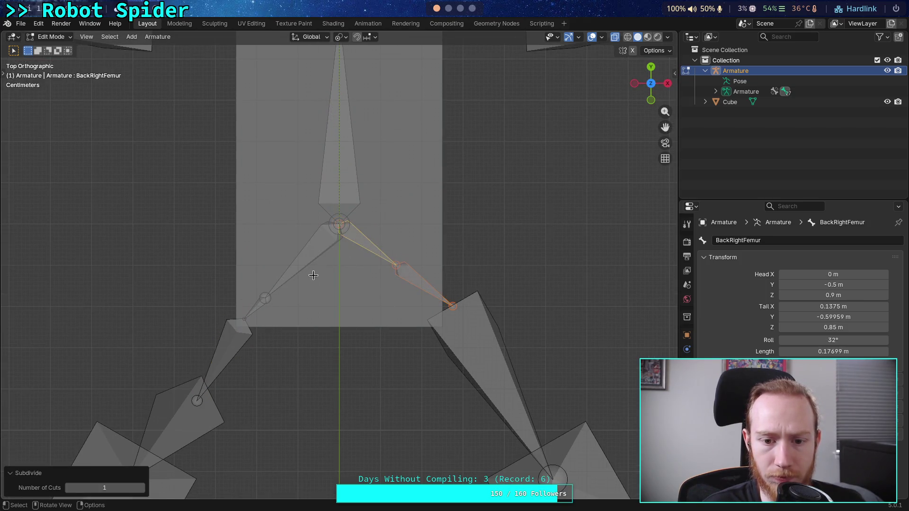
Select BackLeftFemur.001 and its tail joint to compare with the left leg.
left_click(270, 298)
scroll(269, 294, "up", 2)
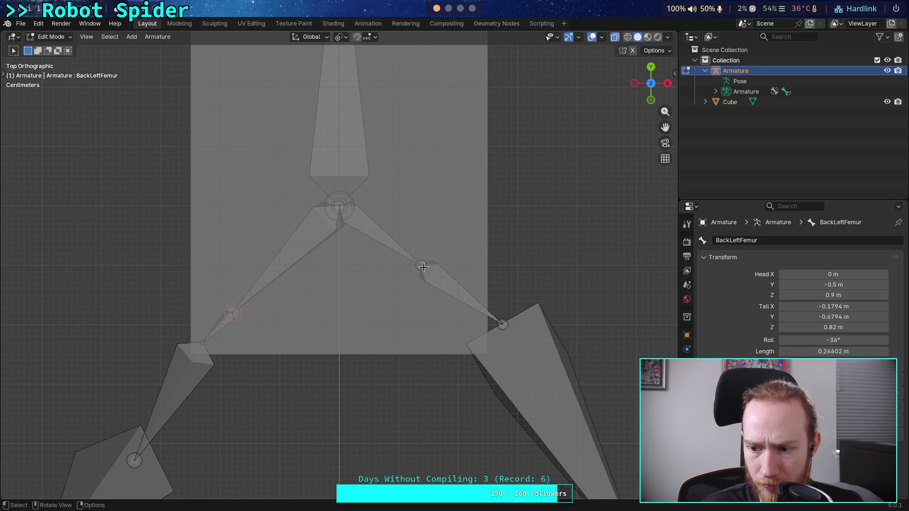
left_click(216, 334)
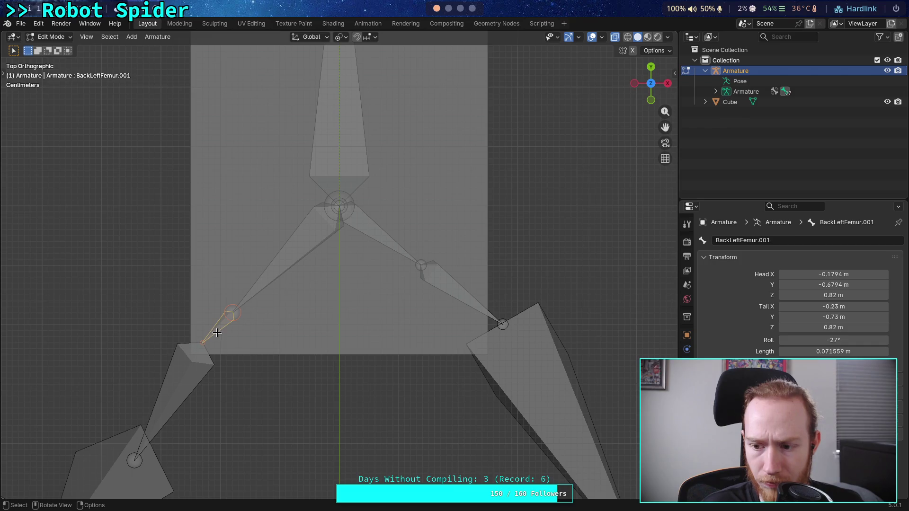
left_click(204, 341)
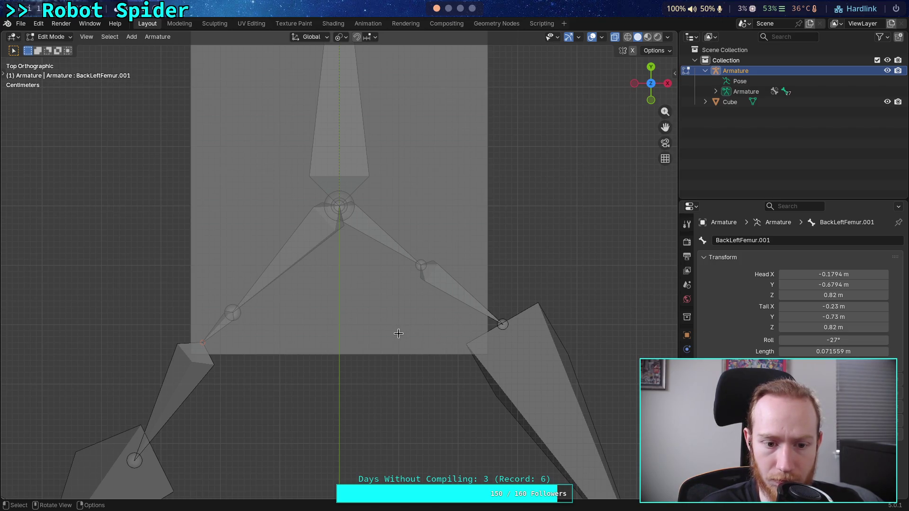
scroll(450, 357, "down", 6)
scroll(416, 290, "up", 4)
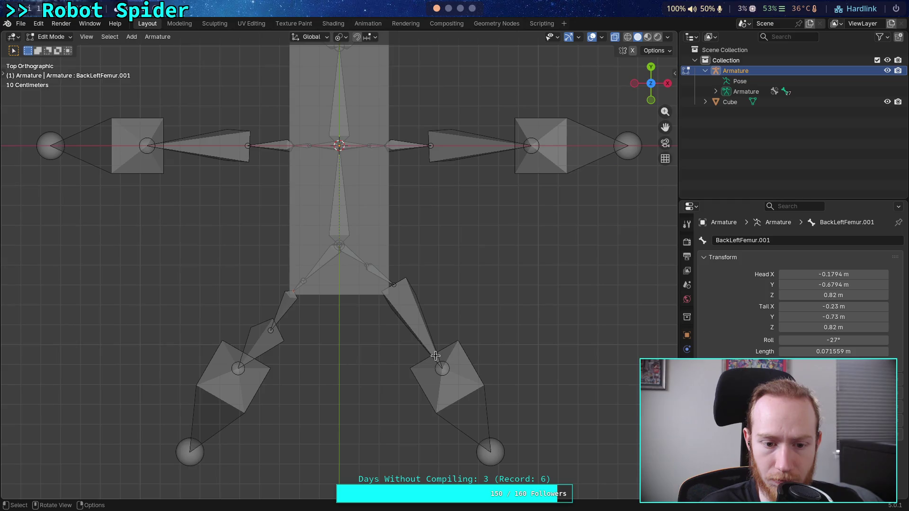
Subdivide BackRightFemur.001 into two bones from the bone context menu.
left_click(416, 289)
right_click(377, 284)
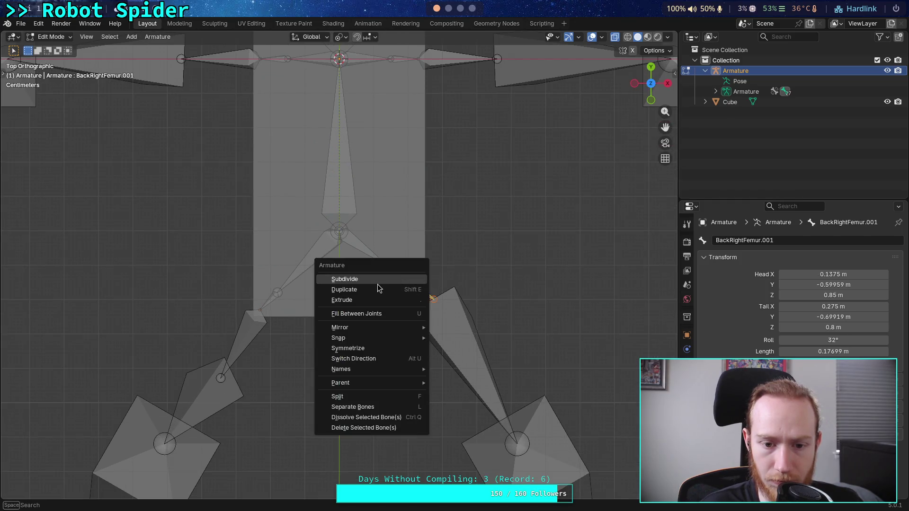
left_click(377, 284)
scroll(414, 307, "up", 2)
scroll(414, 306, "down", 1)
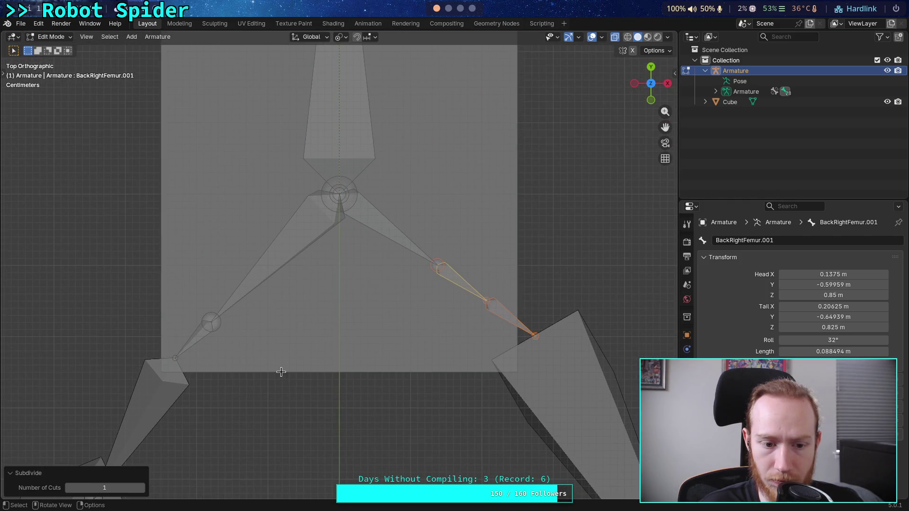
Set BackRightFemur.002's Tail X to 0.23 m, checking BackLeftFemur.001 for reference.
left_click(175, 357)
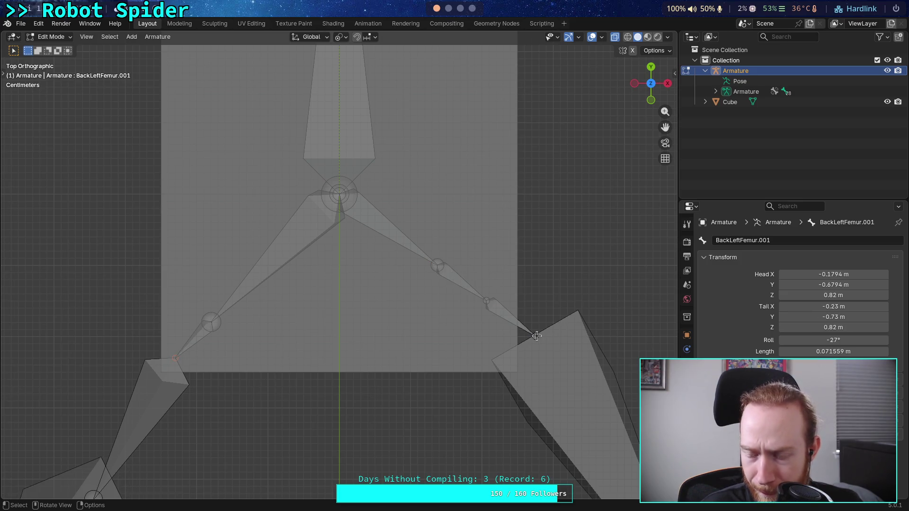
left_click(536, 336)
left_click(804, 307)
type("0.23")
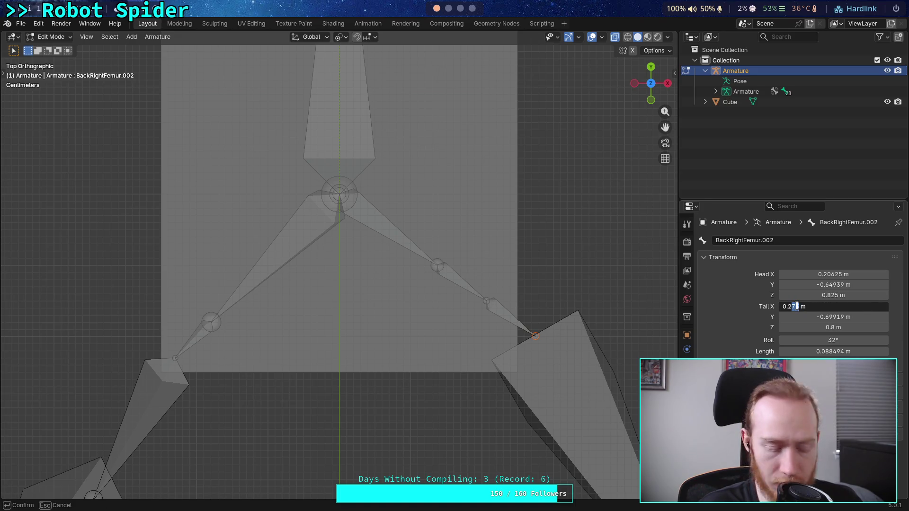
key("Return")
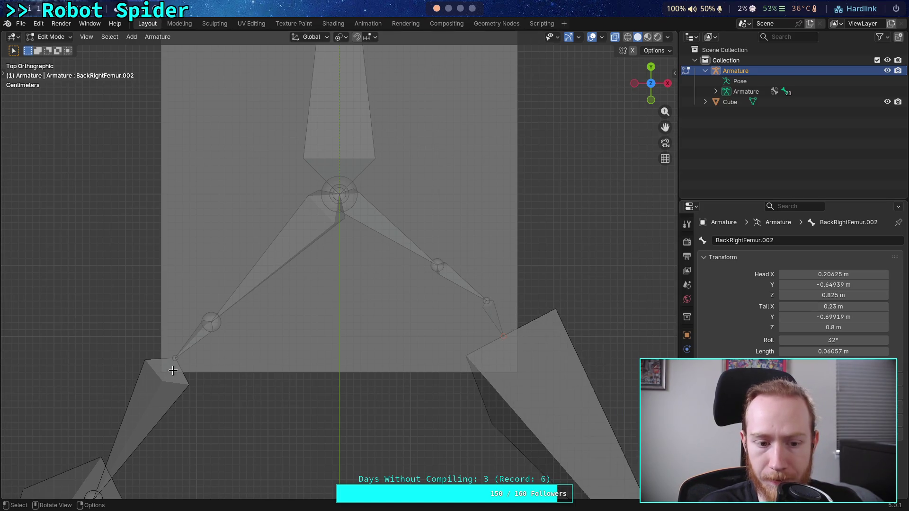
Set BackRightFemur.002's Tail Y to -0.73 m and Tail Z to 0.82 m.
left_click(174, 360)
left_click(504, 337)
left_click(804, 321)
left_click_drag(792, 318, 814, 318)
type("73")
key("Return")
left_click(792, 329)
type("0.82")
key("Return")
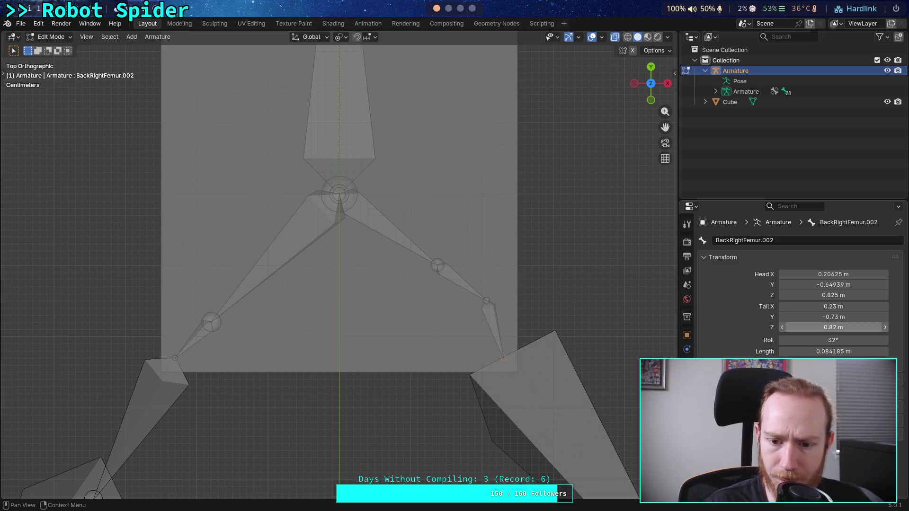
left_click(172, 355)
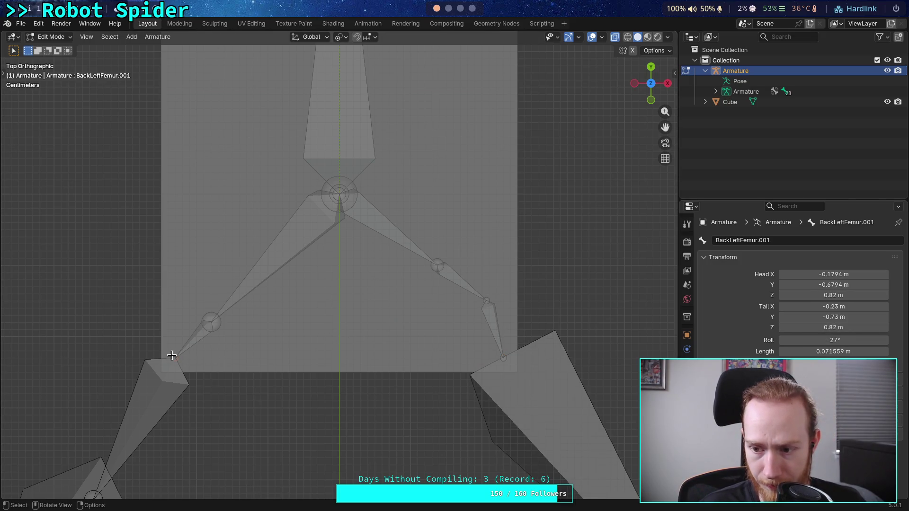
left_click(508, 358)
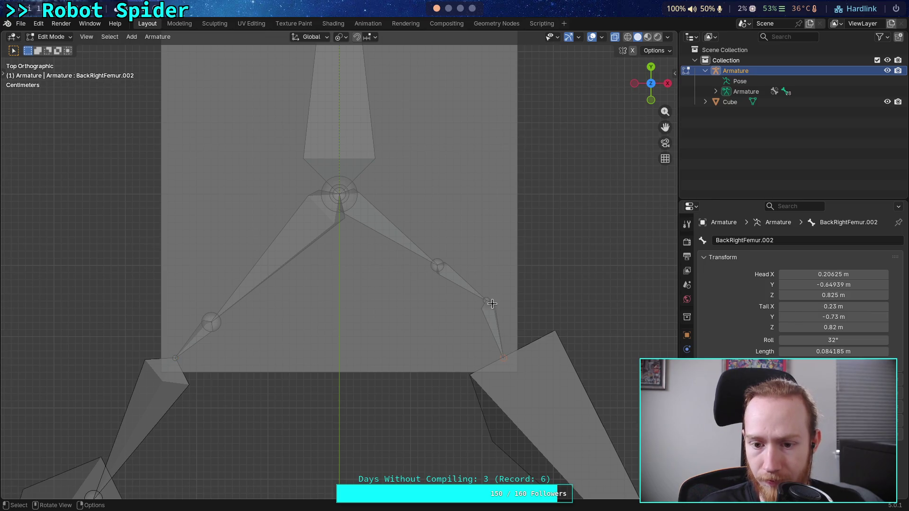
Use BackLeftFemur's context menu, then set BackLeftFemur.001's Head X to -0.18 m.
left_click(218, 332)
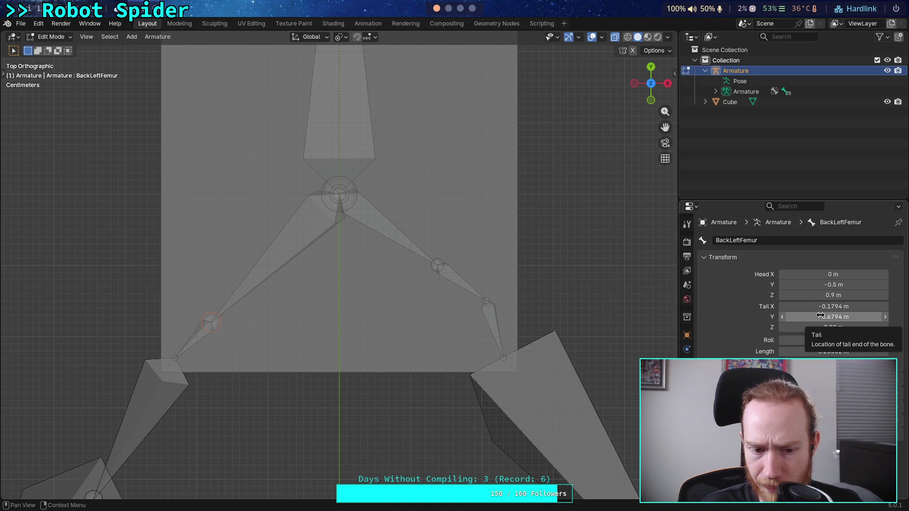
right_click(205, 333, "ctrl")
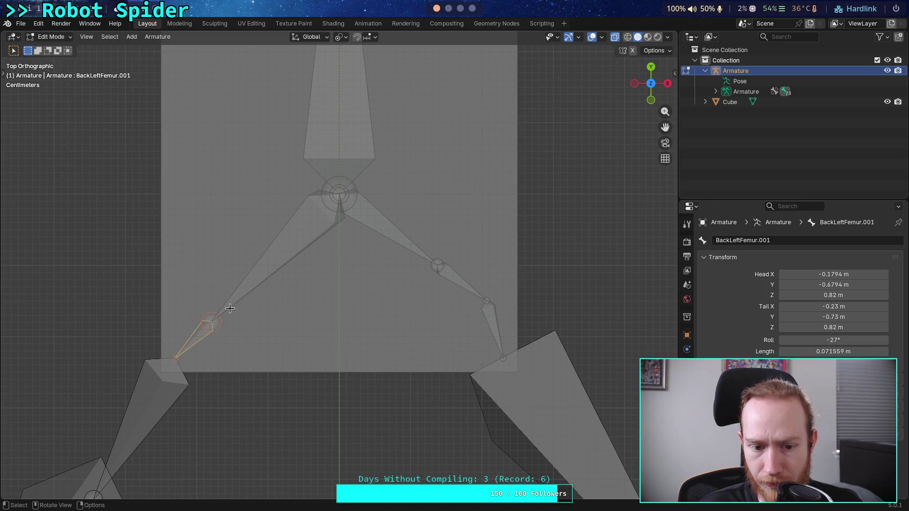
left_click(163, 375)
left_click(193, 344)
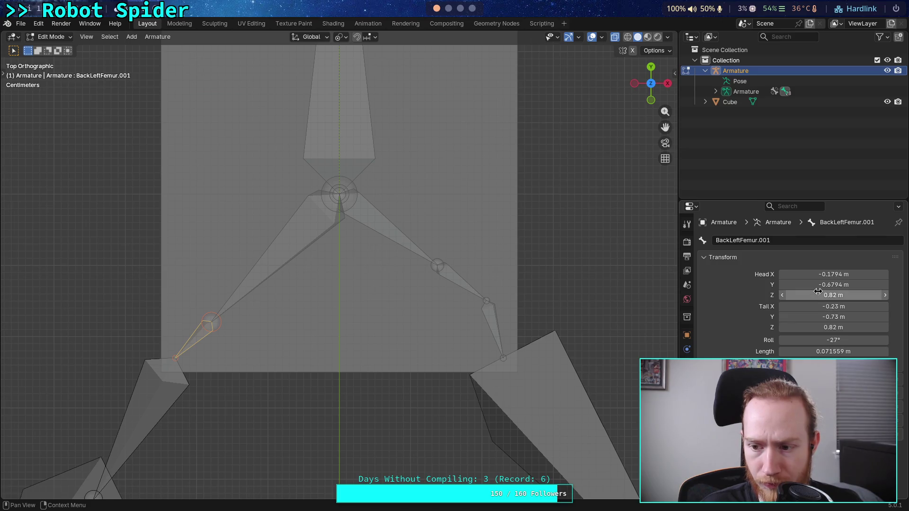
left_click(838, 275)
left_click(806, 275)
left_click_drag(807, 275, 796, 275)
type("8")
key("Return")
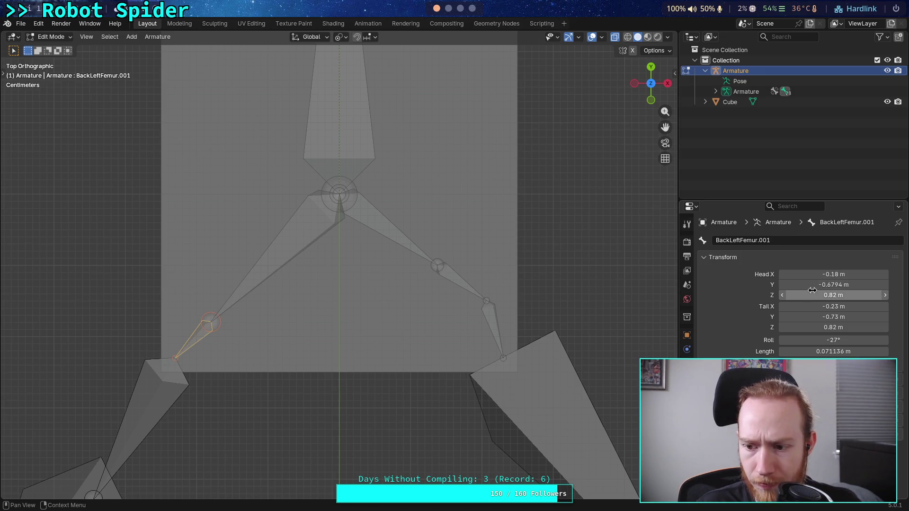
Adjust BackLeftFemur.001's head to Y -0.67 m and X -0.17 m.
left_click(824, 284)
left_click(796, 284)
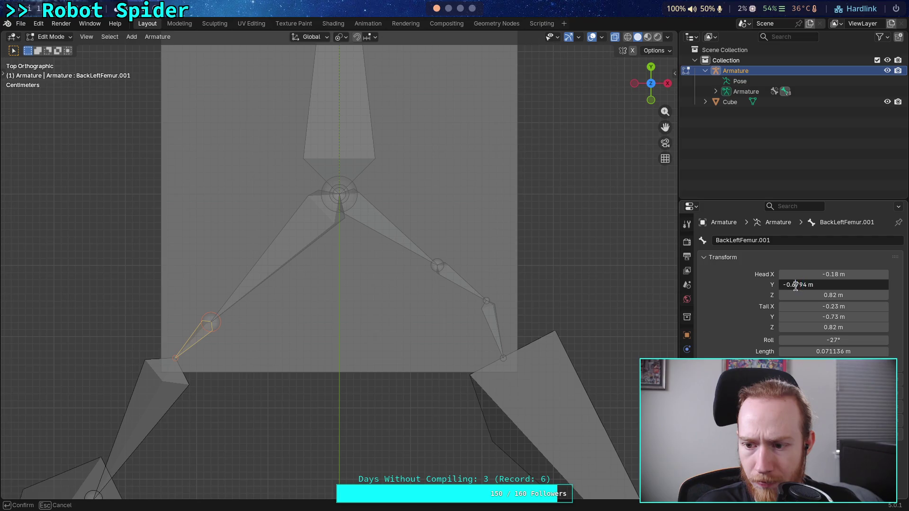
type("8")
key("Return")
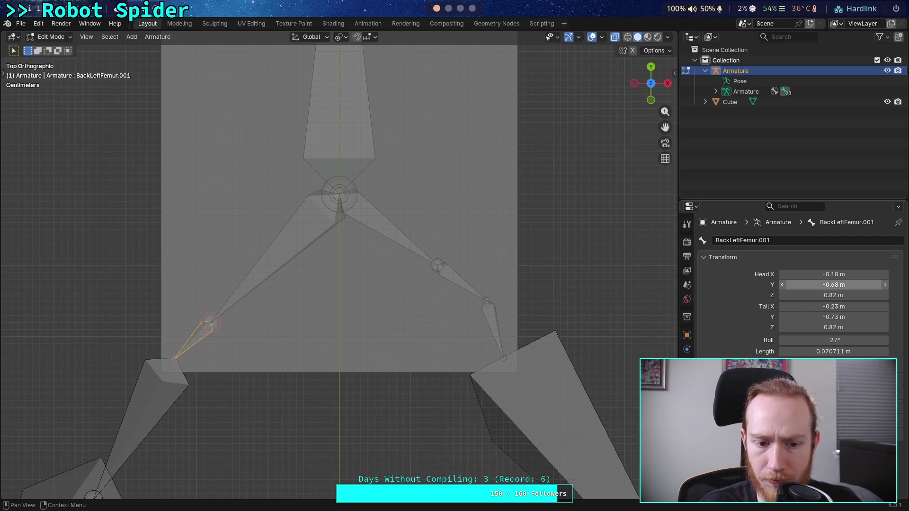
left_click(797, 284)
left_click(797, 284)
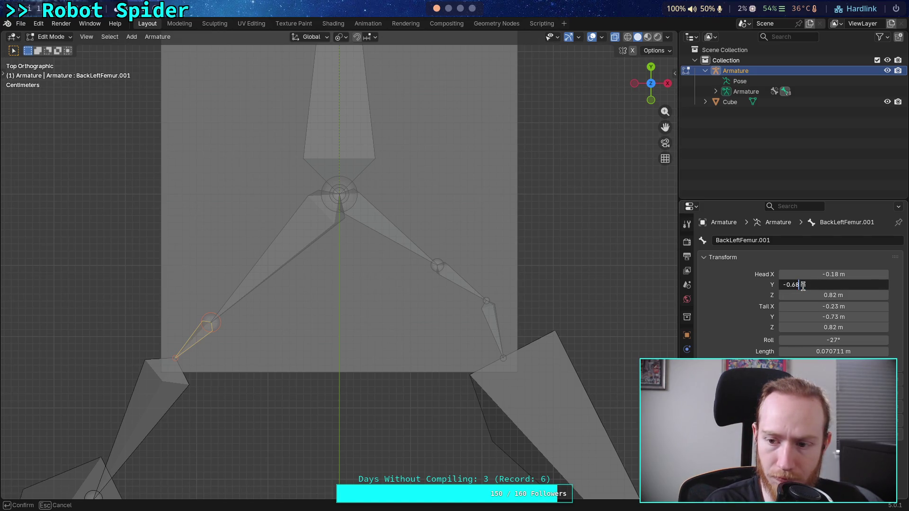
type("7")
key("Return")
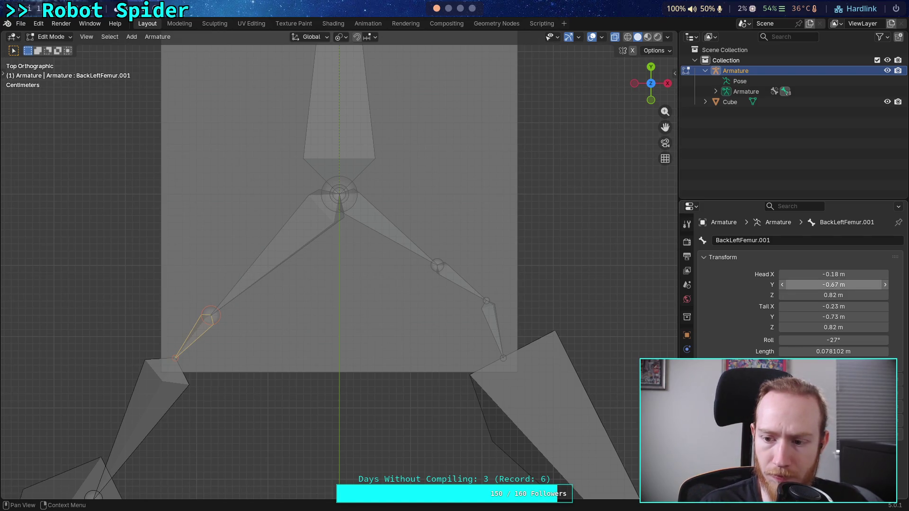
left_click(811, 275)
left_click(811, 275)
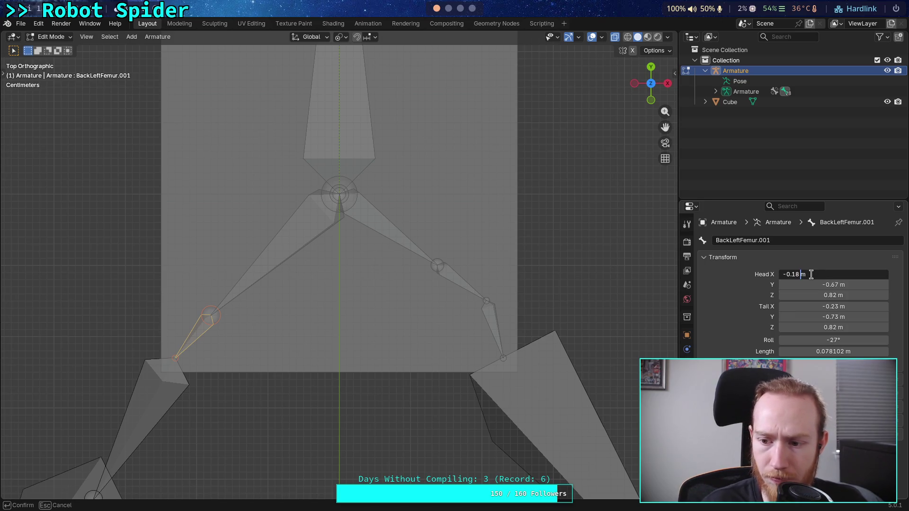
type("7")
key("Return")
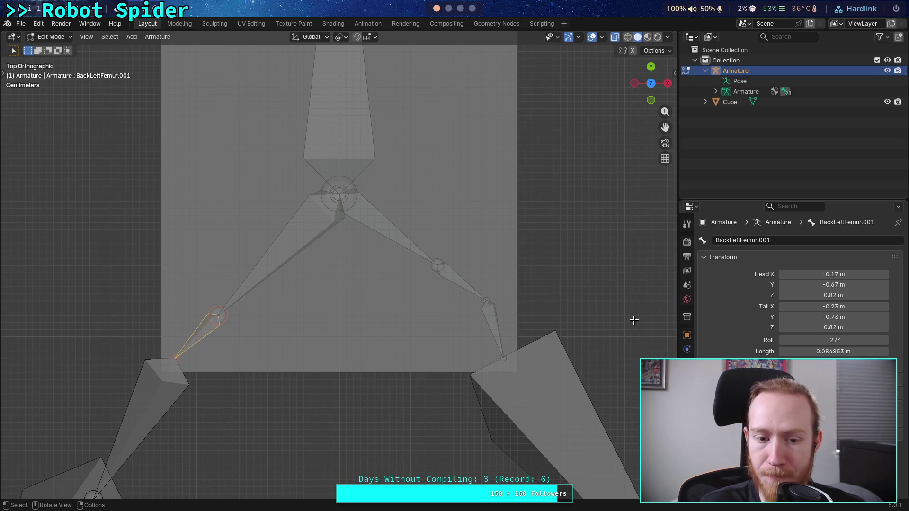
Refine BackLeftFemur.001's head to X -0.175 m and Y -0.674 m.
left_click(798, 275)
left_click(799, 274)
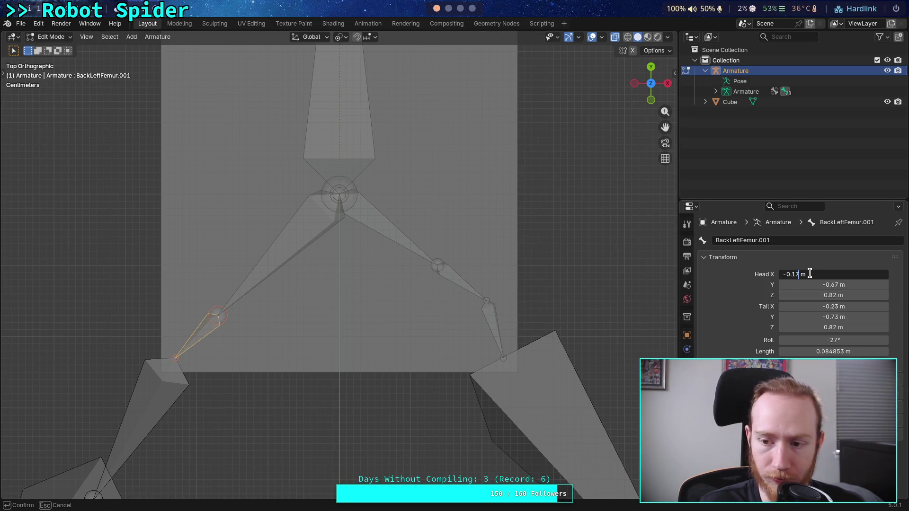
type("5")
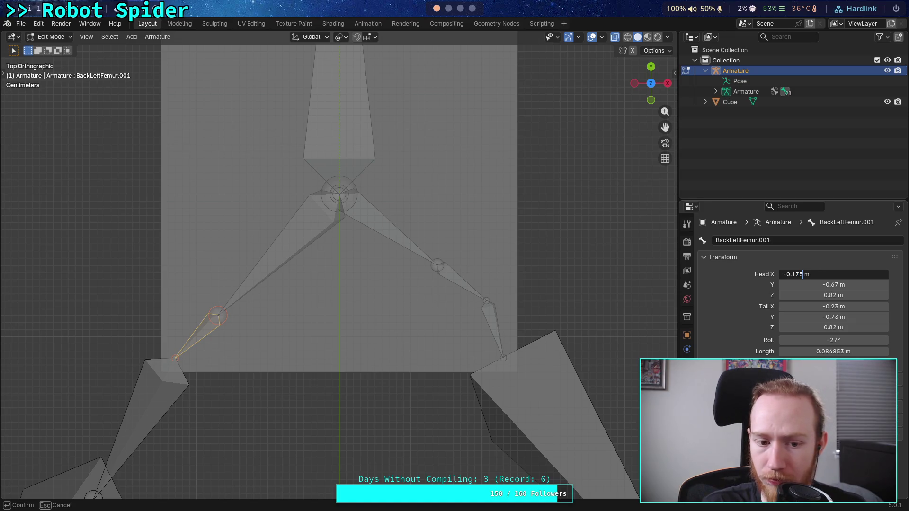
key("Return")
left_click(798, 285)
left_click(799, 284)
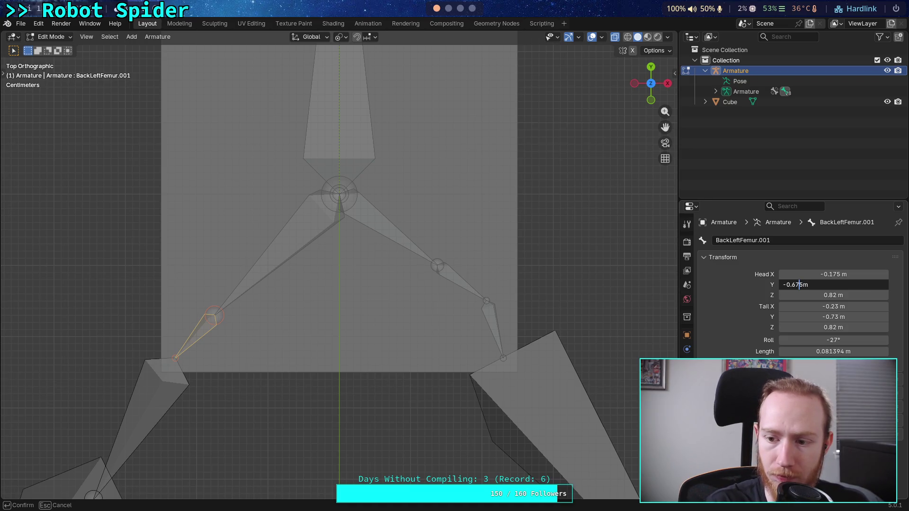
key("Return")
left_click(800, 284)
left_click(800, 284)
key("BackSpace")
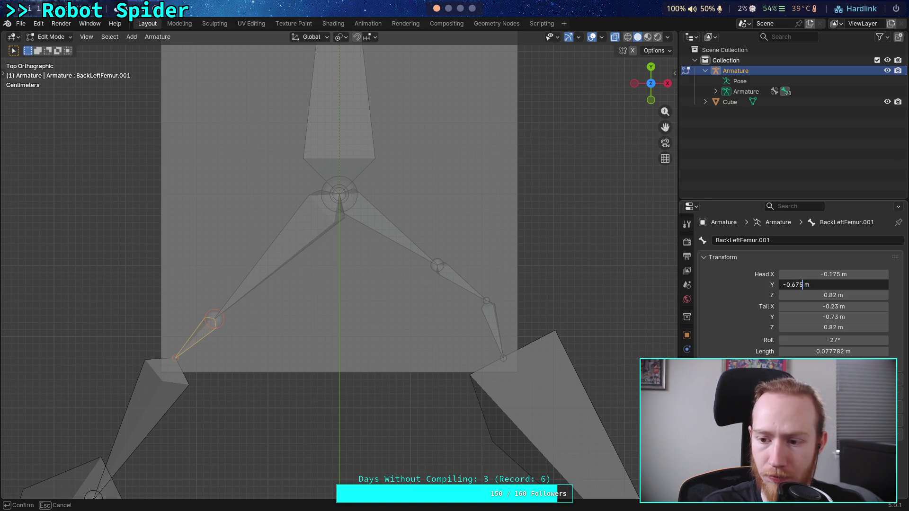
type("4")
key("Return")
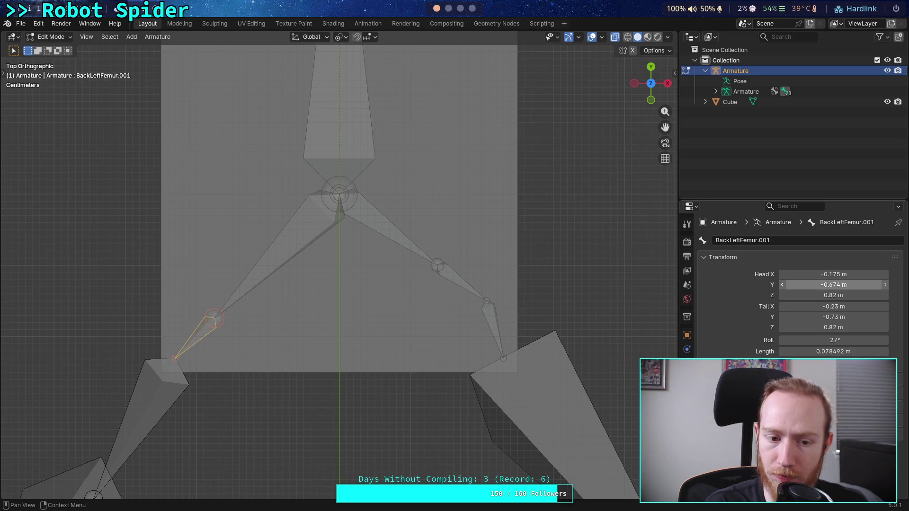
Finalize BackLeftFemur.001's head at X -0.173 m, Y -0.673 m, then check BackLeftFemur.
left_click(797, 275)
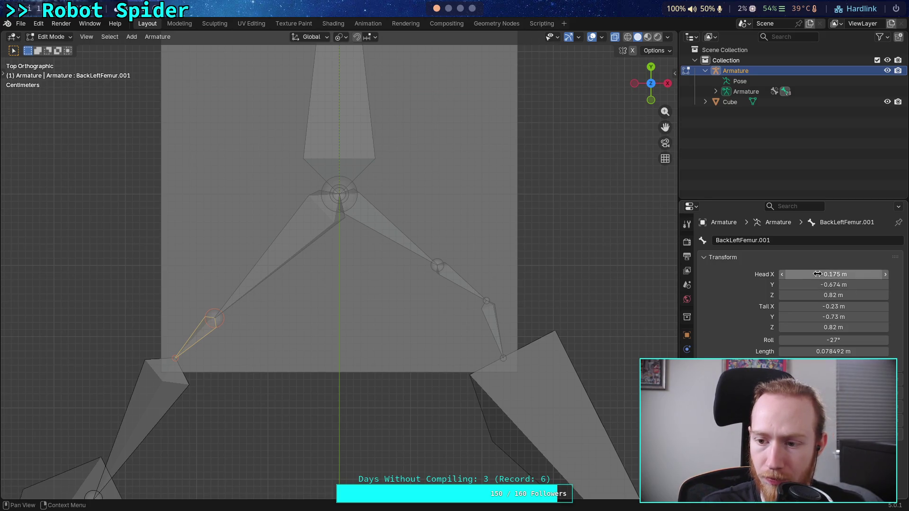
left_click(807, 275)
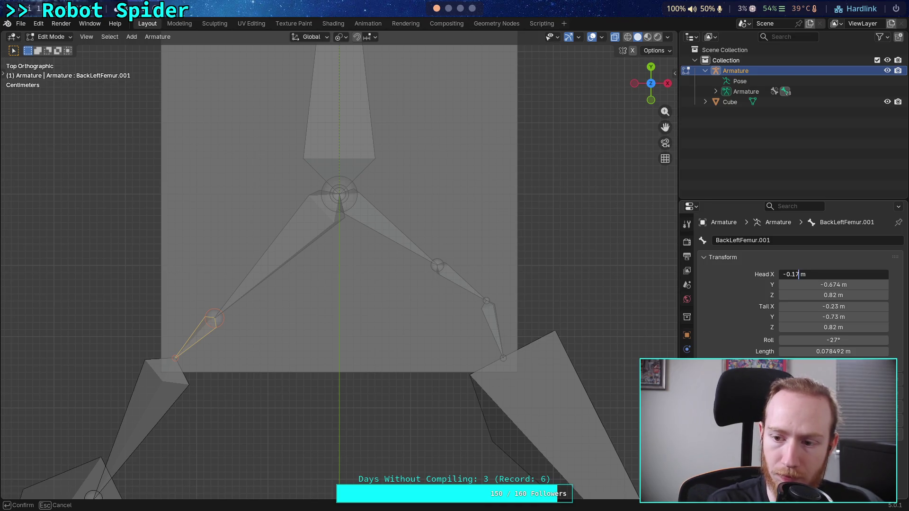
type("4")
key("Return")
left_click(810, 275)
left_click(810, 276)
key("BackSpace")
type("3")
key("Return")
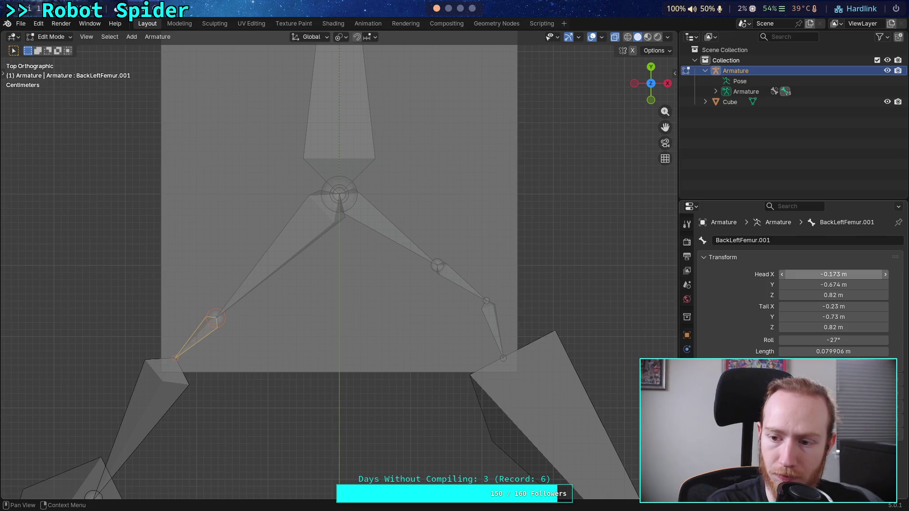
left_click(802, 285)
left_click(802, 285)
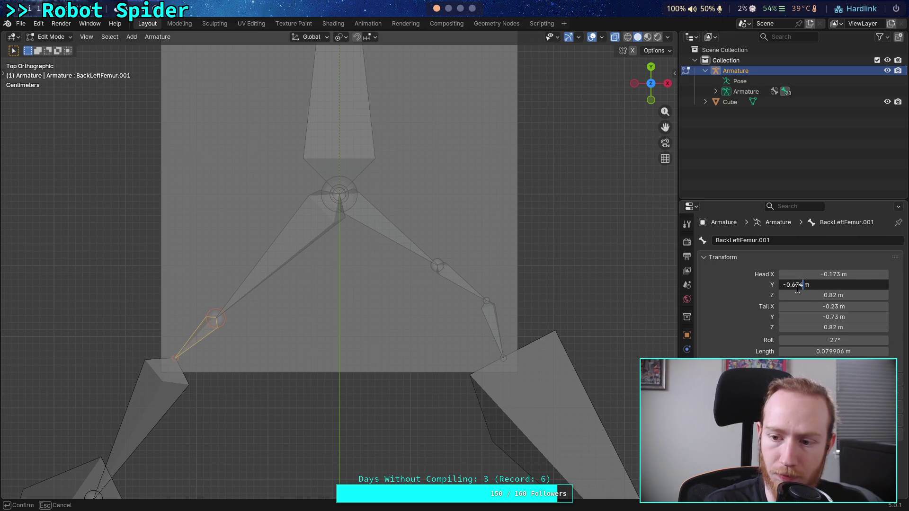
type("3")
key("Return")
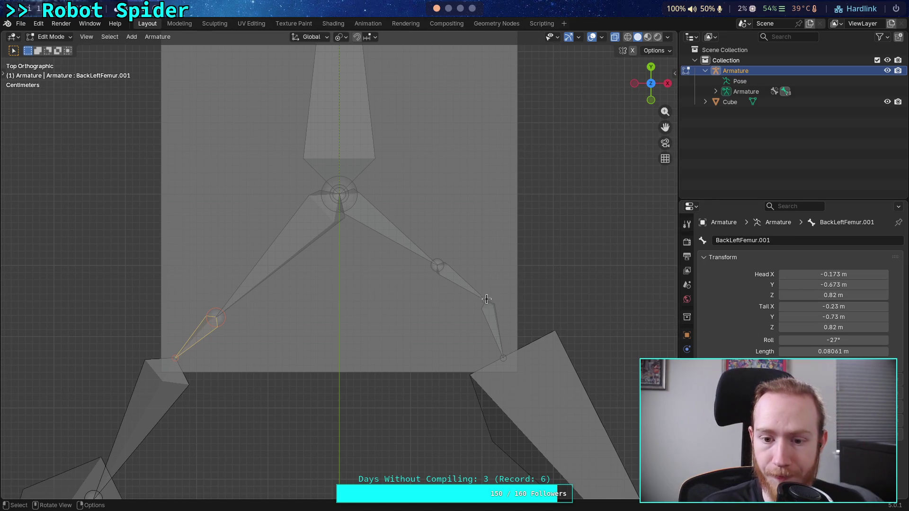
left_click(215, 317)
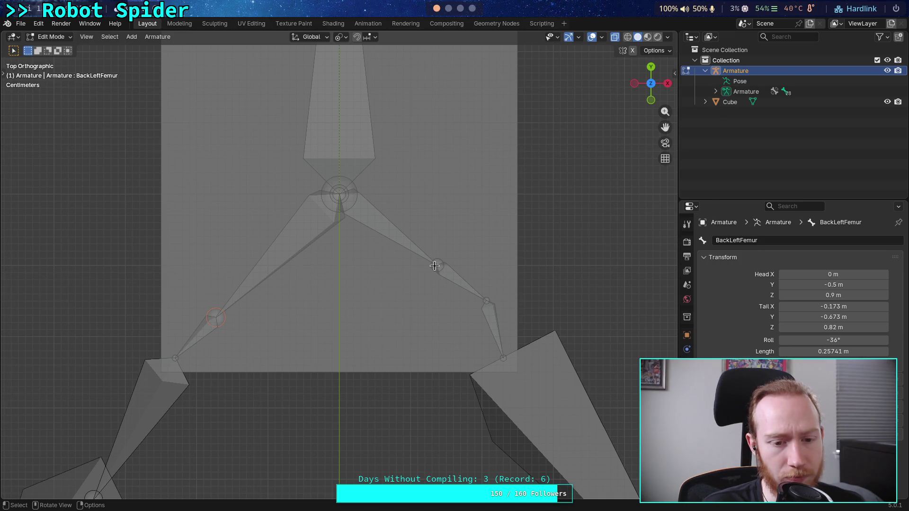
Set BackRightFemur's Tail X to 0.173 m.
scroll(435, 266, "down", 5)
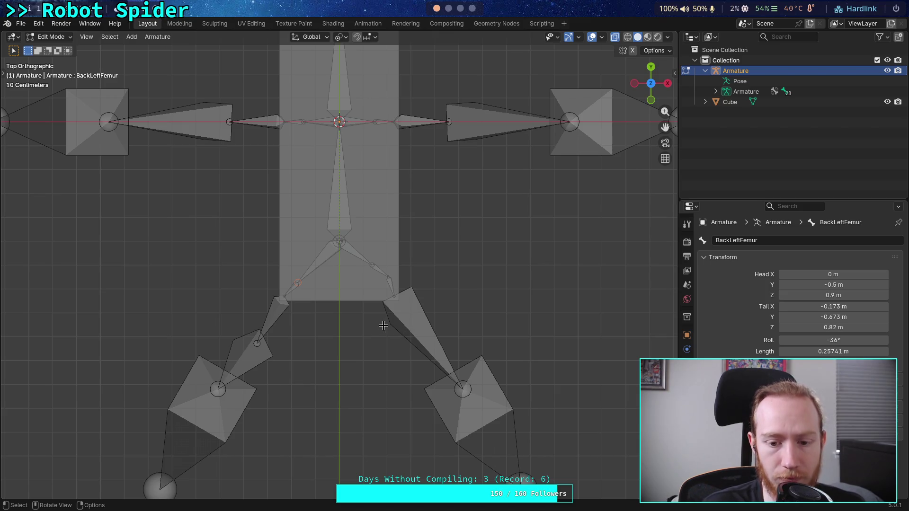
scroll(386, 301, "up", 5)
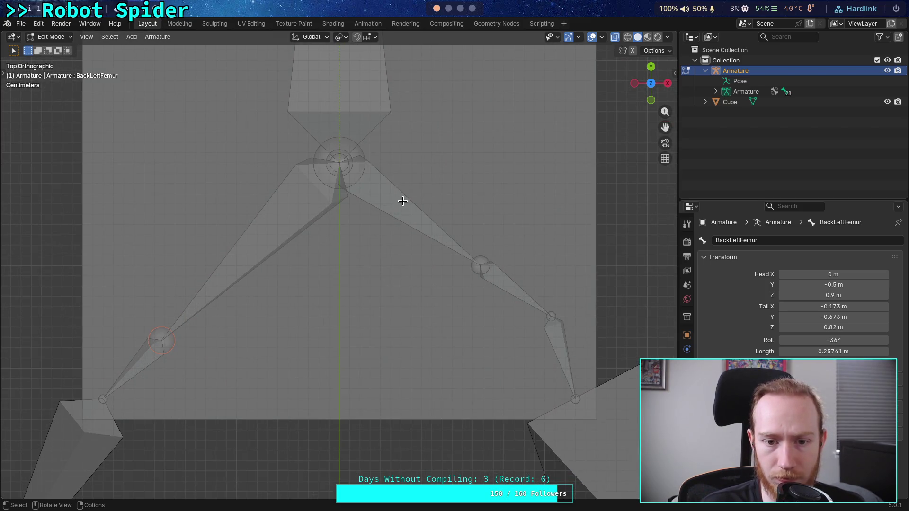
left_click(176, 326)
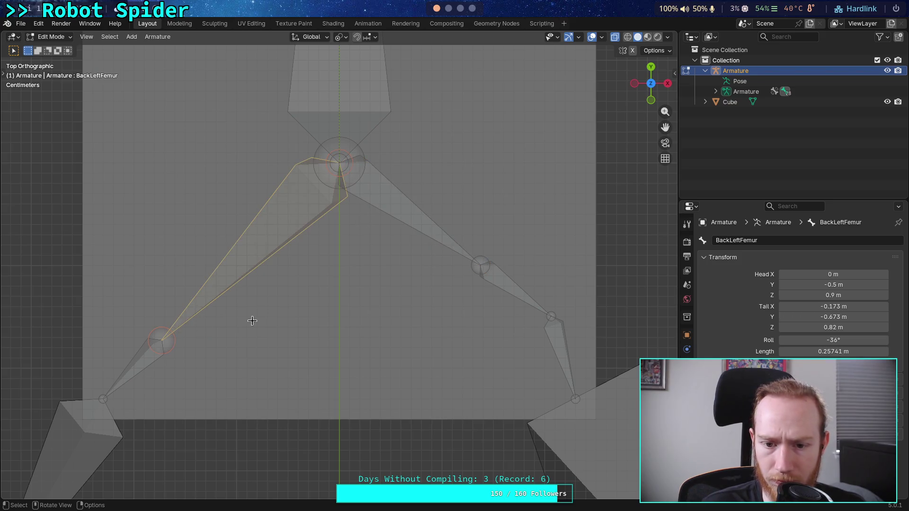
left_click(476, 265)
left_click(797, 308)
left_click(797, 308)
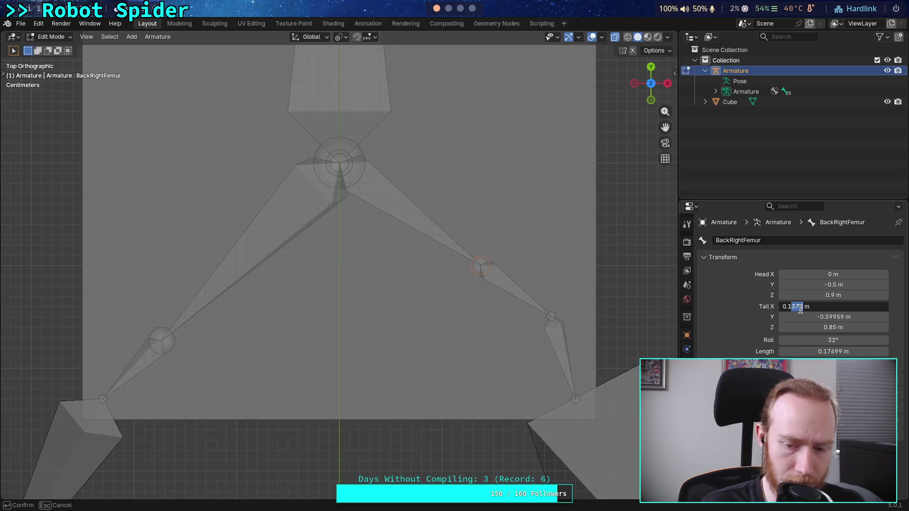
type("7")
key("Return")
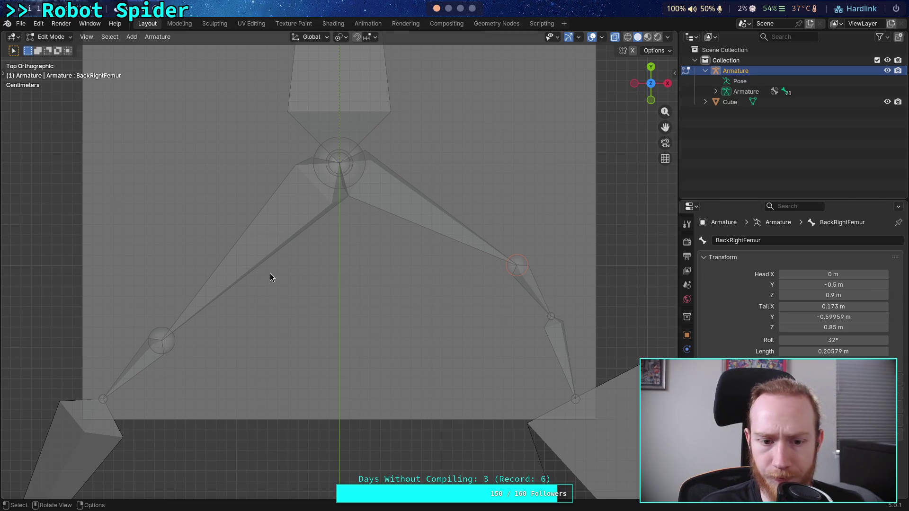
Set BackRightFemur's Tail Y to -0.673 m after comparing with the left femur joint.
left_click(163, 340)
left_click(518, 271)
left_click(802, 317)
key("End")
left_click_drag(795, 321, 810, 323)
type("67")
key("Return")
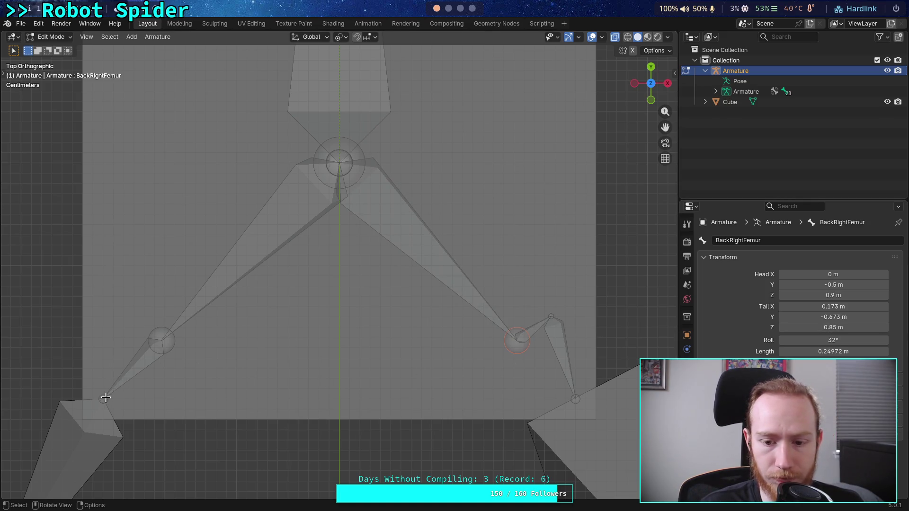
key("ctrl+KP_7")
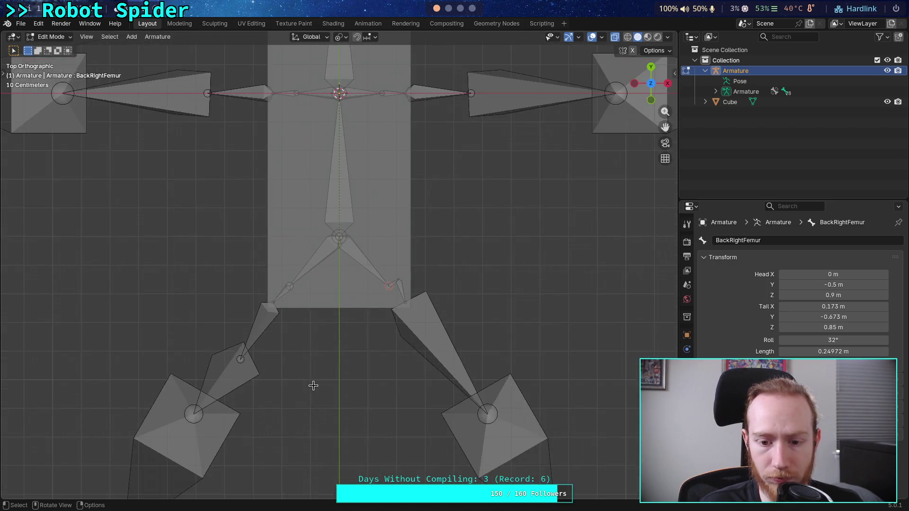
key("KP_7")
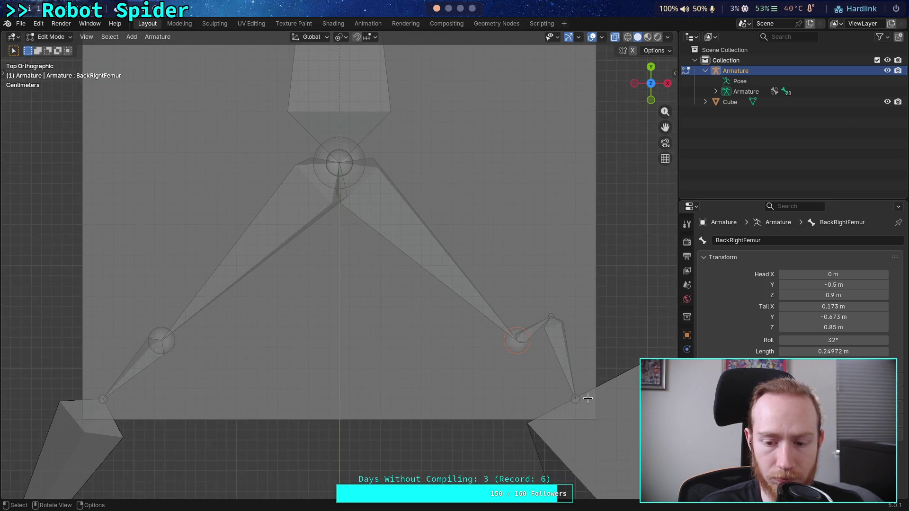
left_click(575, 401)
scroll(535, 390, "down", 2)
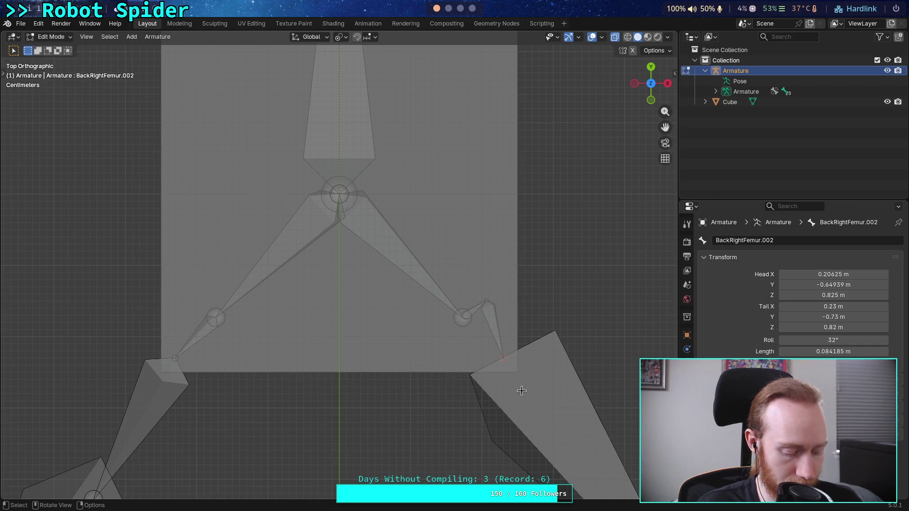
Move the right leg's tip bone down and set BackRightFemur.001's Tail X to 0.23 m.
key("g")
left_click(576, 456)
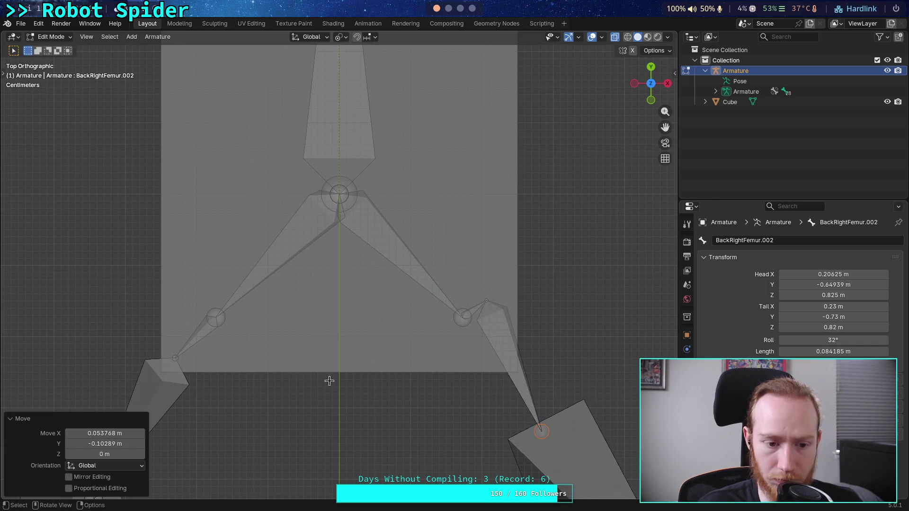
left_click(175, 359)
scroll(220, 357, "up", 2)
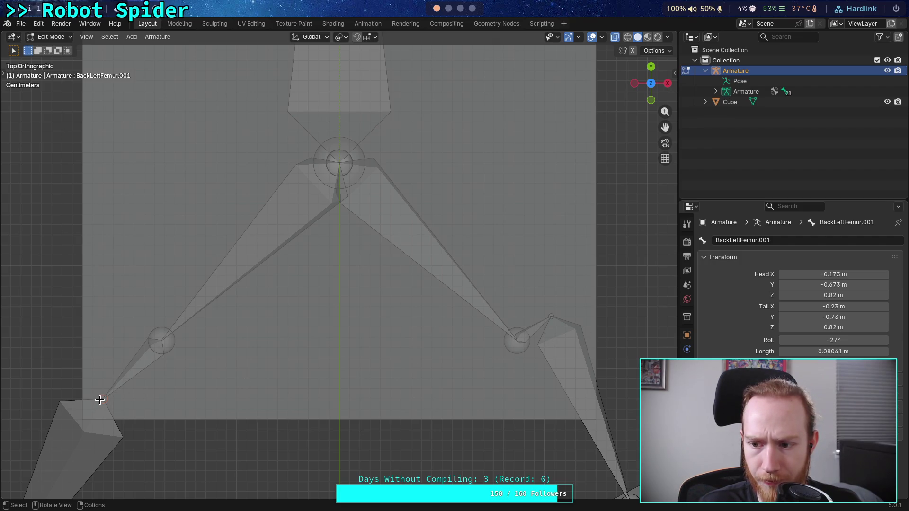
left_click(166, 341)
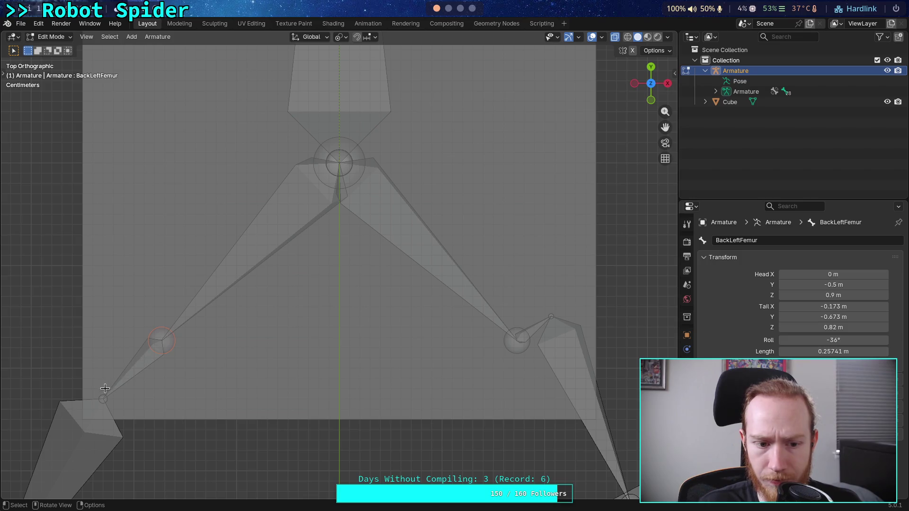
left_click(517, 344)
left_click(105, 399)
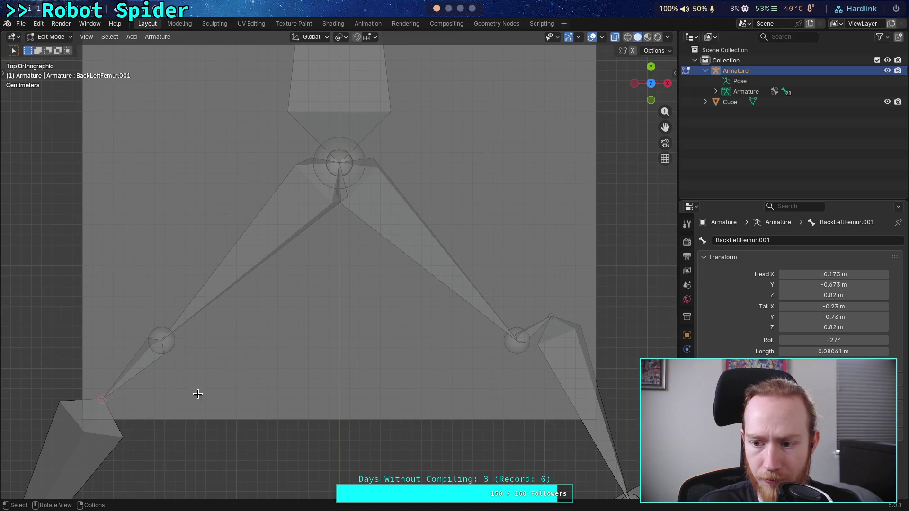
left_click(554, 316)
left_click(801, 307)
left_click_drag(791, 307, 805, 313)
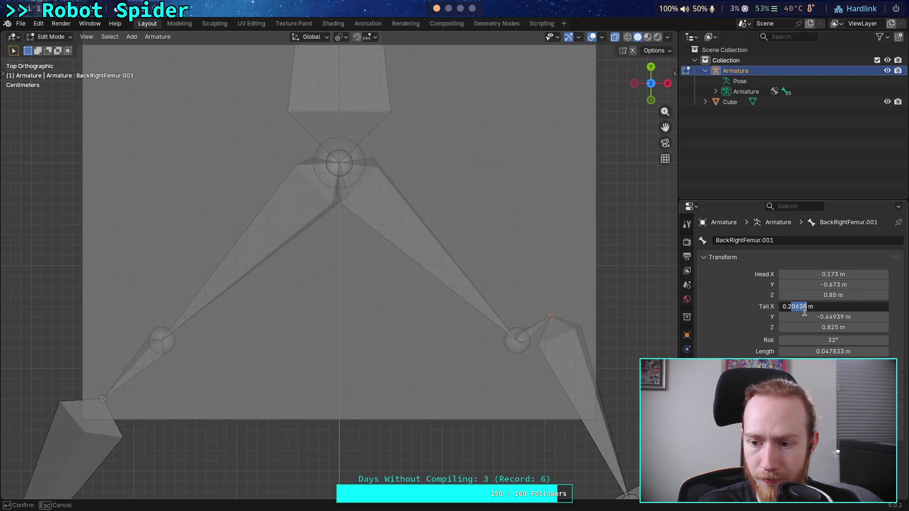
type("3")
key("Return")
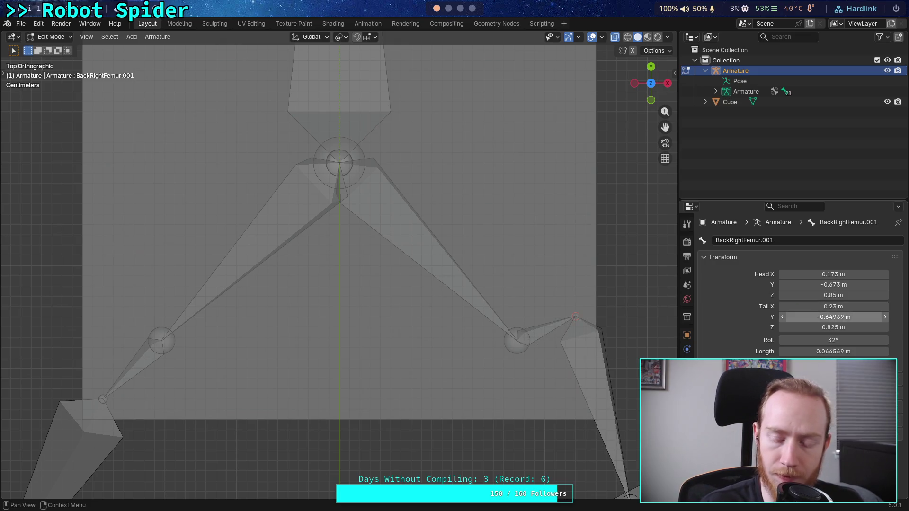
Set BackRightFemur.001's Tail Y to -0.73 m and Tail Z to 0.82 m.
left_click(105, 400)
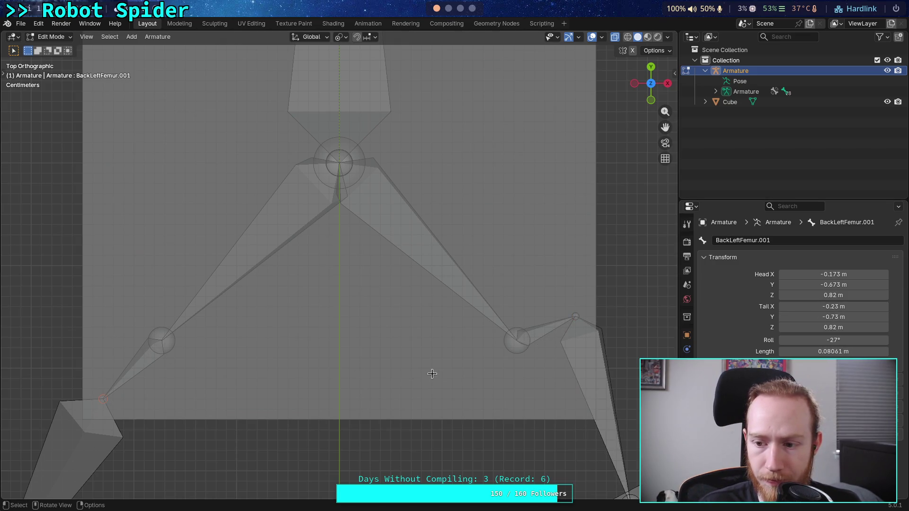
left_click(575, 317)
left_click(805, 317)
left_click_drag(792, 317, 807, 320)
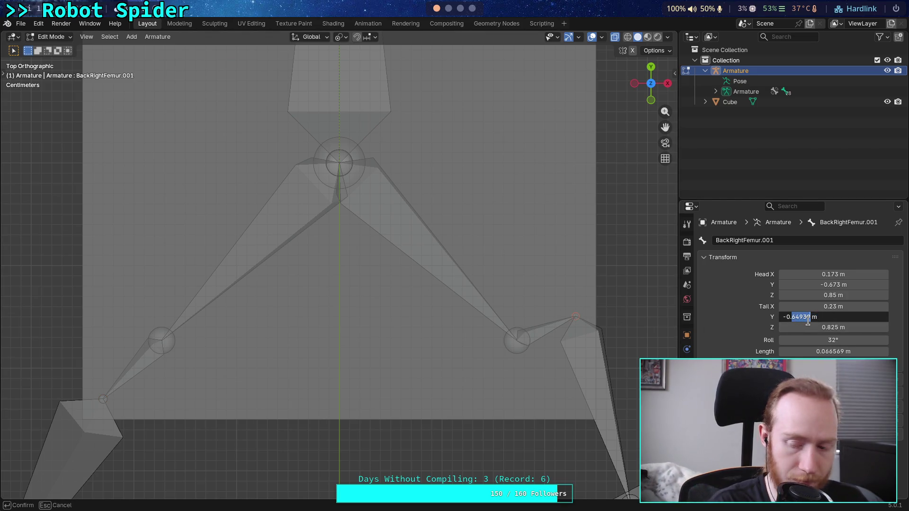
type("73")
key("Return")
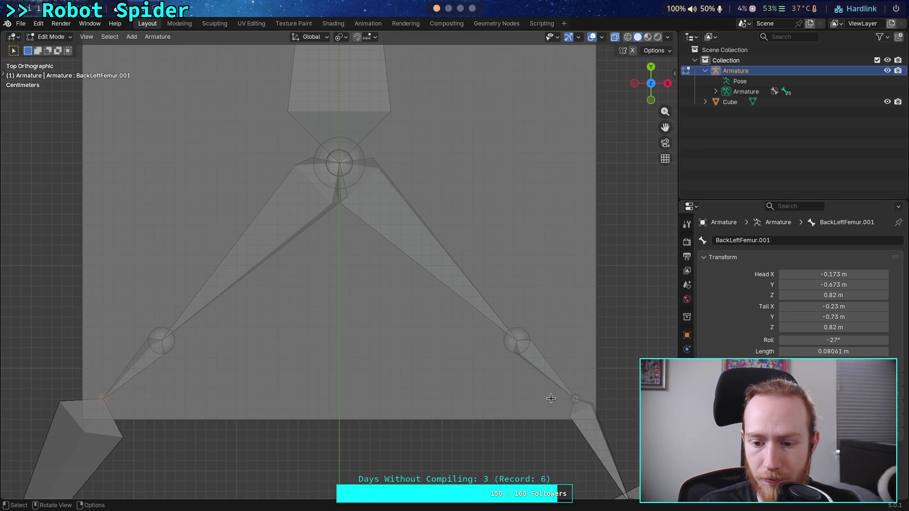
left_click(805, 327)
left_click(796, 328)
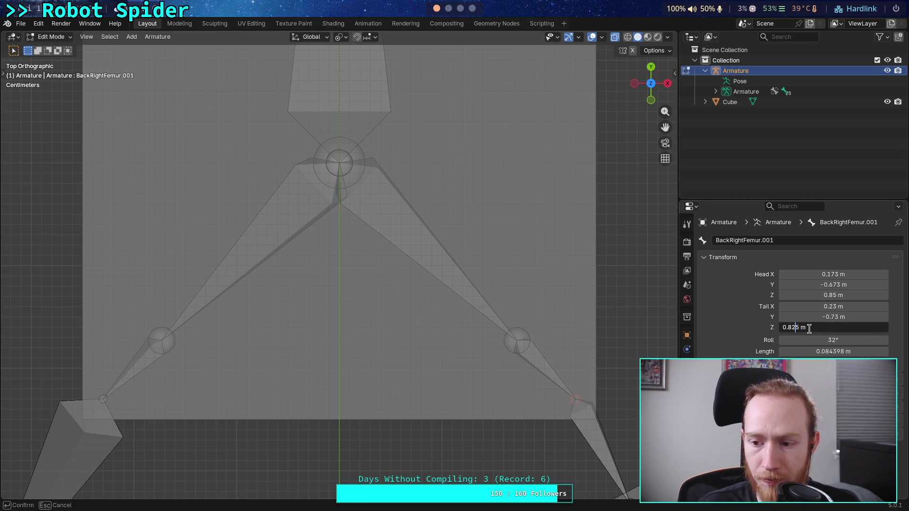
key("Delete")
key("Return")
scroll(431, 390, "down", 2)
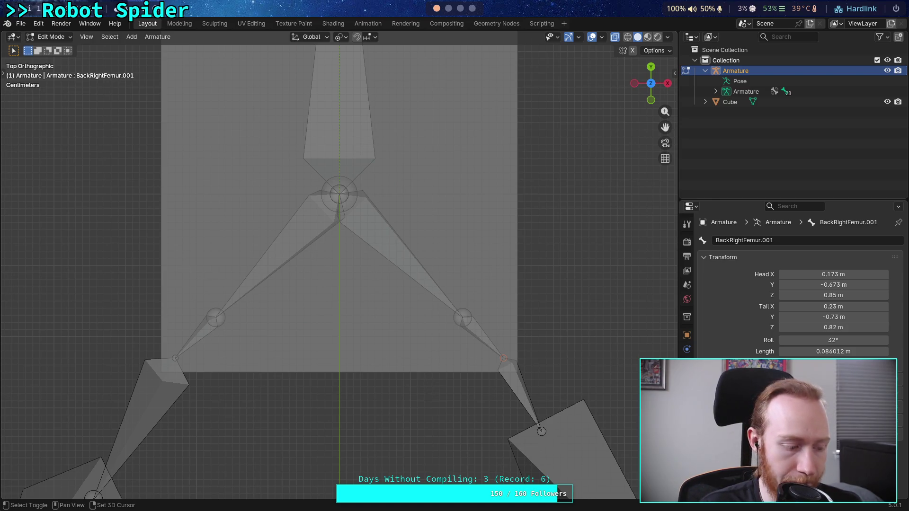
Copy BackLeftFemur.002's Tail X into BackRightFemur.002 as positive 0.34456 m.
middle_click_drag(433, 404, 426, 264, "shift")
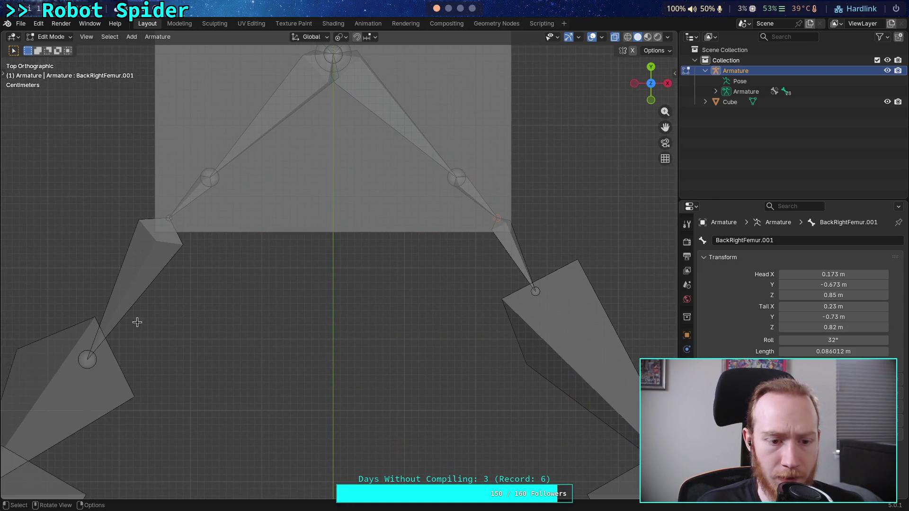
left_click(90, 357)
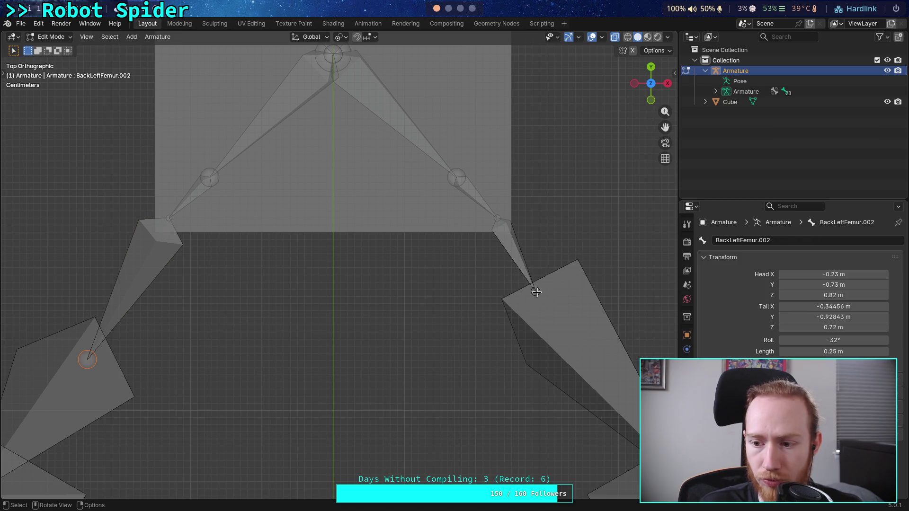
left_click(833, 306)
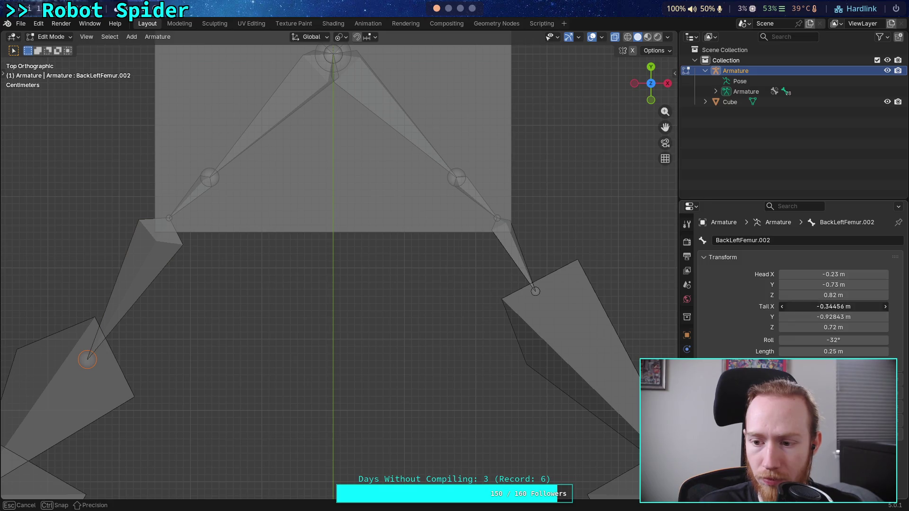
left_click(805, 307)
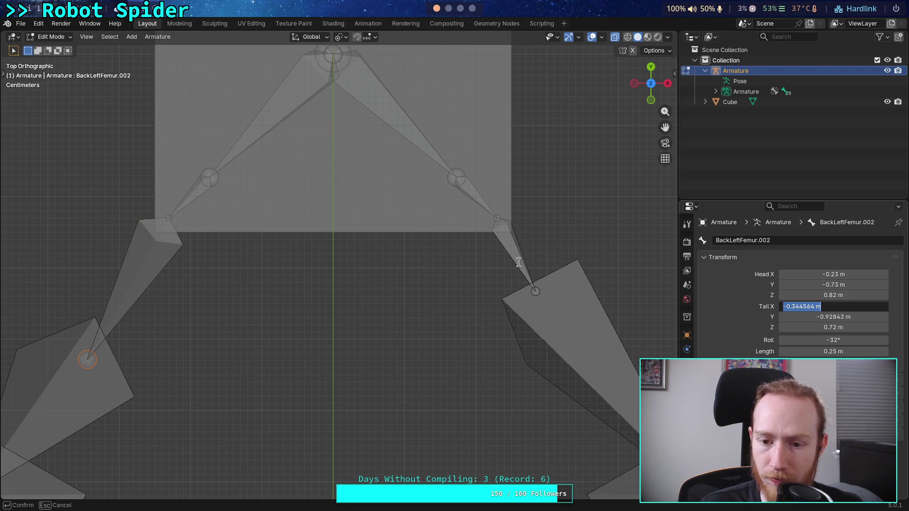
key("Return")
left_click(533, 289)
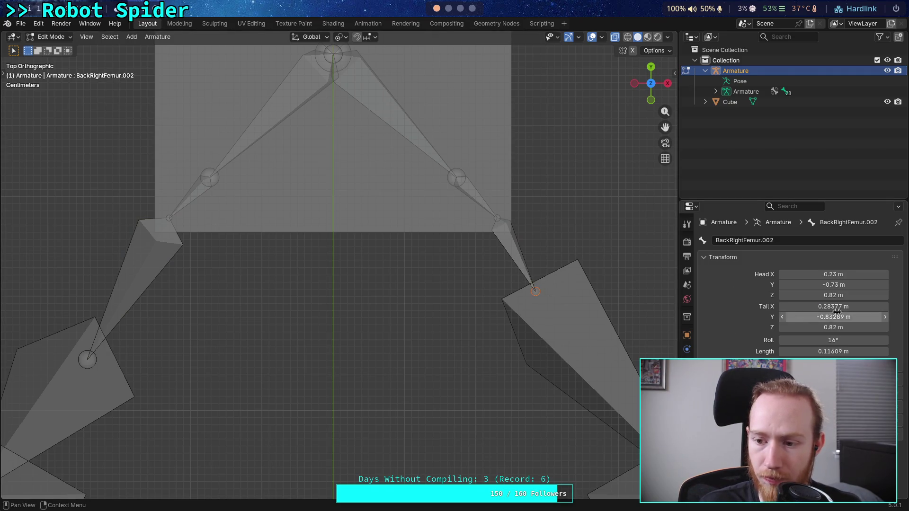
left_click(833, 306)
left_click(820, 306)
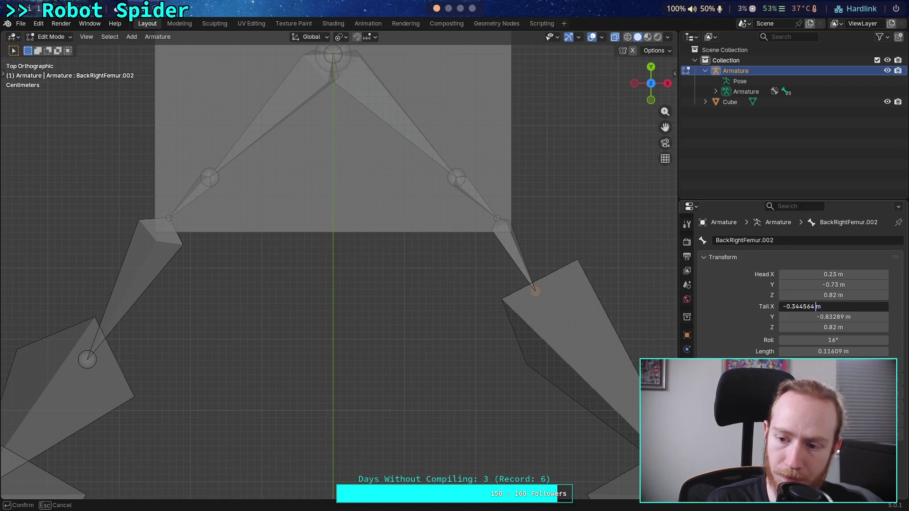
key("Delete")
key("Return")
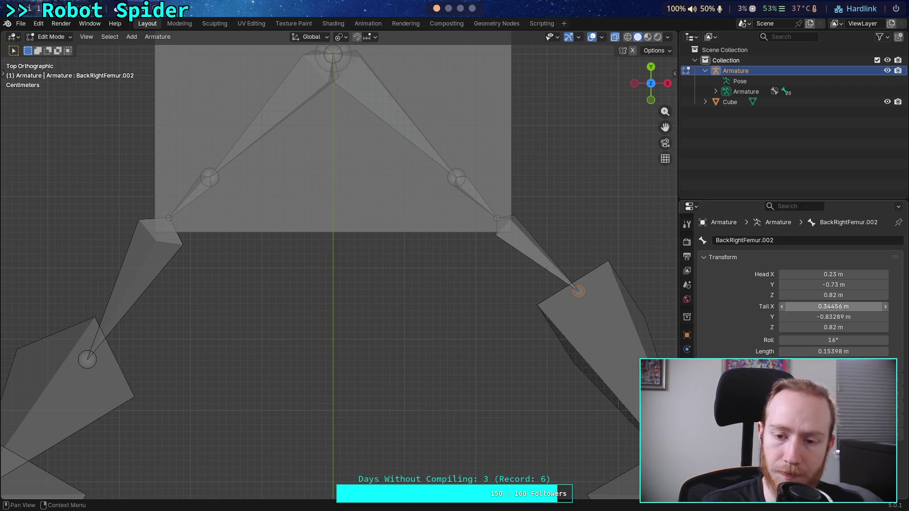
Paste Tail Y -0.92843 m into BackRightFemur.002 and set its Tail Z to 0.72 m.
left_click(87, 360)
left_click(826, 313)
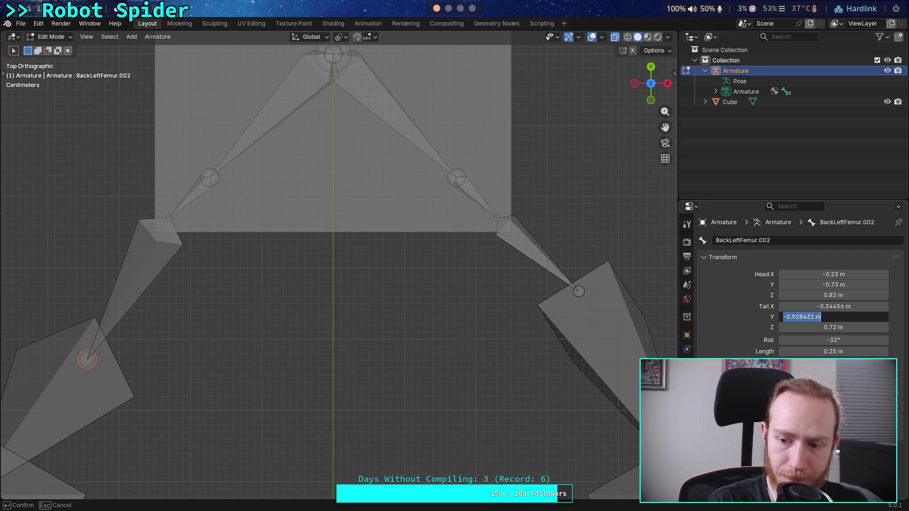
key("Escape")
left_click(575, 286)
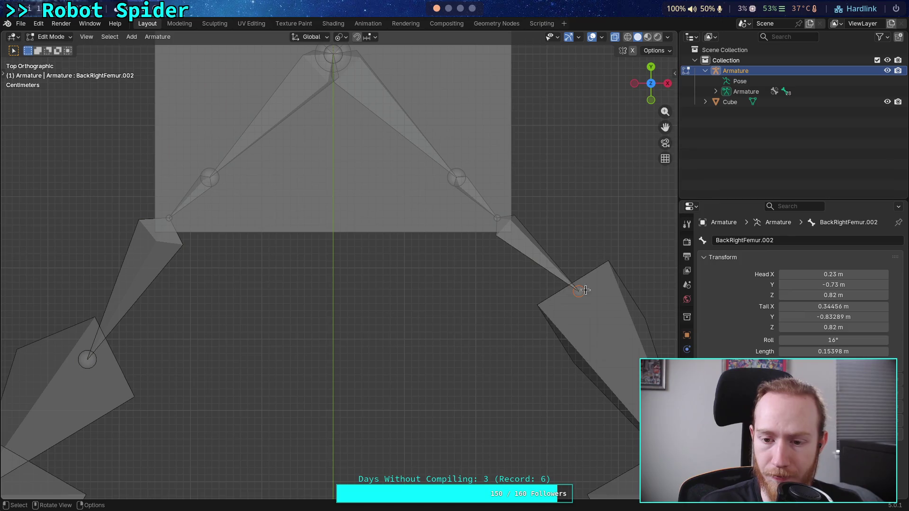
left_click(844, 317)
type("-0.928431 m")
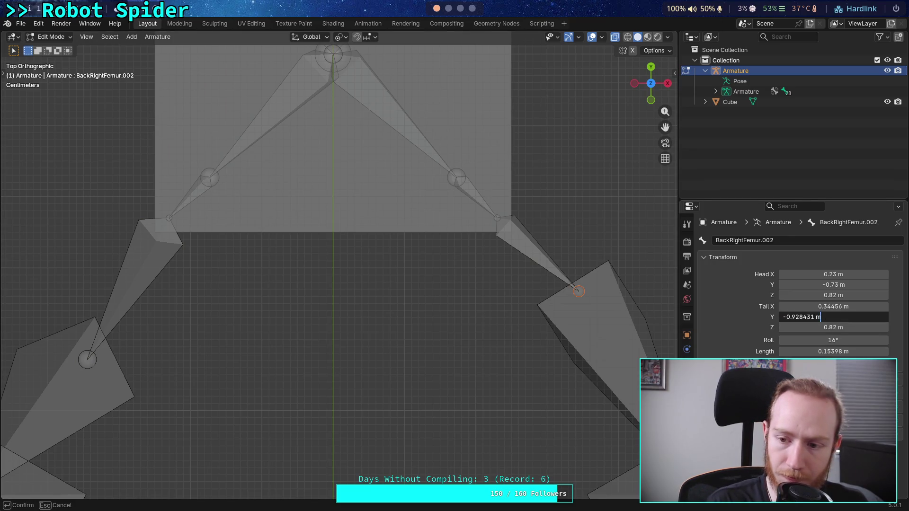
key("Return")
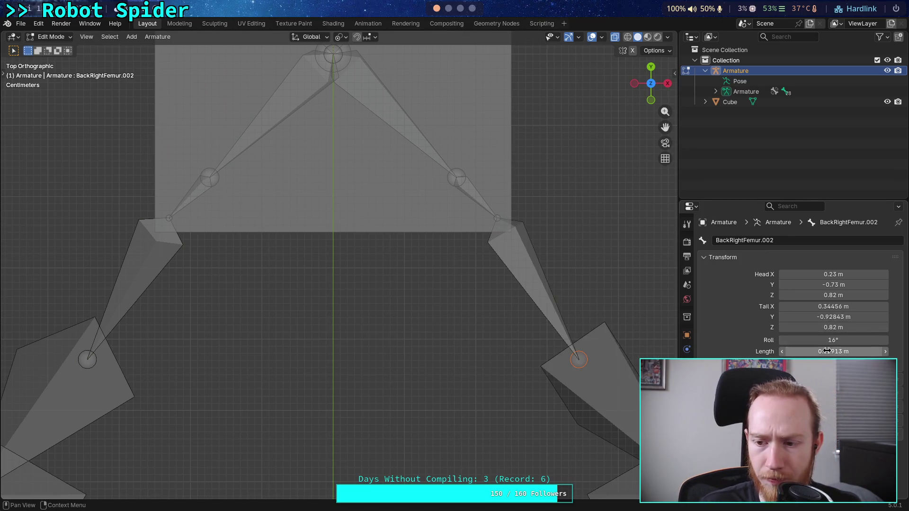
left_click(818, 327)
left_click(802, 327)
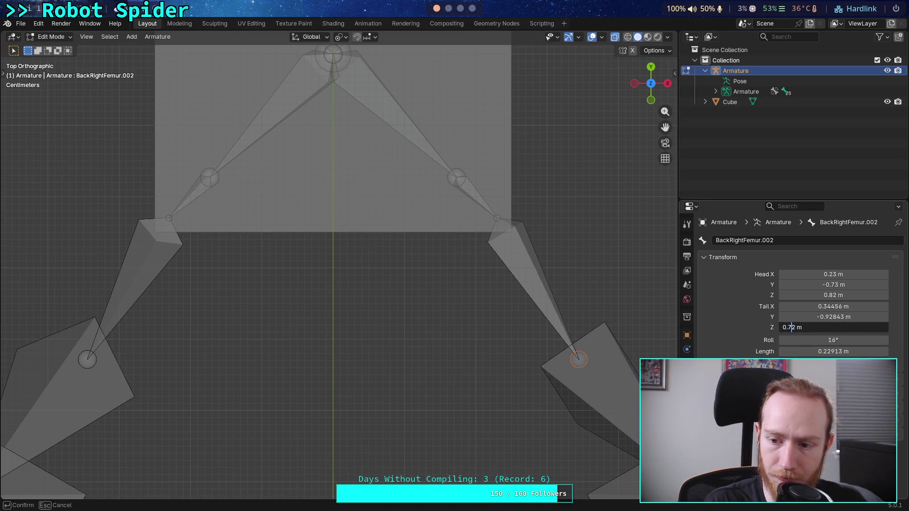
key("Return")
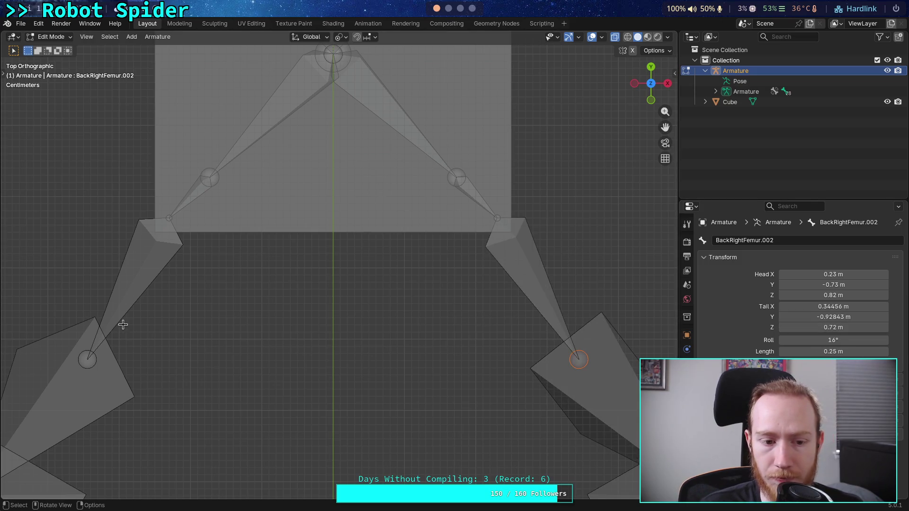
left_click(111, 327)
scroll(246, 339, "down", 4)
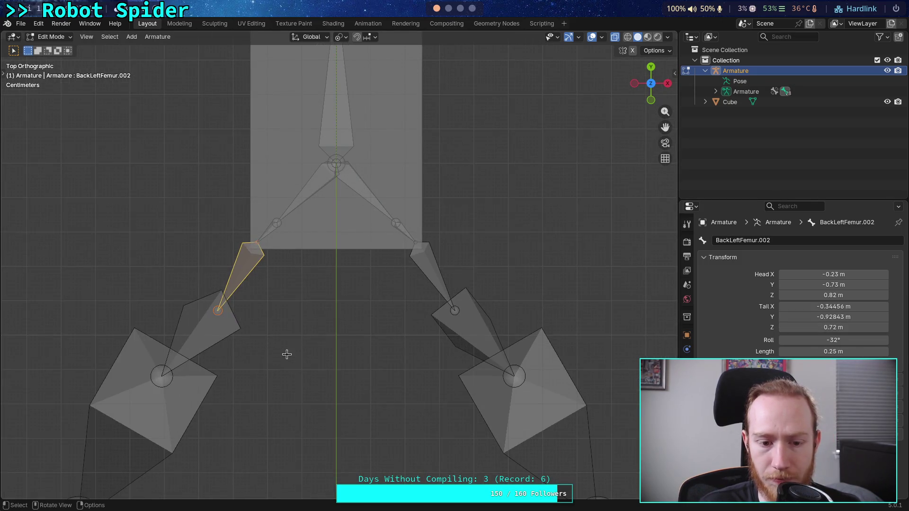
left_click(436, 278)
scroll(436, 277, "down", 1)
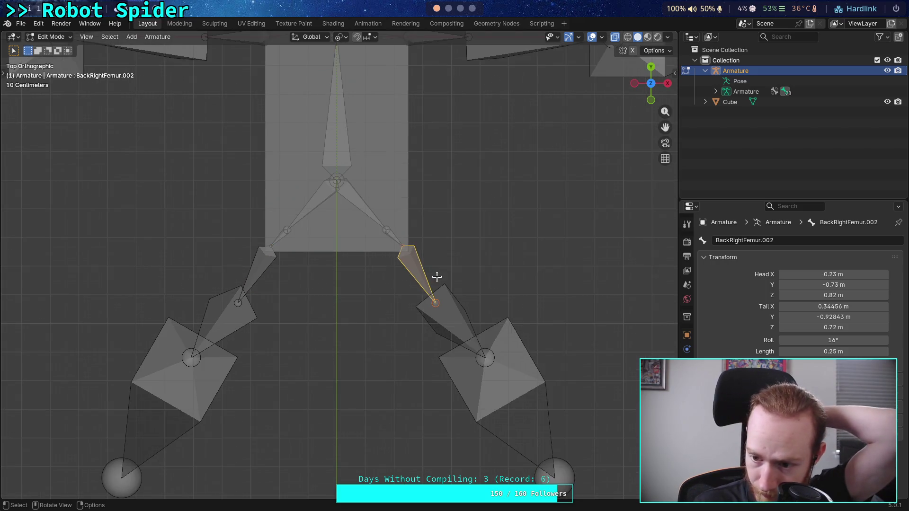
mouse_move(437, 277)
middle_mouse_down("shift")
mouse_move(439, 384)
mouse_move(447, 233)
middle_mouse_up("shift")
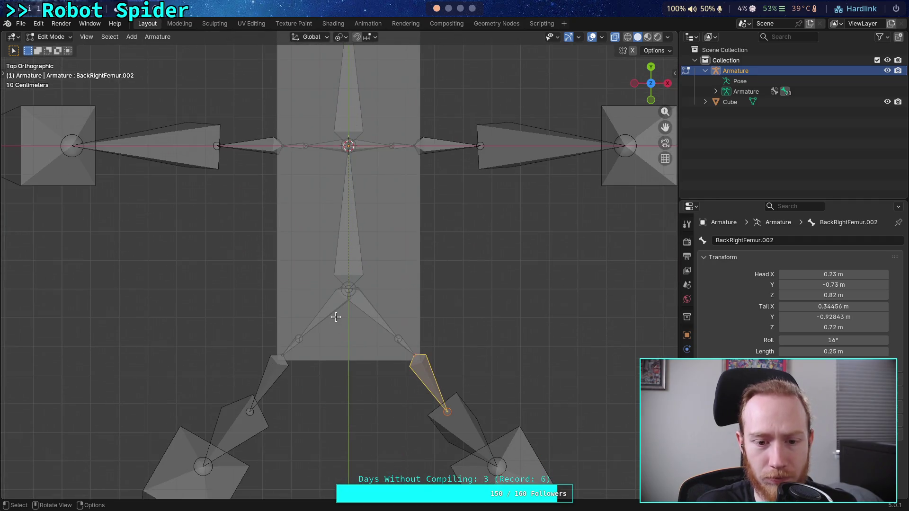
mouse_move(280, 349)
middle_mouse_down("shift")
mouse_move(291, 238)
mouse_move(292, 248)
middle_mouse_up("shift")
mouse_move(346, 200)
middle_mouse_down("shift")
mouse_move(322, 488)
mouse_move(305, 137)
mouse_move(258, 180)
middle_mouse_up("shift")
middle_click_drag(349, 327, 324, 192, "shift")
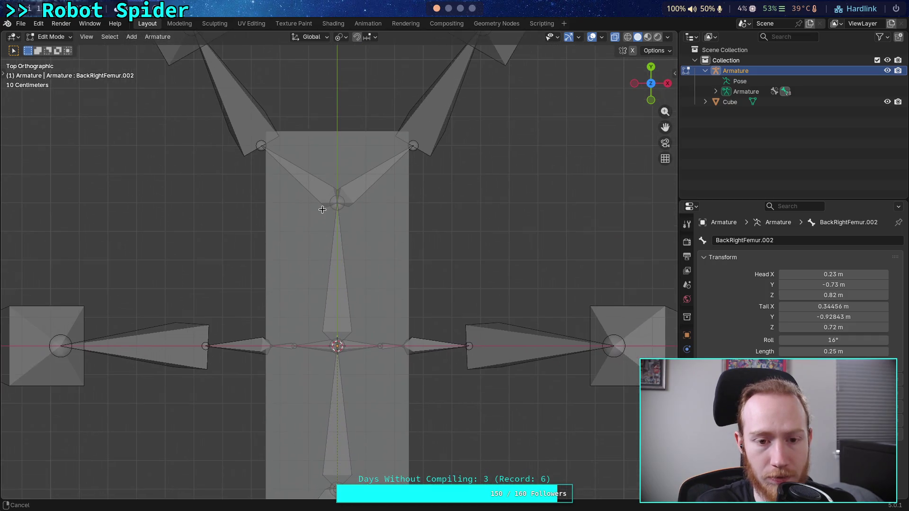
left_click(314, 180)
Subdivide the front-left femur twice into shorter bones.
right_click(314, 180)
left_click(308, 181)
right_click(315, 187)
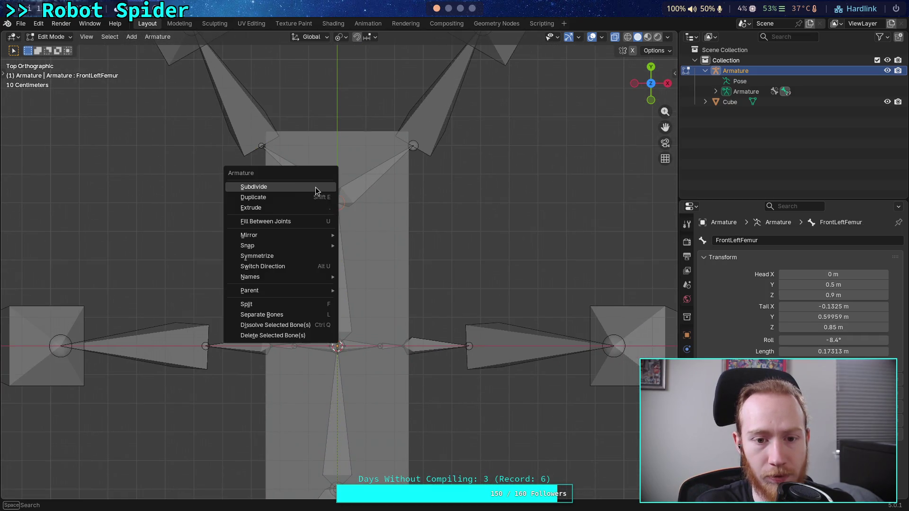
left_click(287, 186)
Subdivide the front-right femur, then subdivide its inner half again.
left_click(374, 179)
right_click(374, 179)
left_click(374, 178)
left_click(357, 186)
right_click(354, 190)
left_click(354, 191)
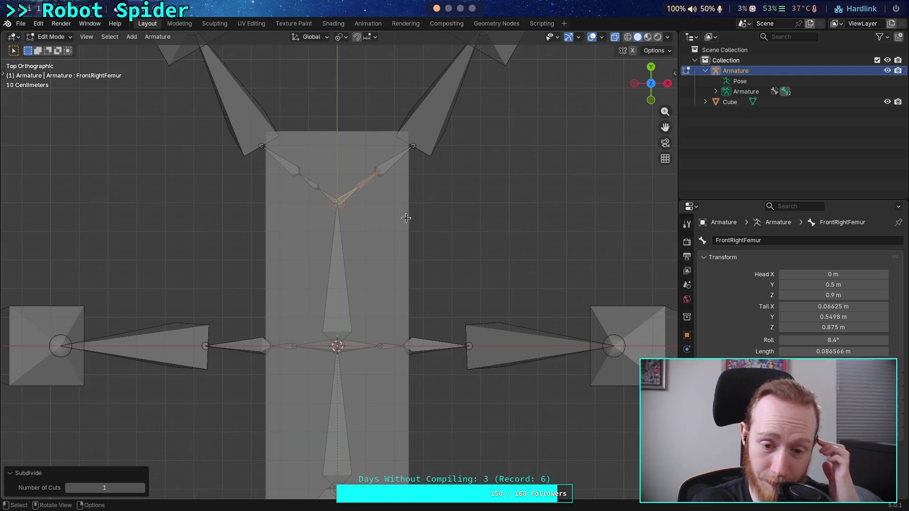
Check the back-left femur's values, then reselect the front-left femur's inner segment.
middle_click_drag(382, 308, 380, 128, "shift")
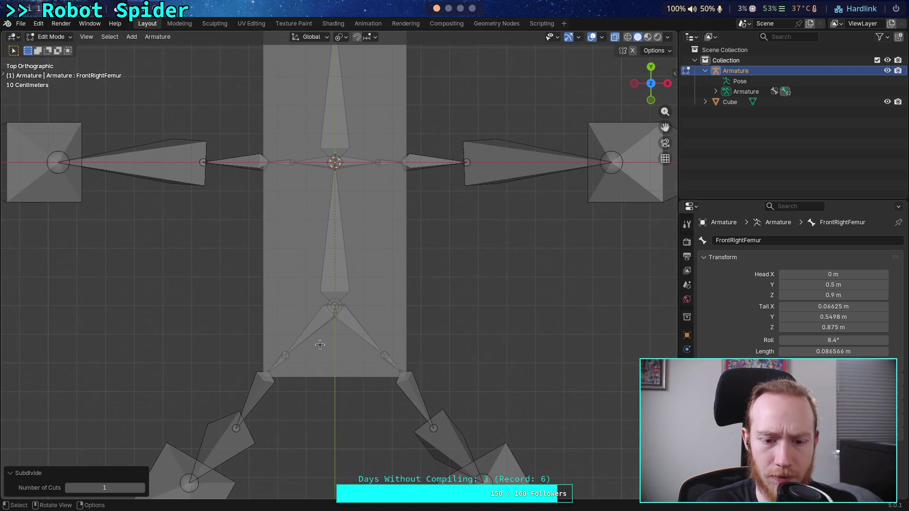
left_click(305, 336)
middle_click_drag(332, 274, 325, 386, "shift")
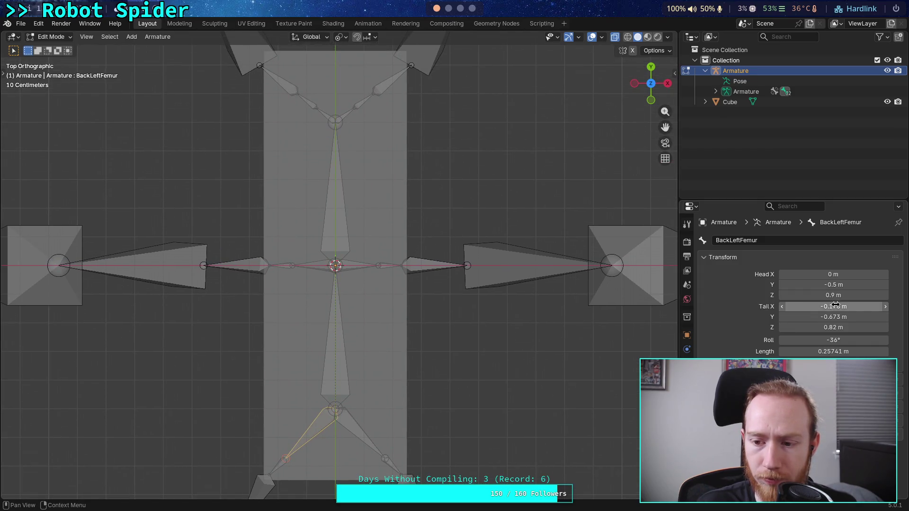
mouse_move(569, 284)
middle_mouse_down("shift")
mouse_move(540, 290)
mouse_move(491, 359)
middle_mouse_up("shift")
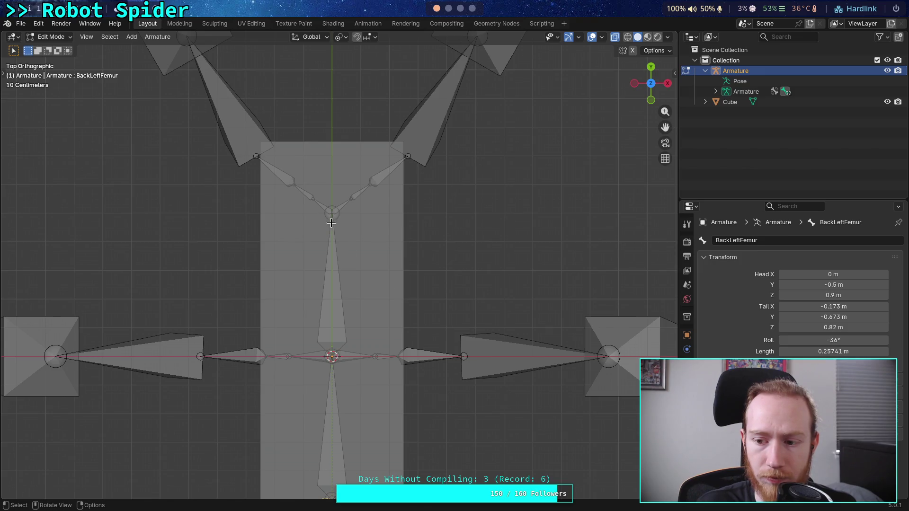
left_click(323, 209)
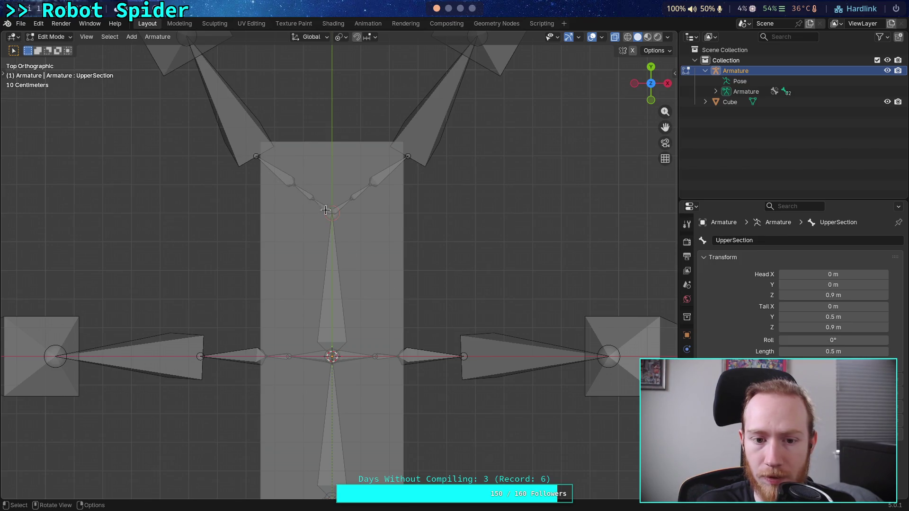
left_click(315, 201)
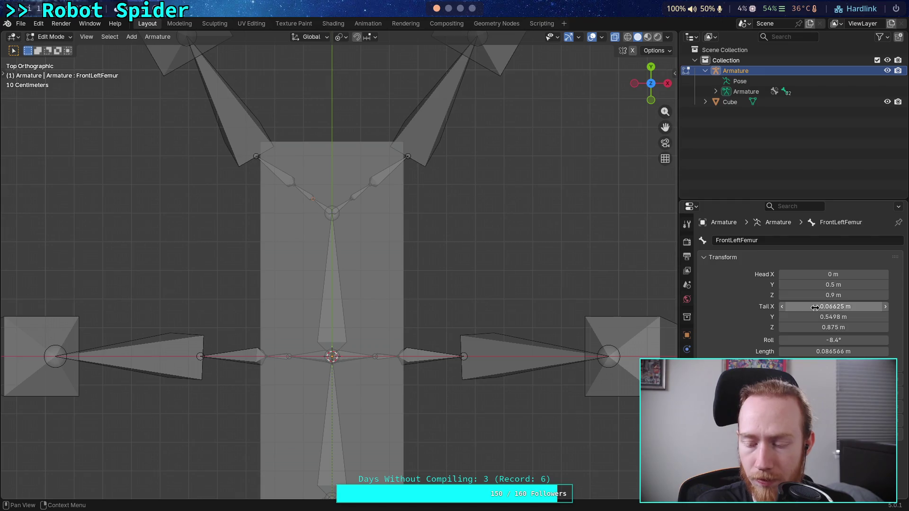
Set the front-left femur's tail to X -0.173 and Y 0.673.
left_click(850, 306)
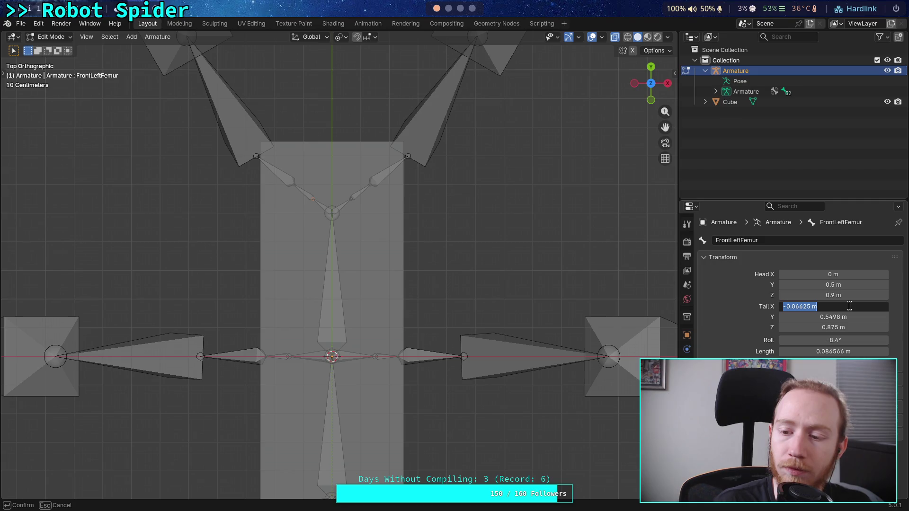
type("-.172")
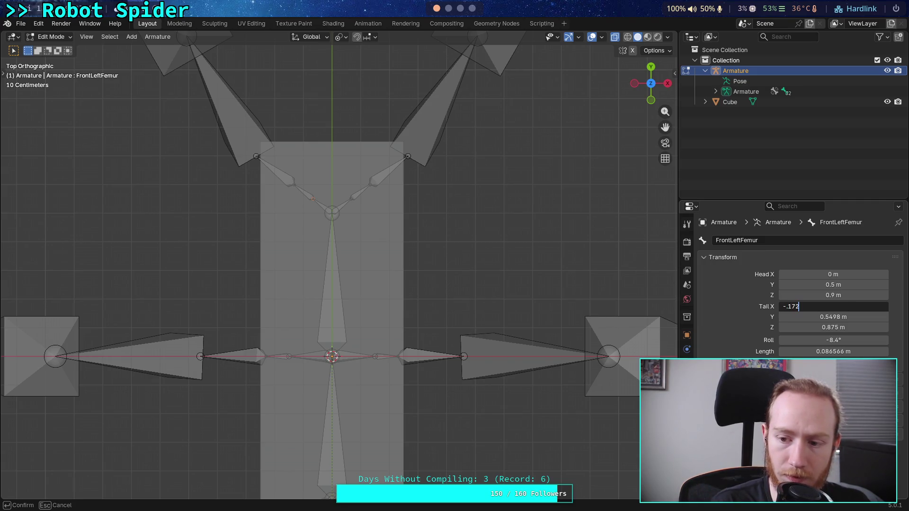
key("Return")
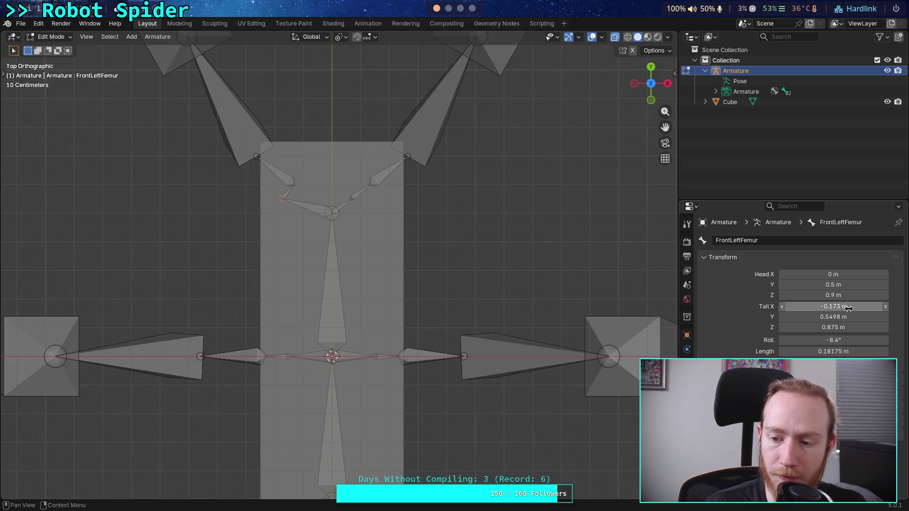
left_click(832, 316)
left_click_drag(788, 318, 808, 320)
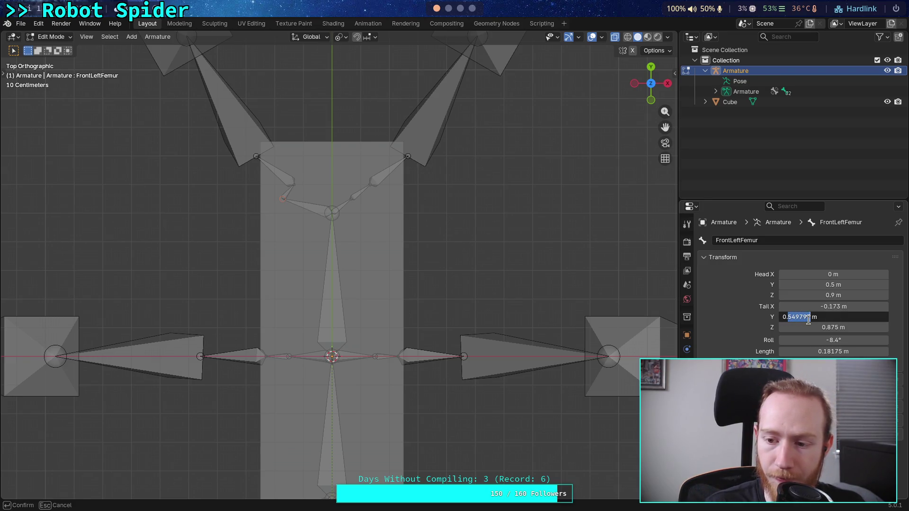
type("673")
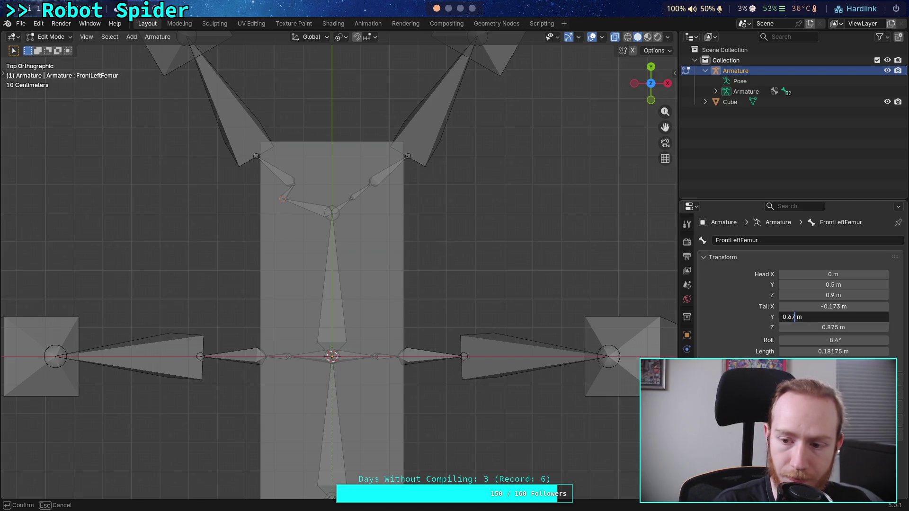
key("Return")
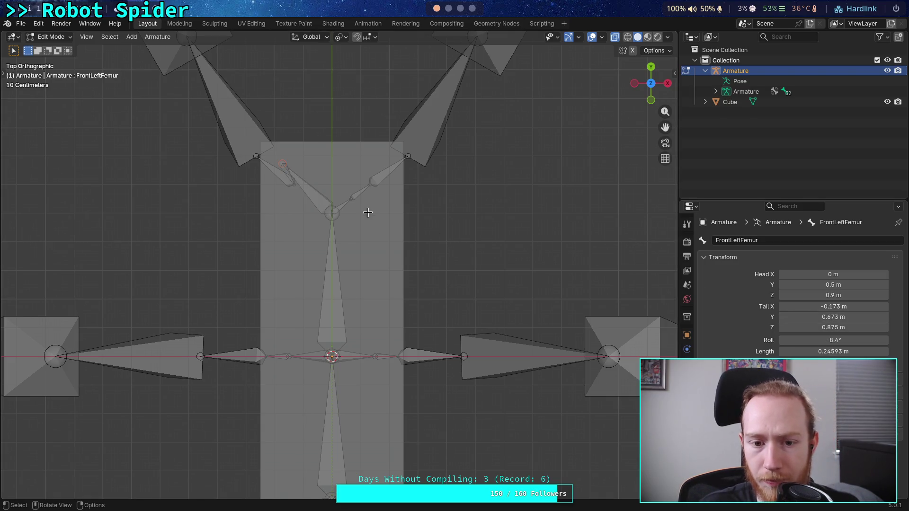
Set FrontRightFemur's tail to X 0.173 and Y 0.673.
left_click(342, 205)
left_click(784, 311)
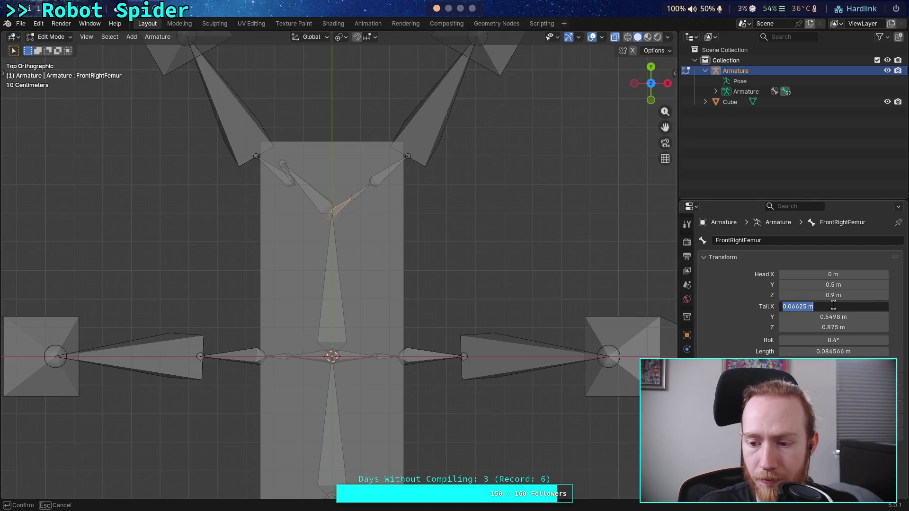
left_click_drag(788, 307, 803, 306)
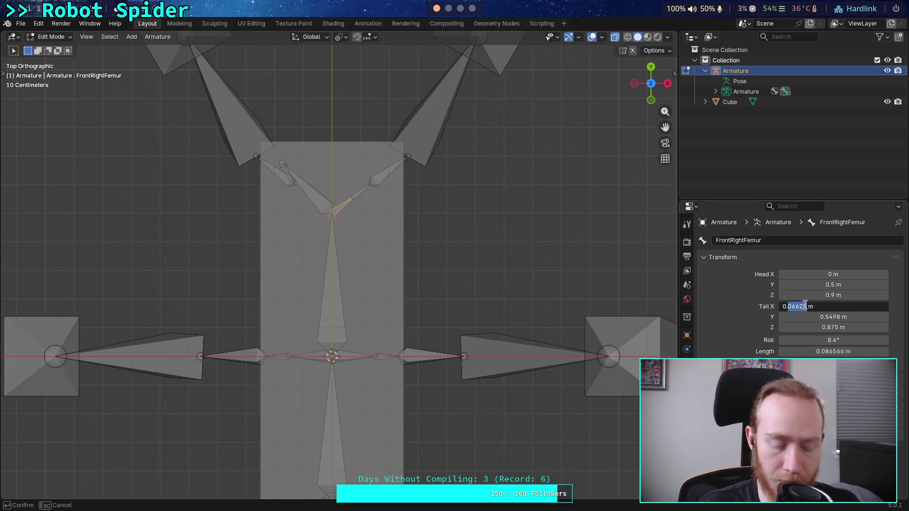
type("173")
key("Return")
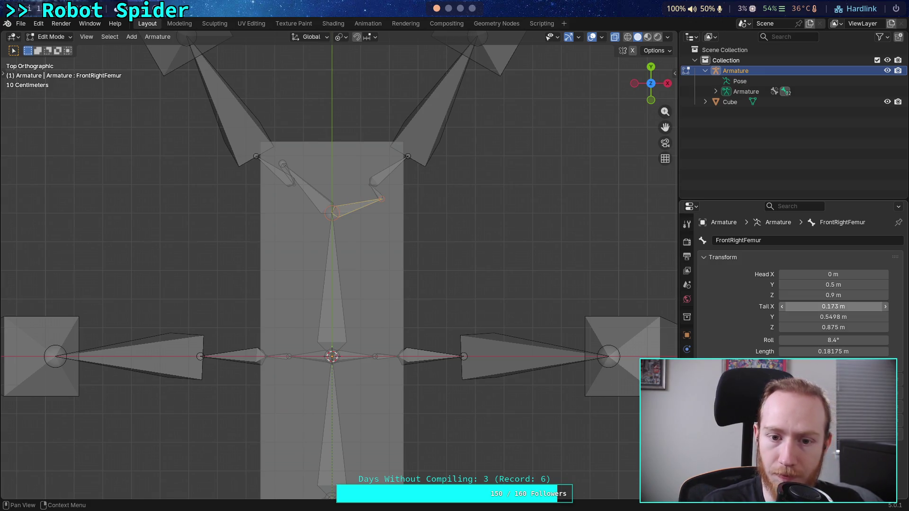
left_click(790, 317)
left_click(790, 317)
left_click_drag(788, 317, 811, 317)
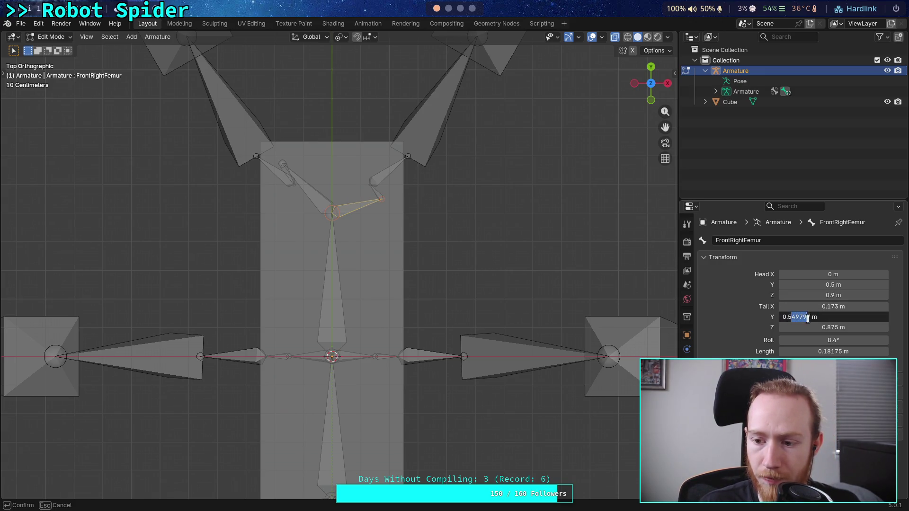
key("BackSpace")
type("673")
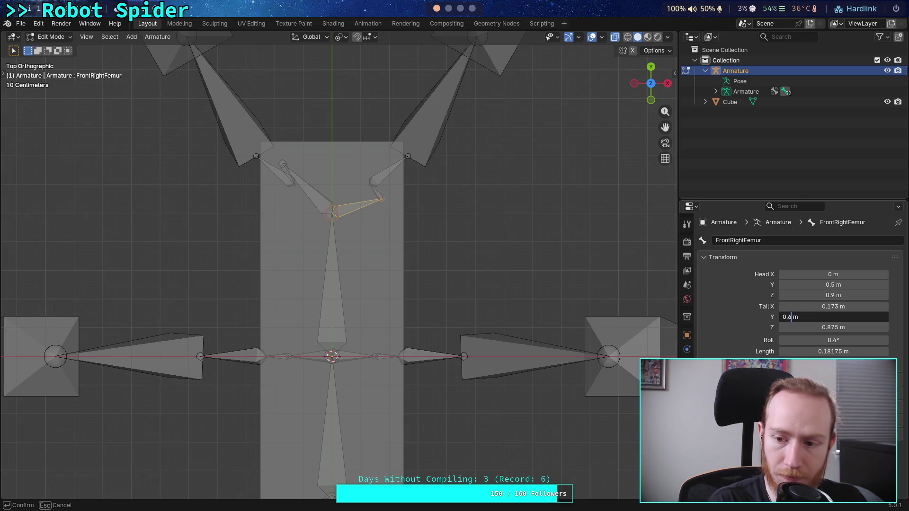
key("Return")
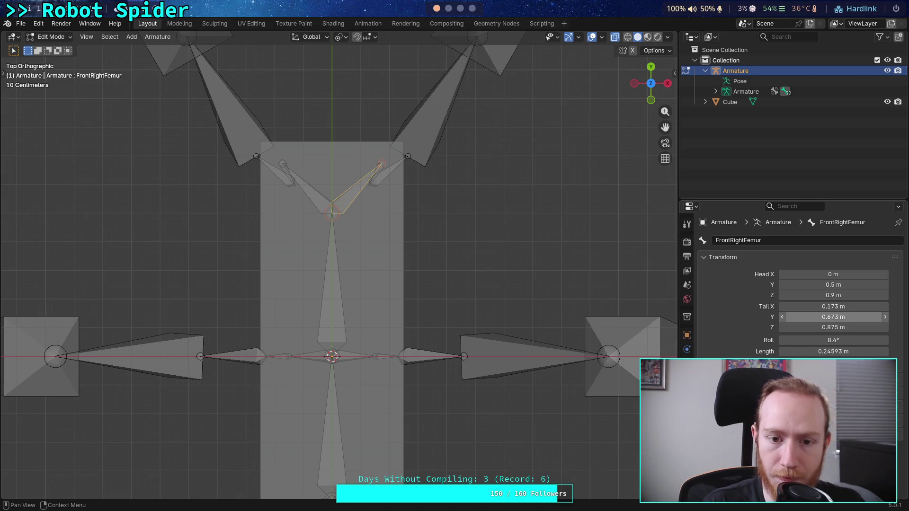
middle_click_drag(431, 337, 459, 83, "shift")
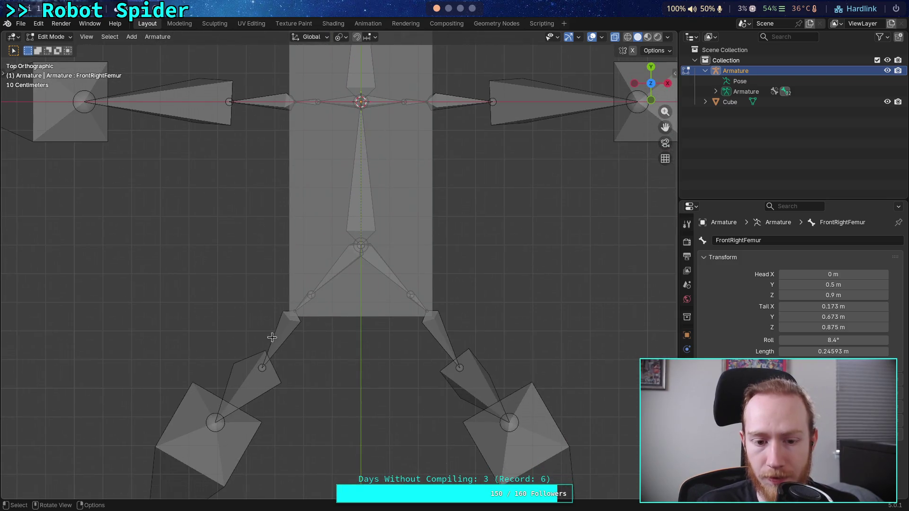
Set FrontLeftFemur.002's tail X to -0.23 and tail Y to 0.73.
left_click(296, 308)
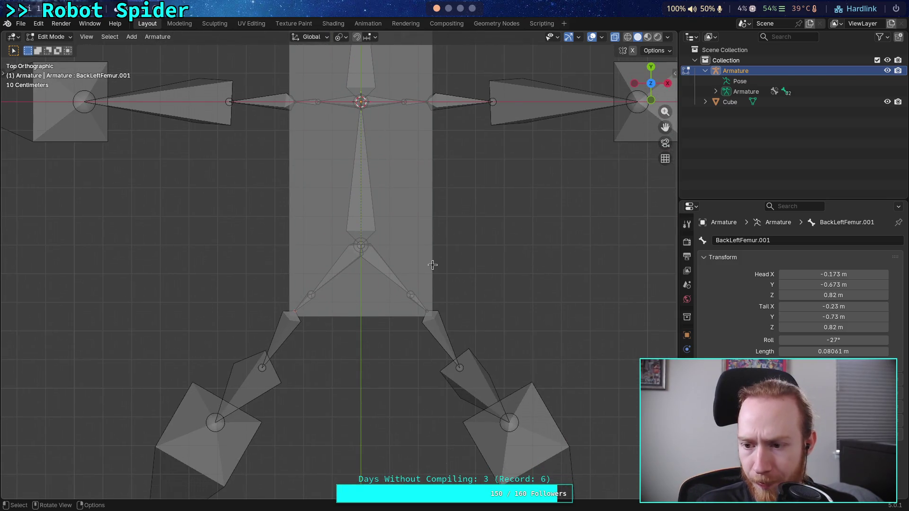
mouse_move(426, 240)
middle_mouse_down("shift")
mouse_move(413, 298)
mouse_move(389, 249)
mouse_move(384, 384)
mouse_move(382, 321)
middle_mouse_up("shift")
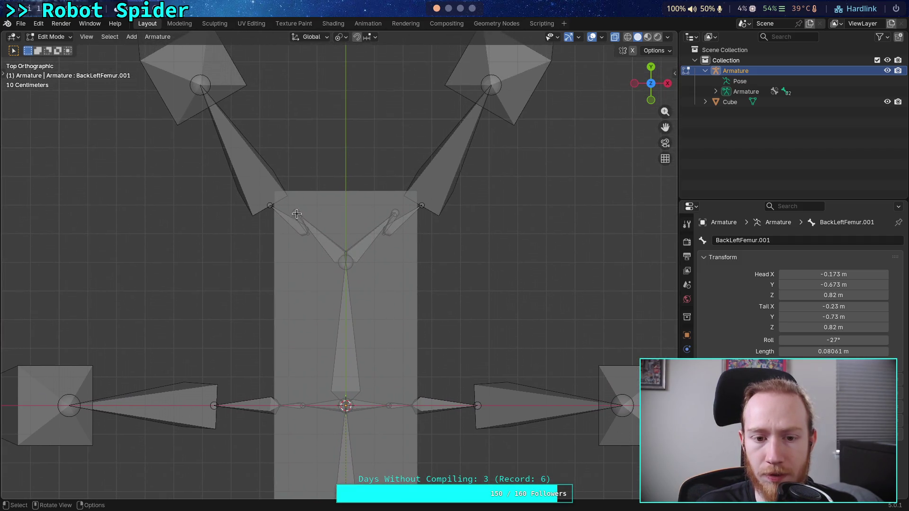
left_click(304, 231)
left_click(790, 308)
left_click(790, 308)
double_click(789, 308)
type("0.23")
left_click(827, 317)
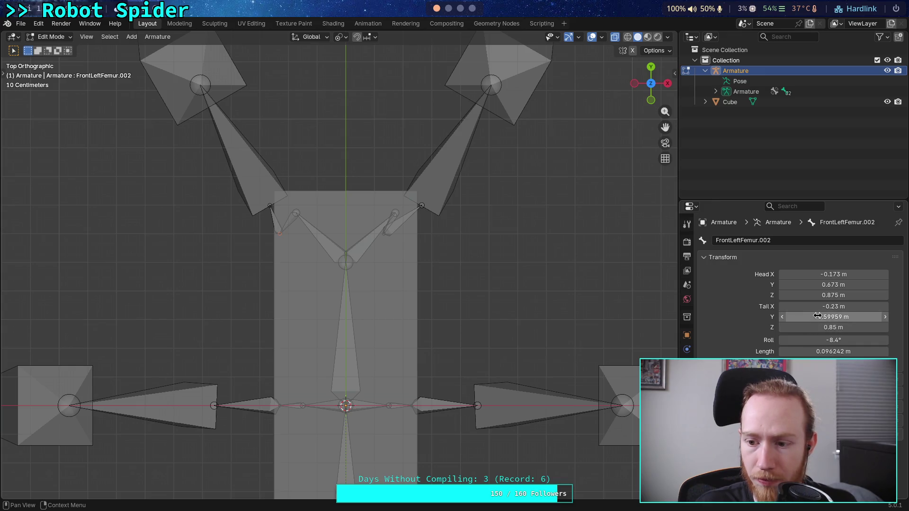
left_click_drag(788, 317, 804, 319)
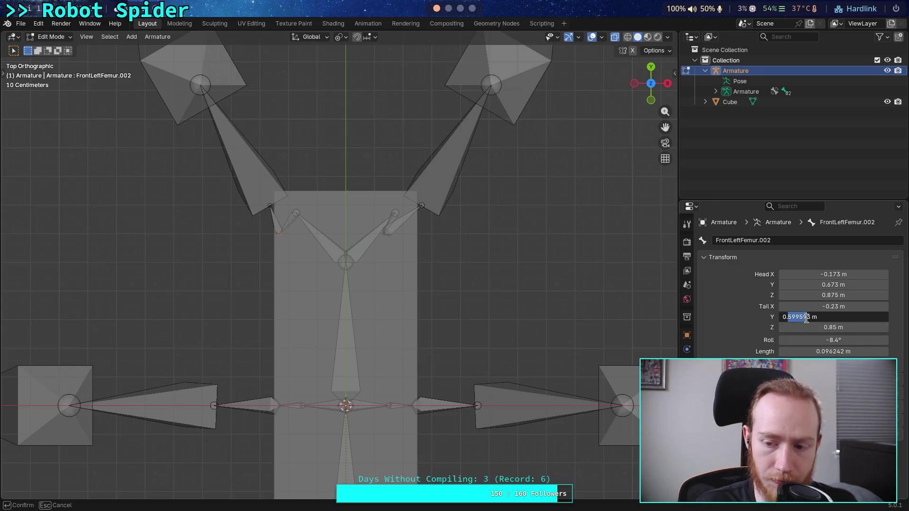
type("7")
key("Return")
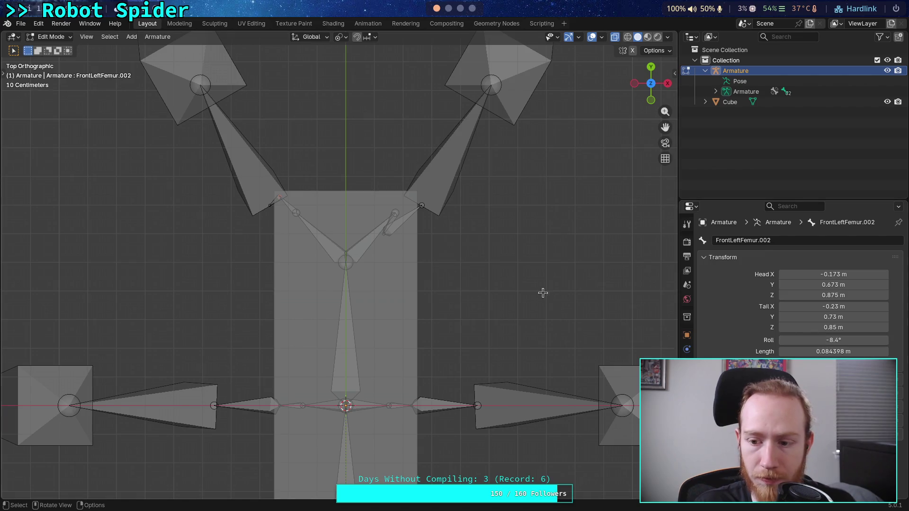
Set FrontLeftFemur.002's tail Z and head Z to 0.82.
left_click(832, 323)
left_click_drag(793, 327, 800, 299)
type("2")
key("Return")
left_click(826, 295)
type("2")
key("Return")
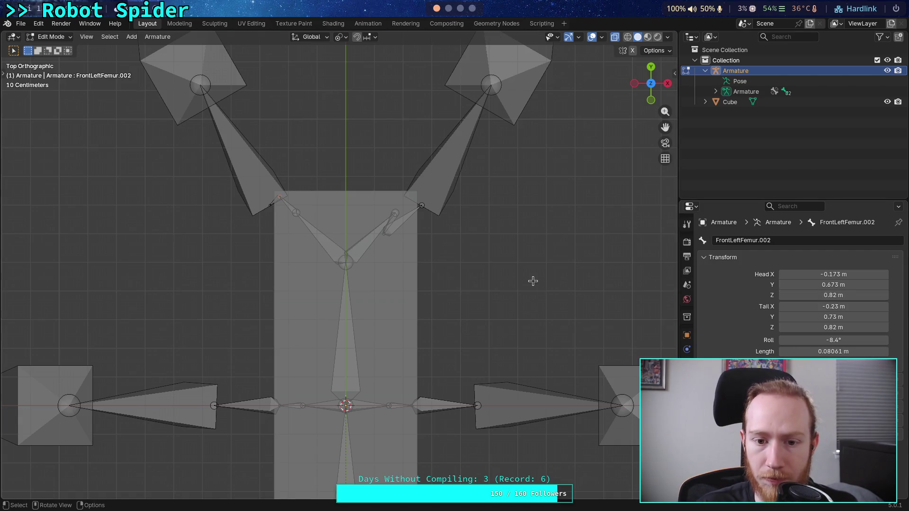
Set FrontRightFemur.002's head Z and tail Z to 0.82.
left_click(384, 232)
left_click(841, 294)
left_click(820, 295)
left_click_drag(796, 297, 800, 296)
type("2")
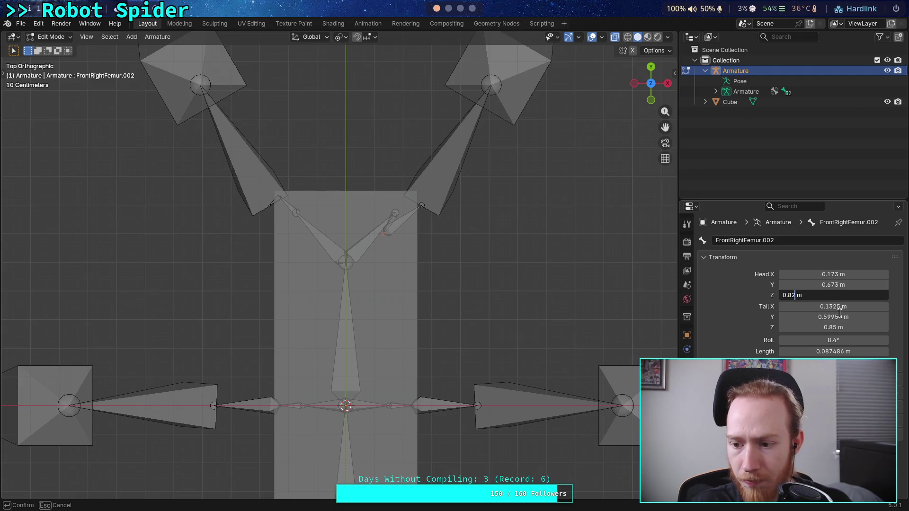
key("Return")
left_click(796, 327)
left_click(800, 327)
key("BackSpace")
type("2")
key("Return")
Set FrontRightFemur.002's tail X, comparing with the left bone and correcting it to 0.23.
left_click(805, 307)
left_click_drag(787, 308, 800, 310)
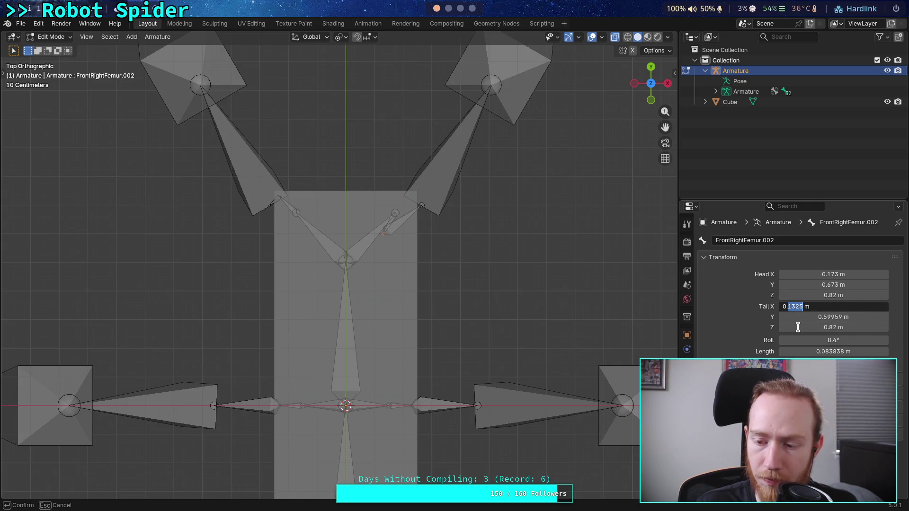
type("73")
key("Return")
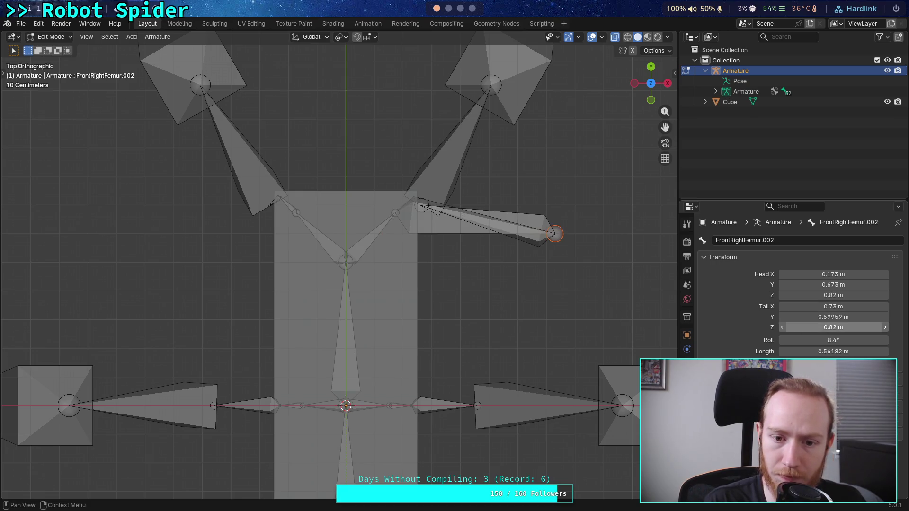
left_click(290, 207)
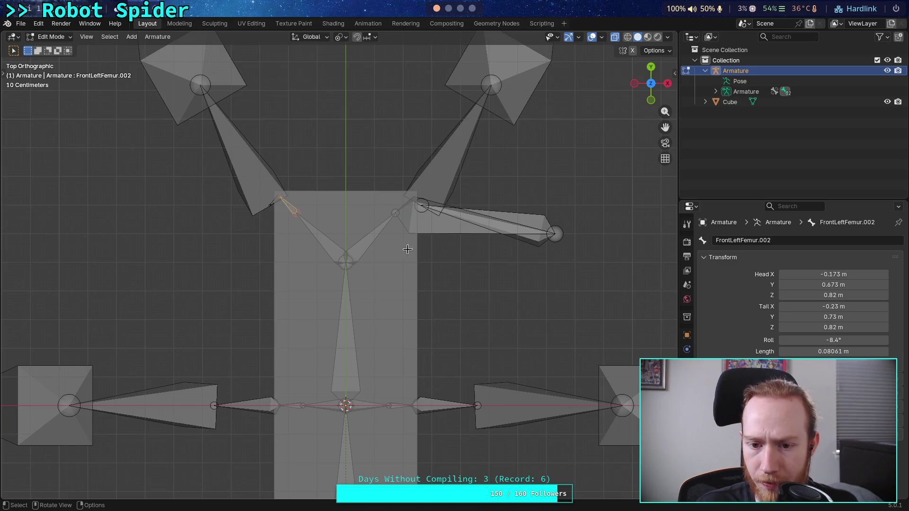
left_click(554, 230)
left_click(408, 228)
left_click(797, 307)
left_click(797, 308)
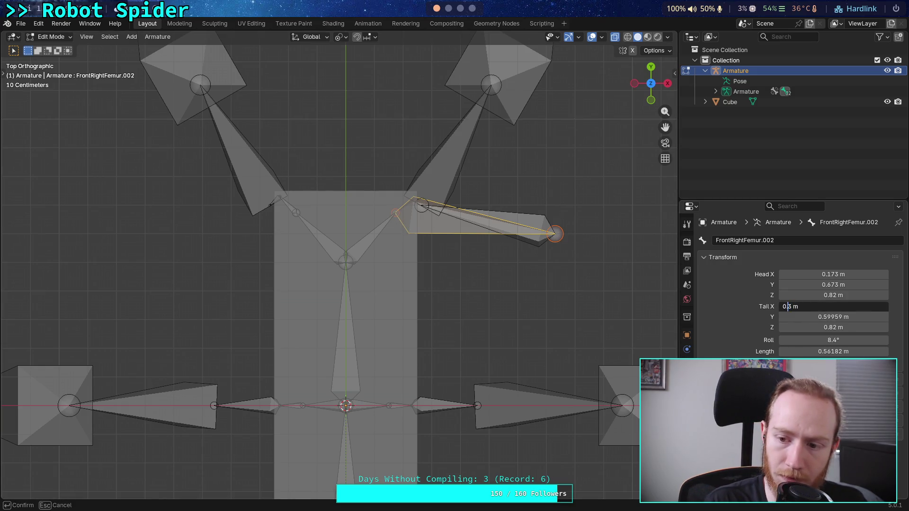
type("2")
key("Return")
Set FrontRightFemur.002's tail Y to 0.73, then select BackLeftFemur.002.
left_click(805, 317)
left_click_drag(792, 318, 808, 320)
key("BackSpace")
type("0.73")
key("Return")
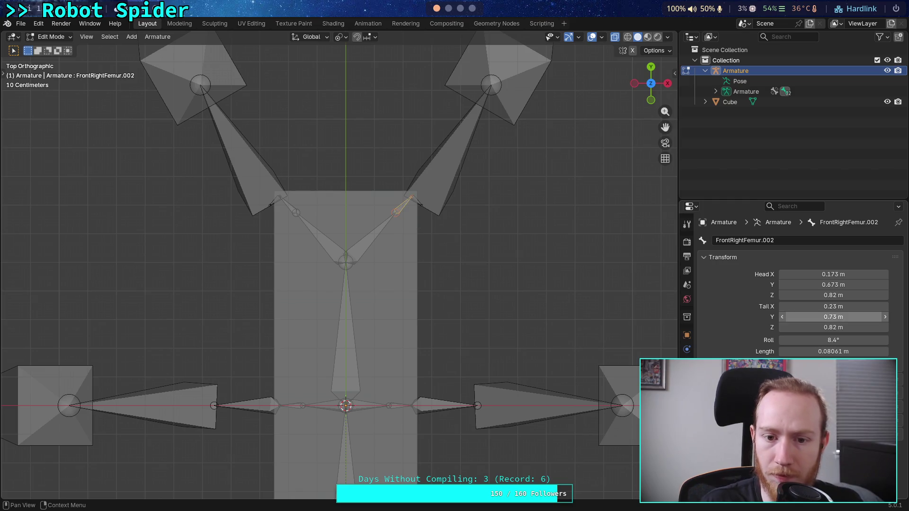
mouse_move(448, 361)
middle_mouse_down("shift")
mouse_move(432, 294)
mouse_move(442, 211)
mouse_move(414, 265)
mouse_move(250, 350)
middle_mouse_up("shift")
left_click(255, 332)
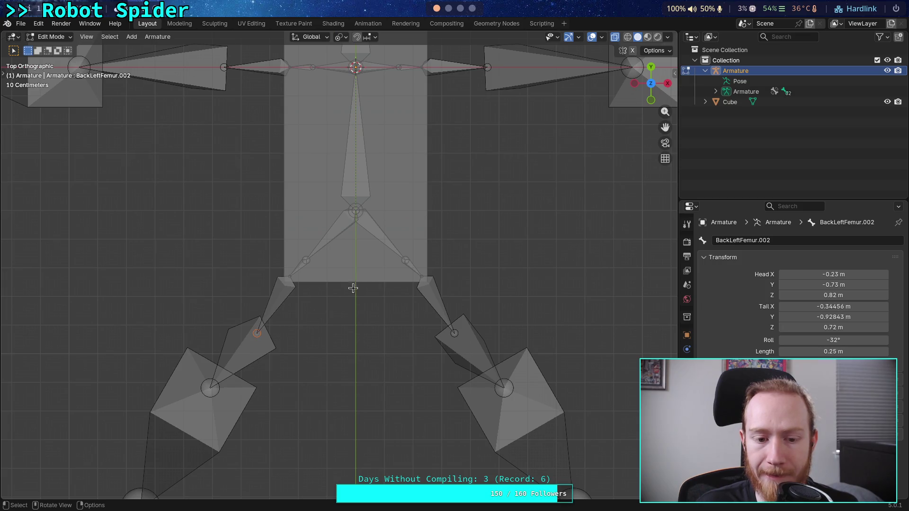
Copy the rear bone's tail X and give FrontLeftFemur.001 tail X -0.34456.
middle_click_drag(345, 290, 335, 340, "shift")
left_click(842, 306)
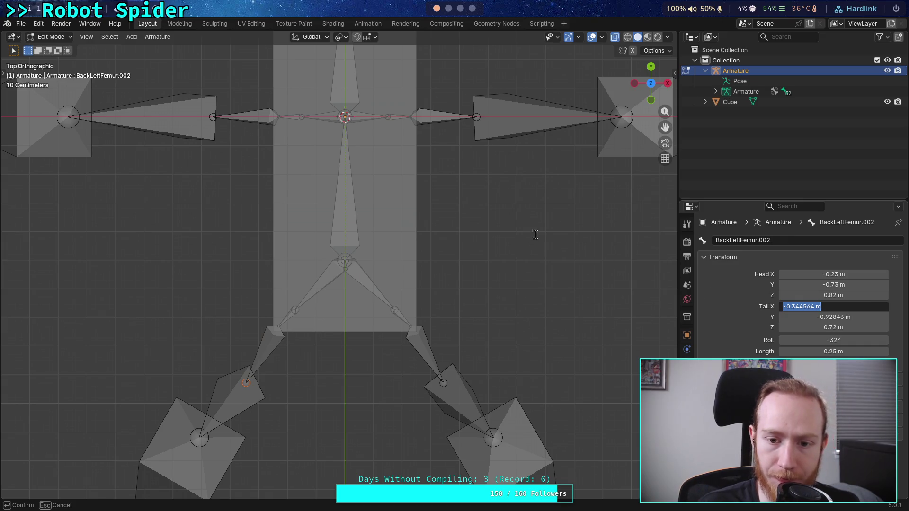
key("Escape")
middle_click_drag(417, 71, 439, 327, "shift")
left_click(293, 173)
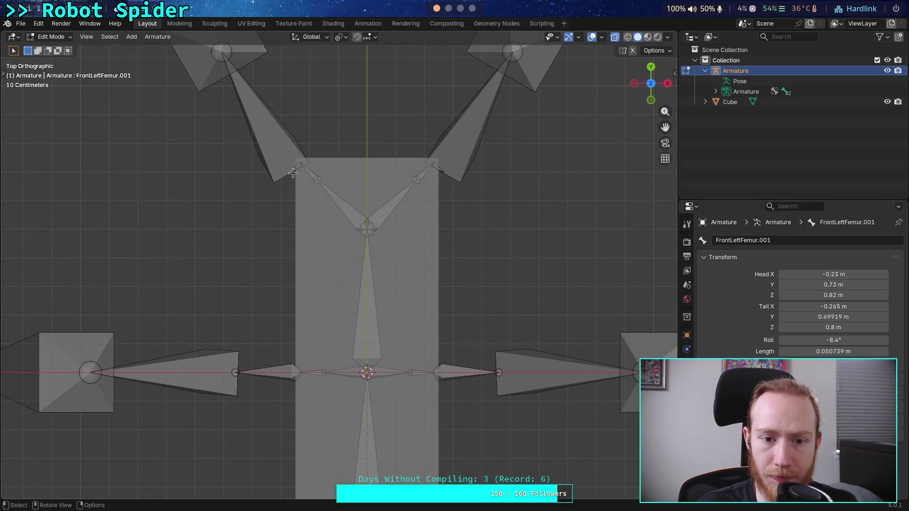
left_click(857, 306)
type("-0.344564 m")
key("Return")
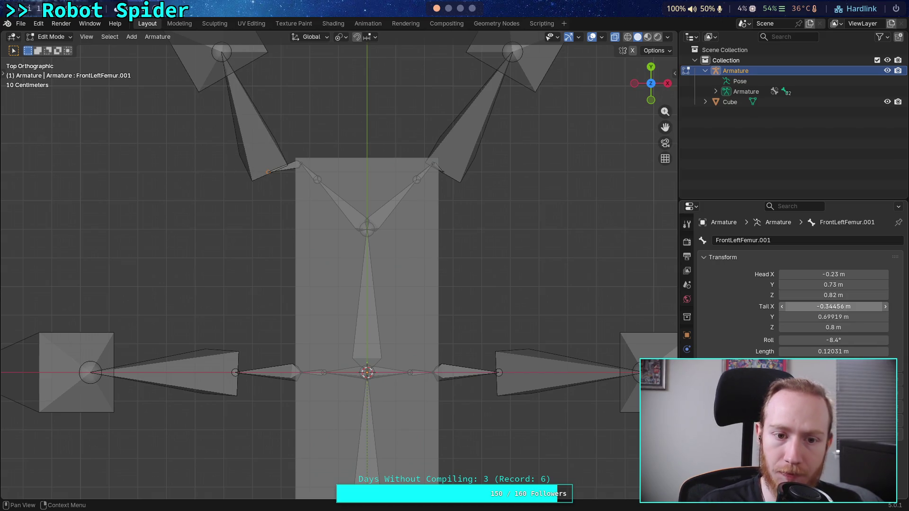
Give FrontRightFemur.001 the mirrored tail X of 0.34456.
left_click(433, 176)
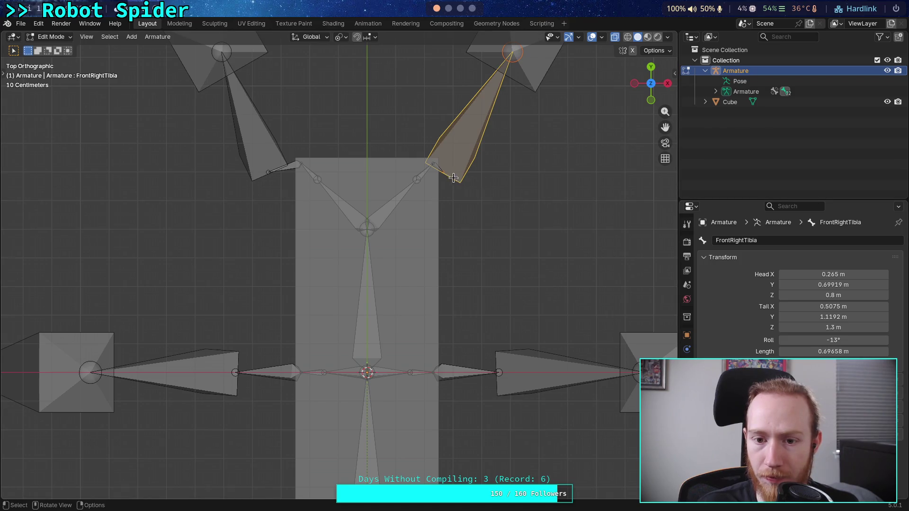
left_click(441, 170)
left_click(833, 306)
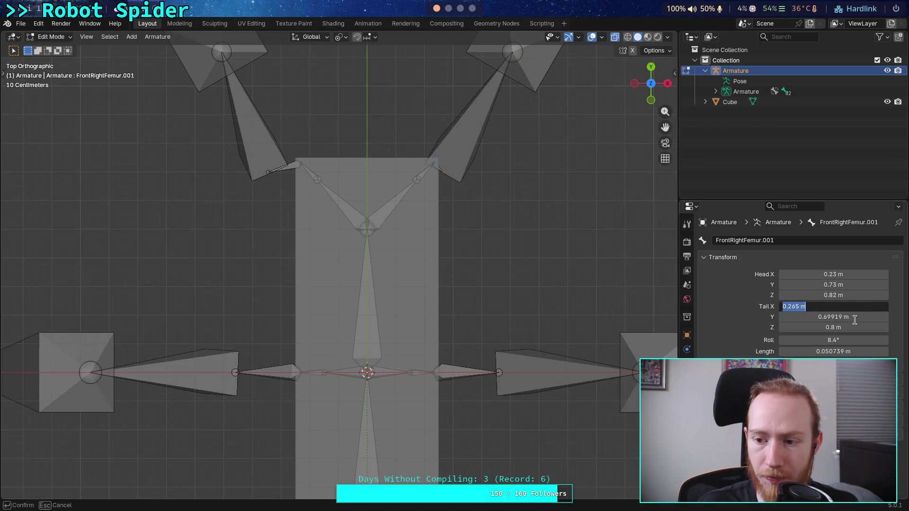
type("-0.344564 m")
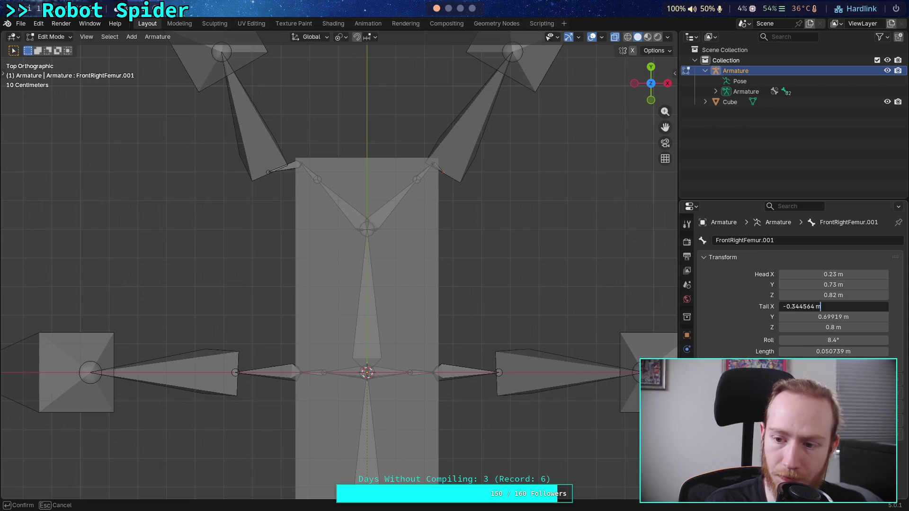
key("BackSpace")
key("Return")
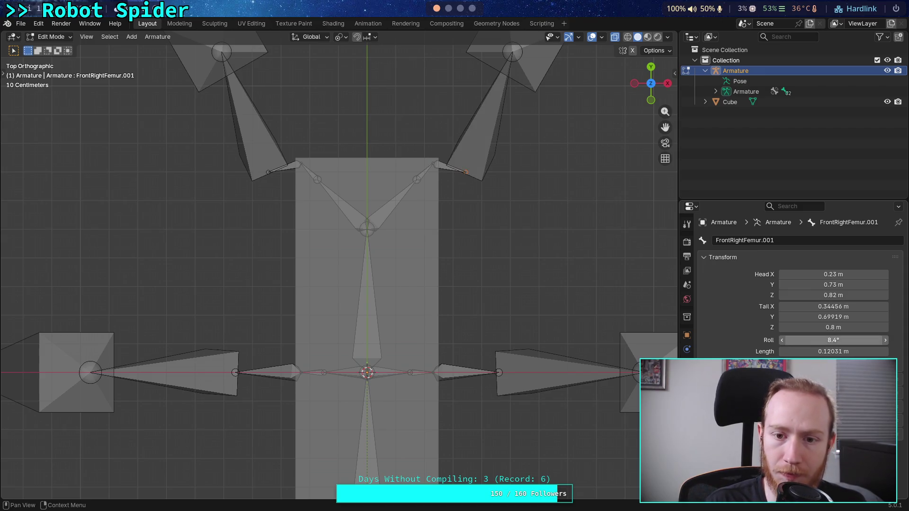
Copy BackLeftFemur.002's tail Y and set FrontLeftFemur.001's tail Y to 0.92843.
middle_click_drag(424, 365, 398, 169, "shift")
left_click(267, 332)
left_click(830, 316)
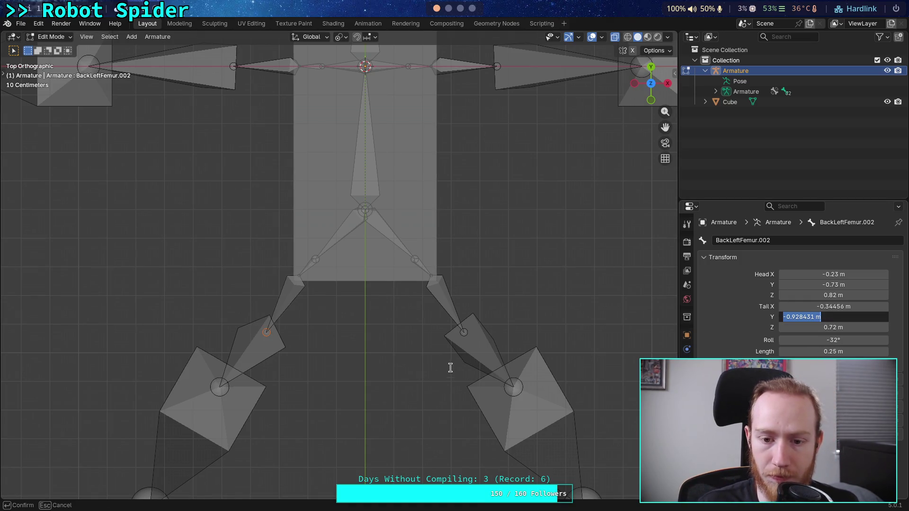
key("Return")
middle_click_drag(448, 170, 459, 497, "shift")
left_click(278, 238)
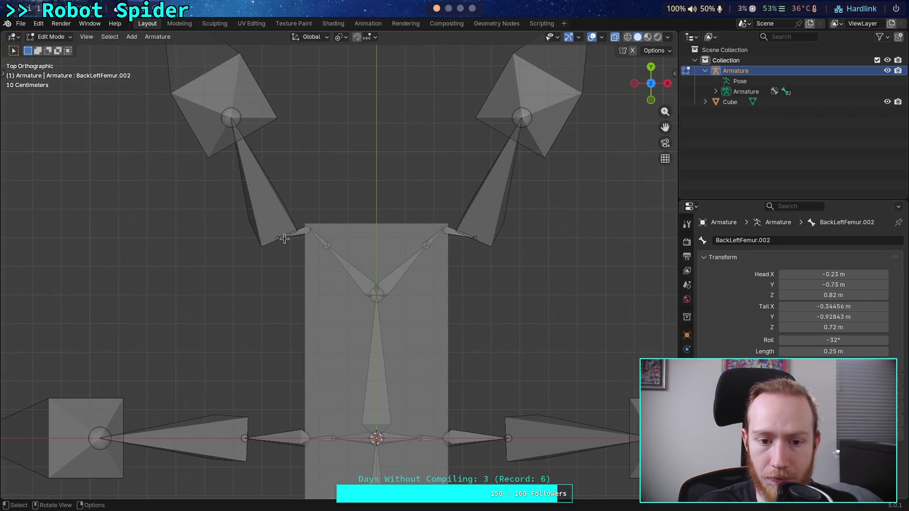
left_click(847, 317)
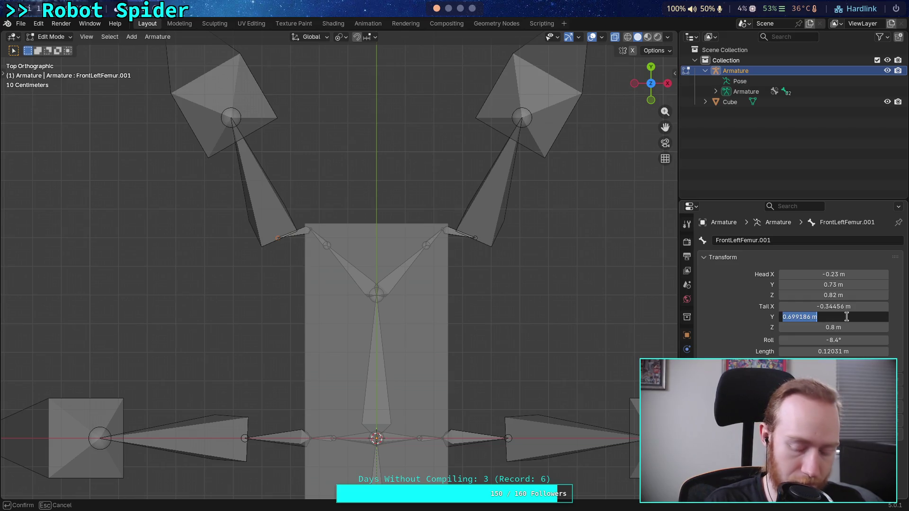
type("--0.928431 m")
key("Return")
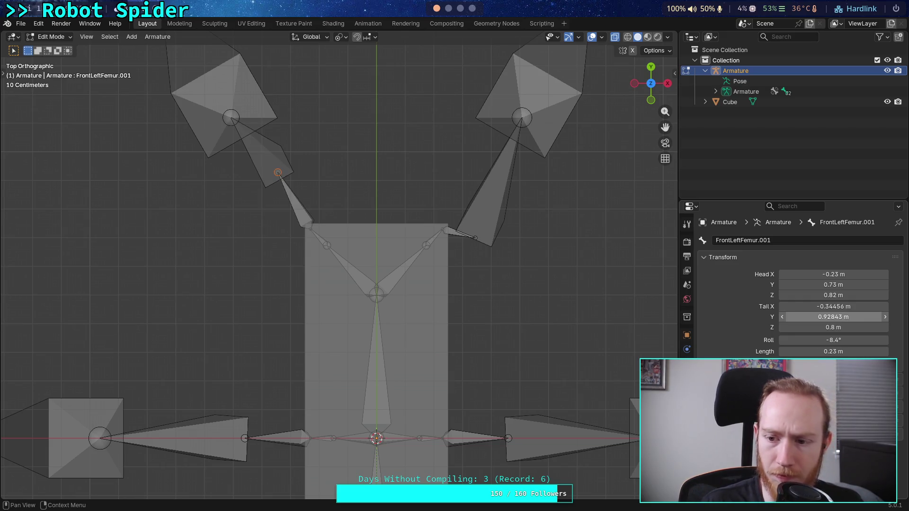
Set FrontRightFemur.001's tail Y to 0.92843 and tail Z to 0.72.
left_click(459, 239)
left_click(452, 235)
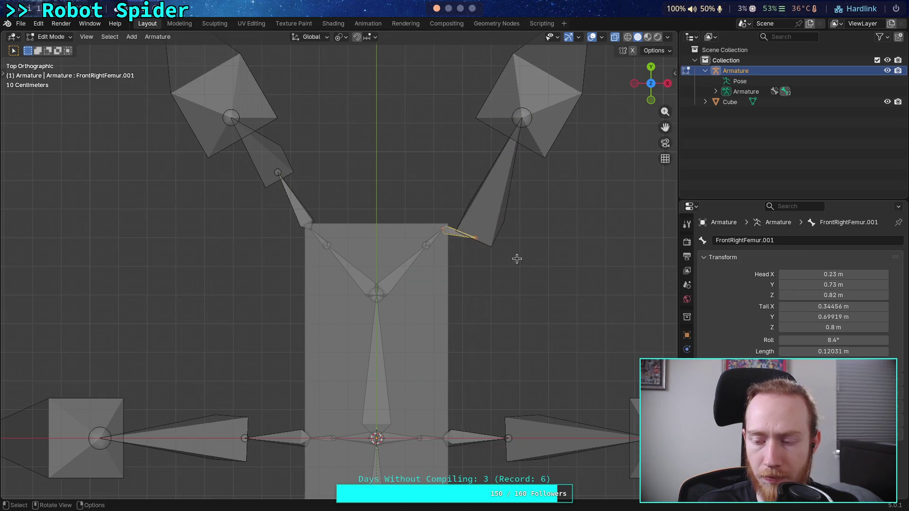
left_click(833, 317)
type("-")
type("-0.928431 m")
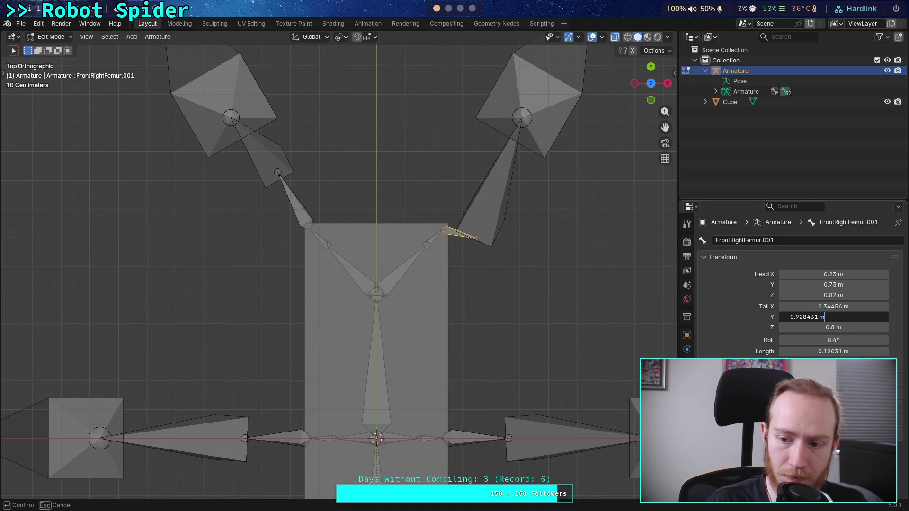
key("Return")
left_click(816, 327)
key("Right")
key("Left")
key("Left")
key("BackSpace")
type("7")
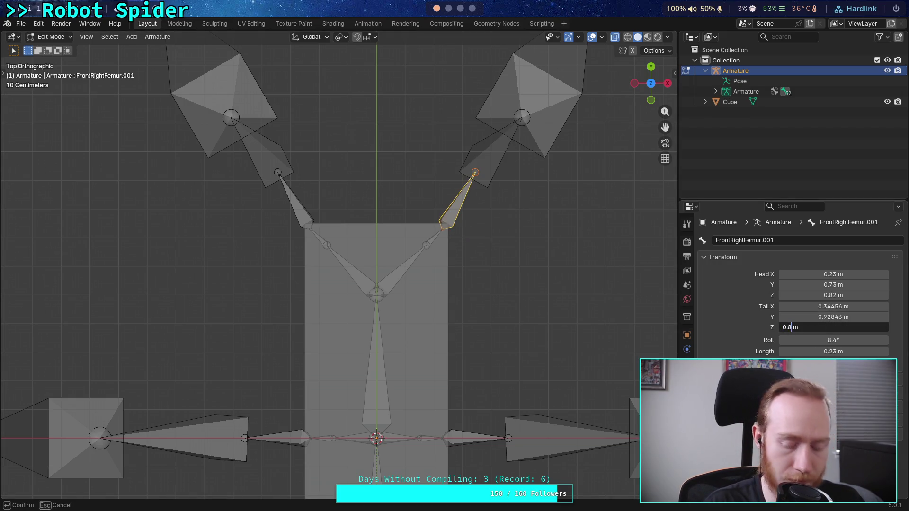
key("Return")
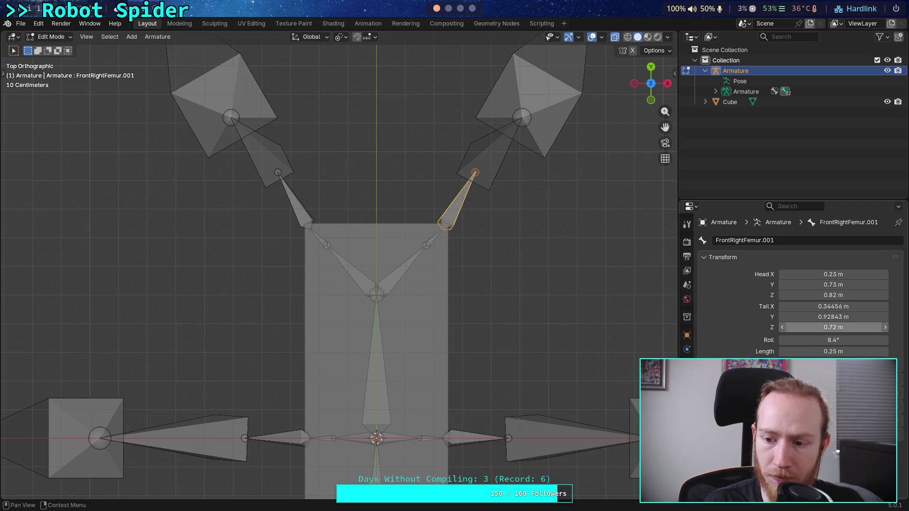
Set FrontLeftFemur.001's tail Z to 0.72, then inspect the legs and return to top orthographic view.
left_click(292, 198)
left_click(793, 328)
key("Right")
key("Left")
key("Left")
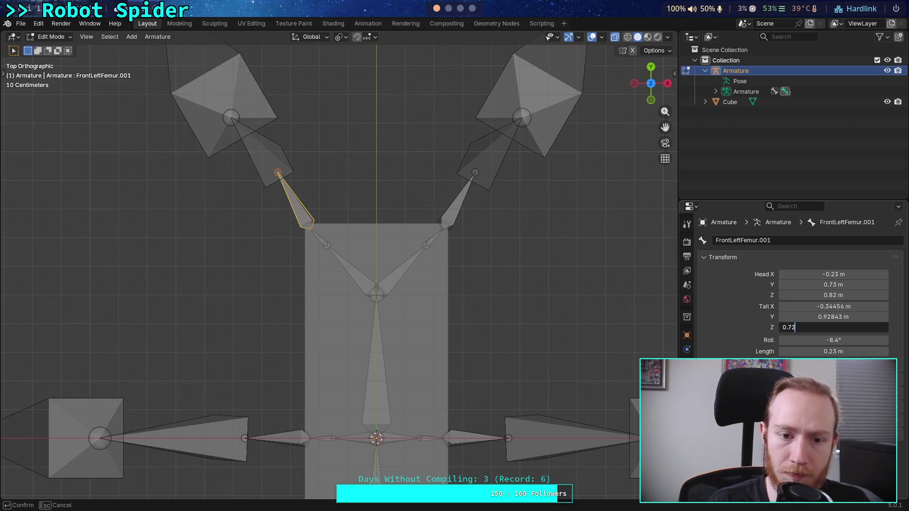
key("Return")
left_click(459, 205)
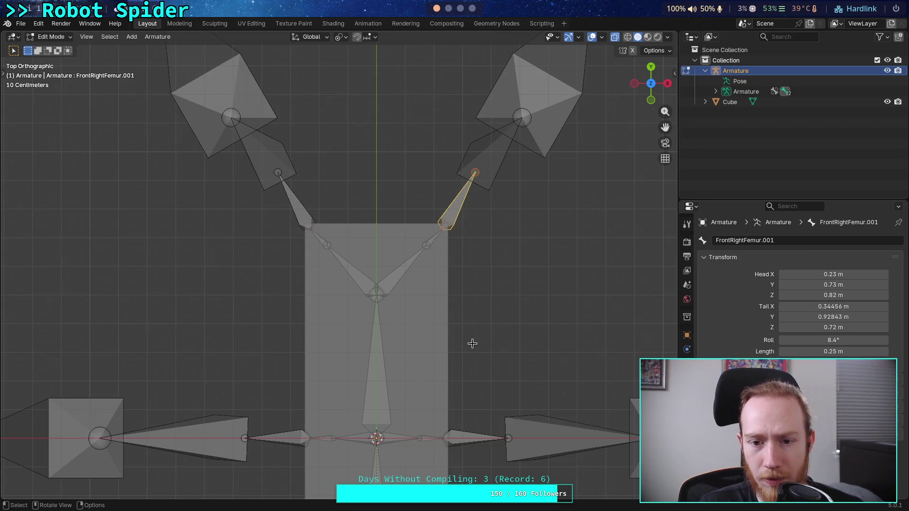
scroll(471, 374, "down", 6, "shift")
middle_click_drag(450, 270, 421, 322)
left_click(651, 72)
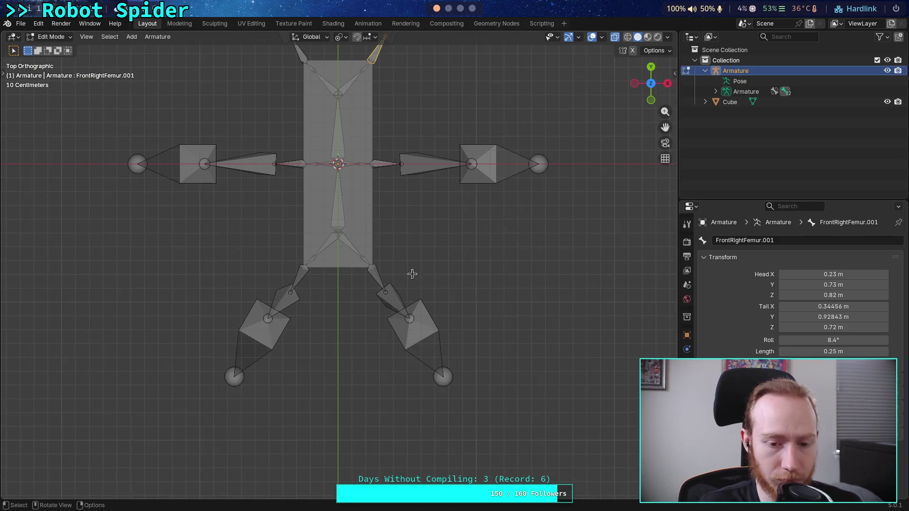
Save big_crawler.blend, leave armature Edit Mode from MiddleLeftTibia, and select the Cube body.
middle_click_drag(394, 242, 398, 366, "shift")
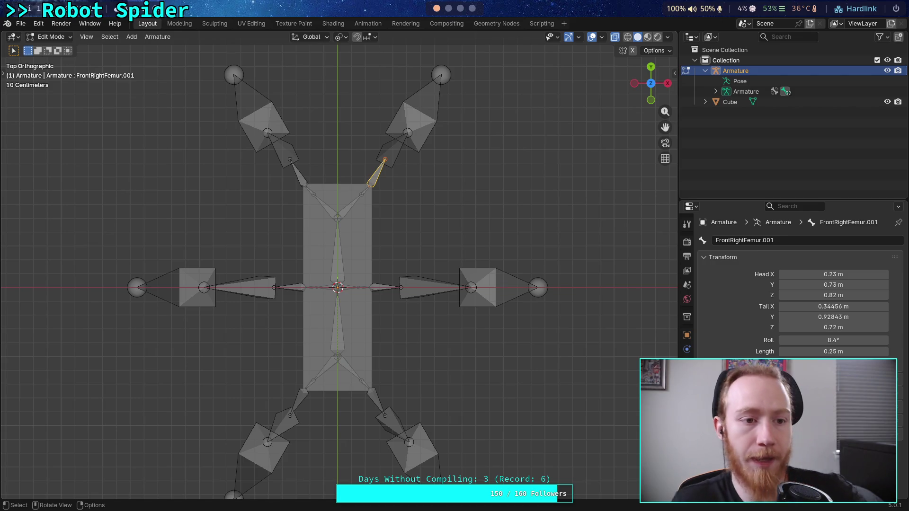
key("ctrl+s")
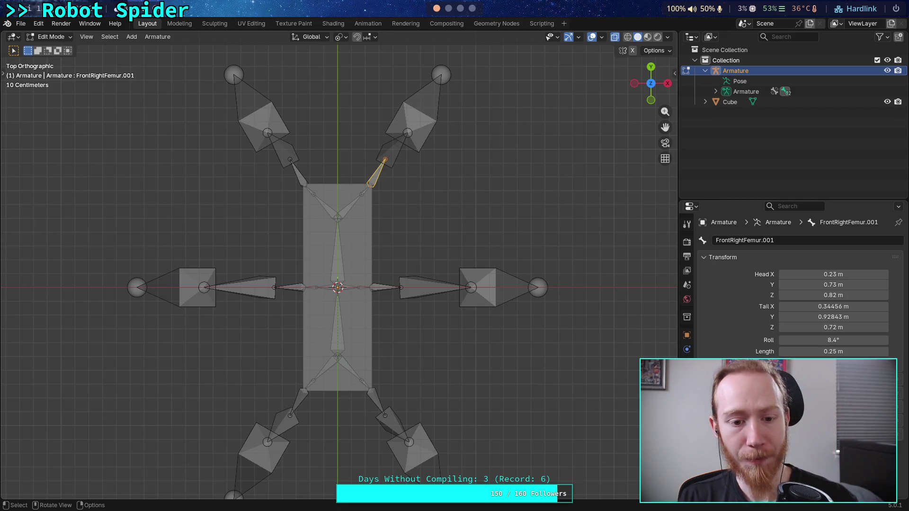
left_click(248, 291)
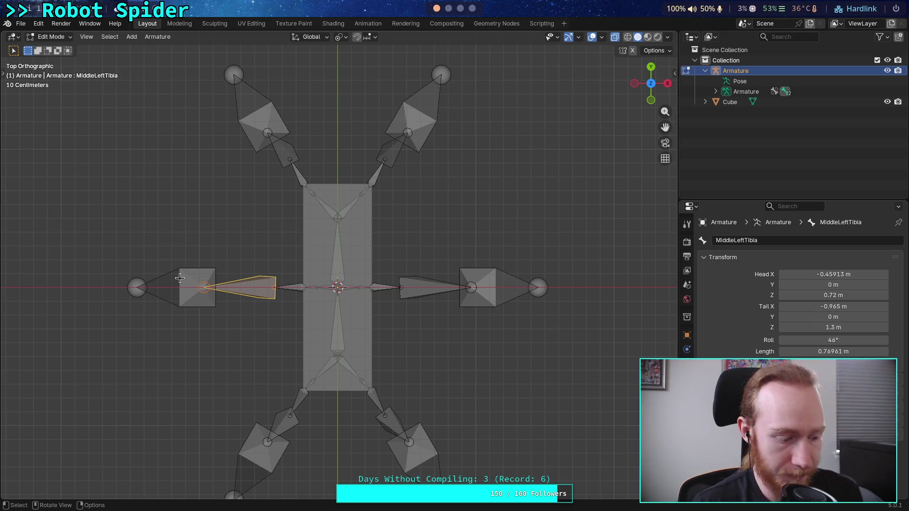
key("Tab")
left_click(316, 231)
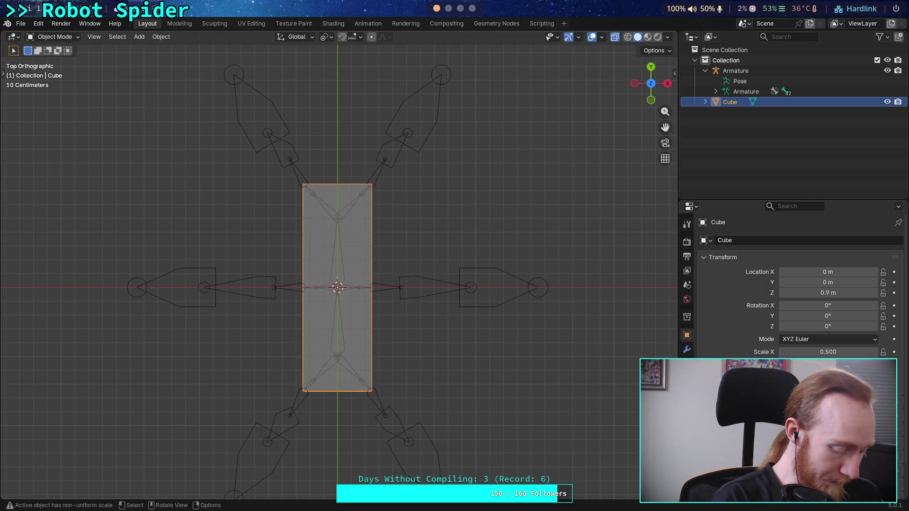
Evaluate 1.5*1.2 in the Python terminal, then return to Blender and select the armature.
key("super+4")
type("1.58")
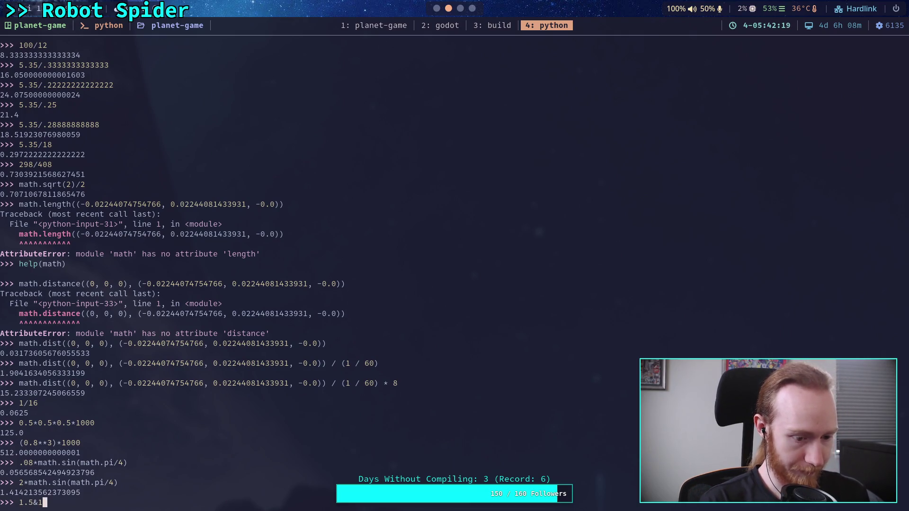
key("BackSpace")
type("*1.2")
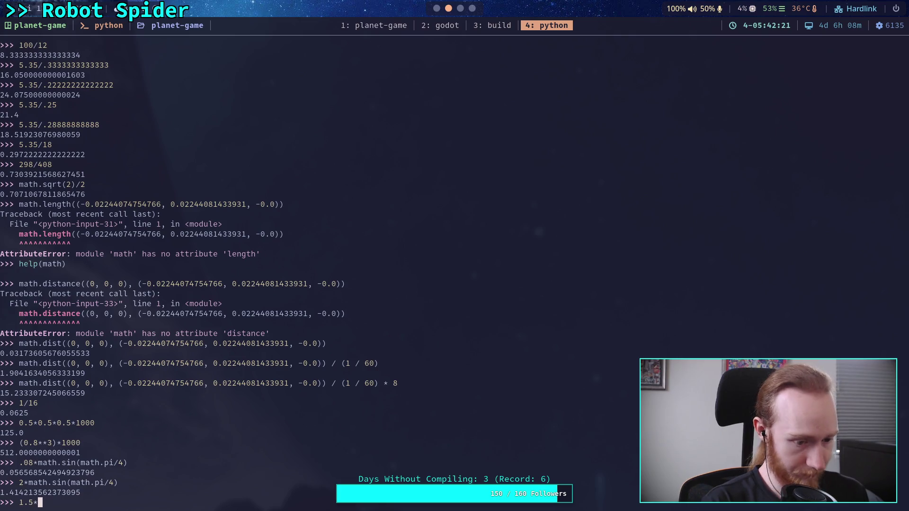
key("Return")
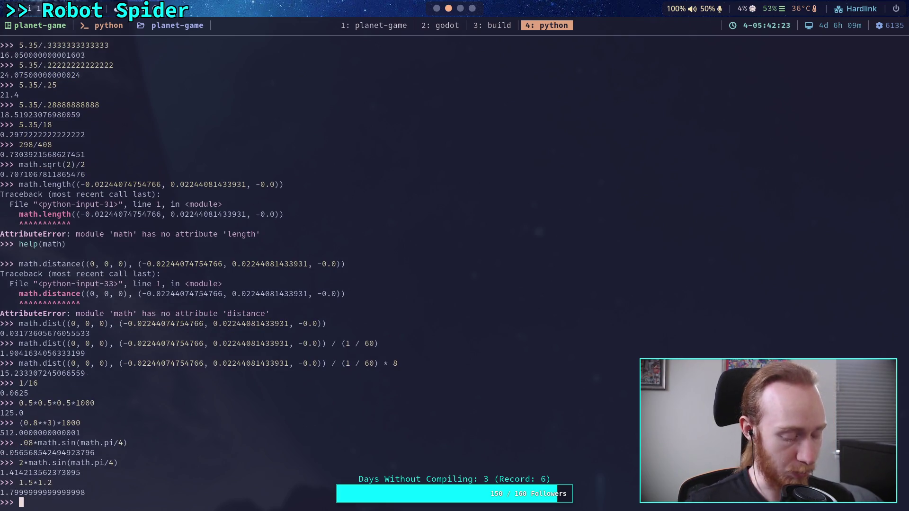
key("super+1")
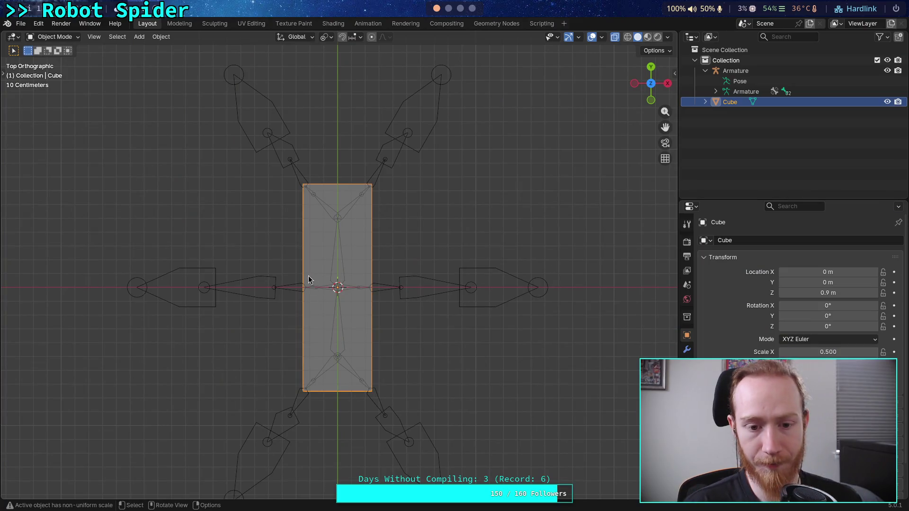
left_click(292, 285)
In Edit Mode, select the middle left tarsus and try a Head X of -1.8, then undo it.
key("Tab")
left_click(290, 287)
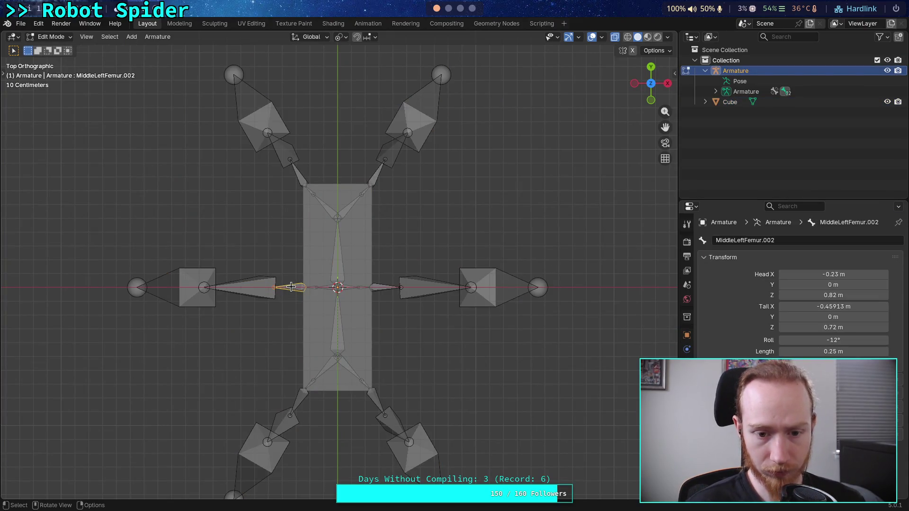
left_click(140, 288)
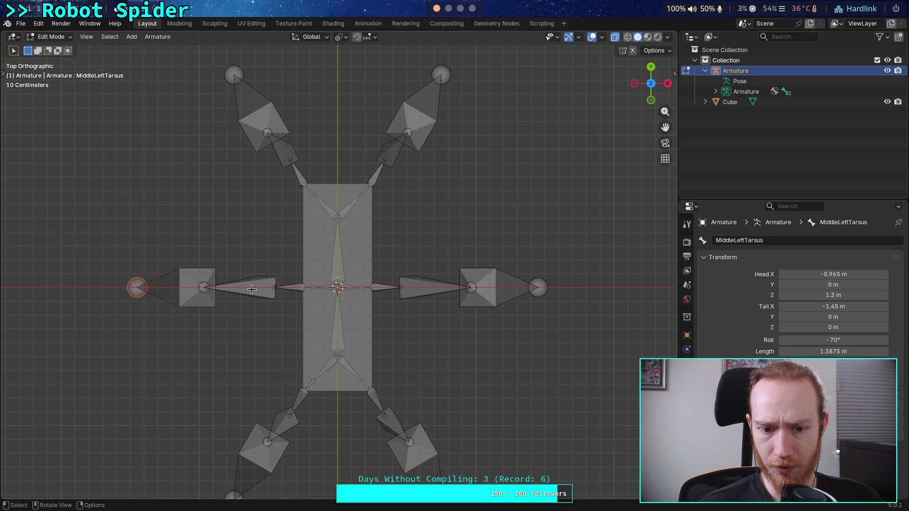
left_click(813, 274)
left_click_drag(804, 276, 786, 279)
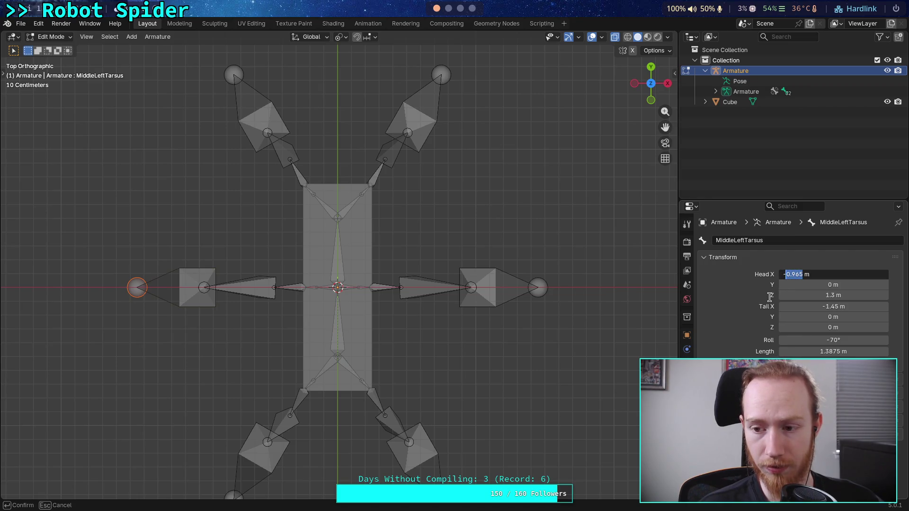
type("1.8")
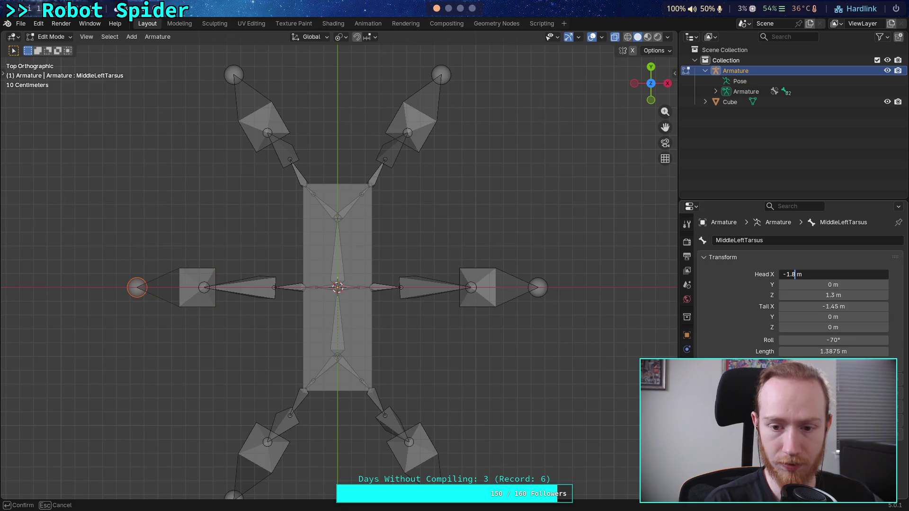
key("Return")
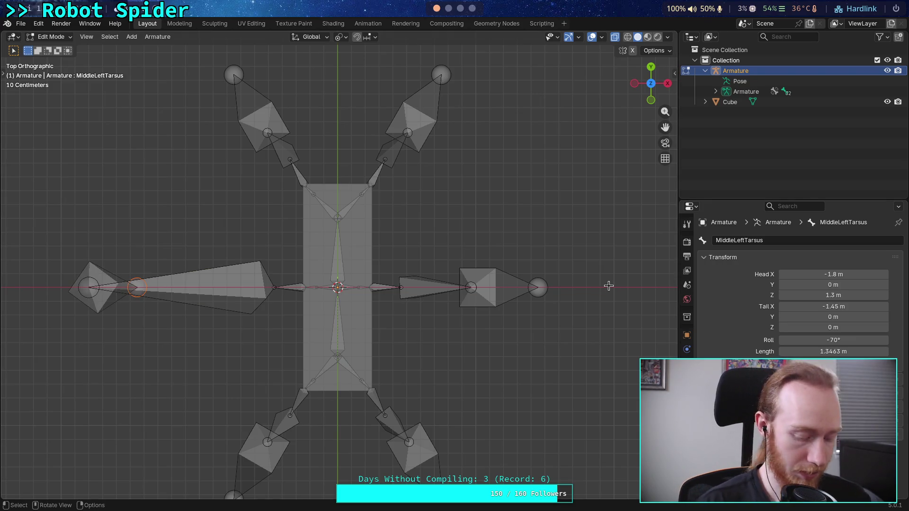
key("ctrl+z")
Set the middle left tarsus Tail X to -1.8 m.
left_click(798, 307)
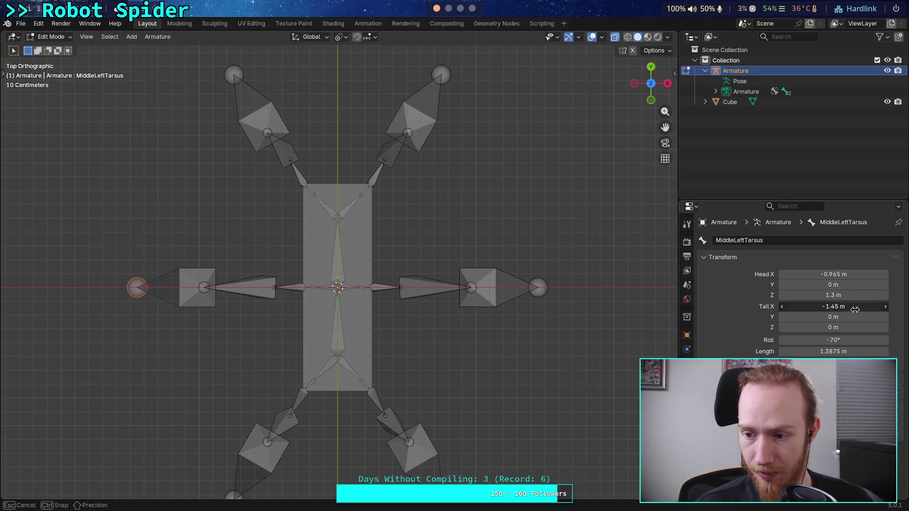
left_click(798, 308)
key("BackSpace")
type("8")
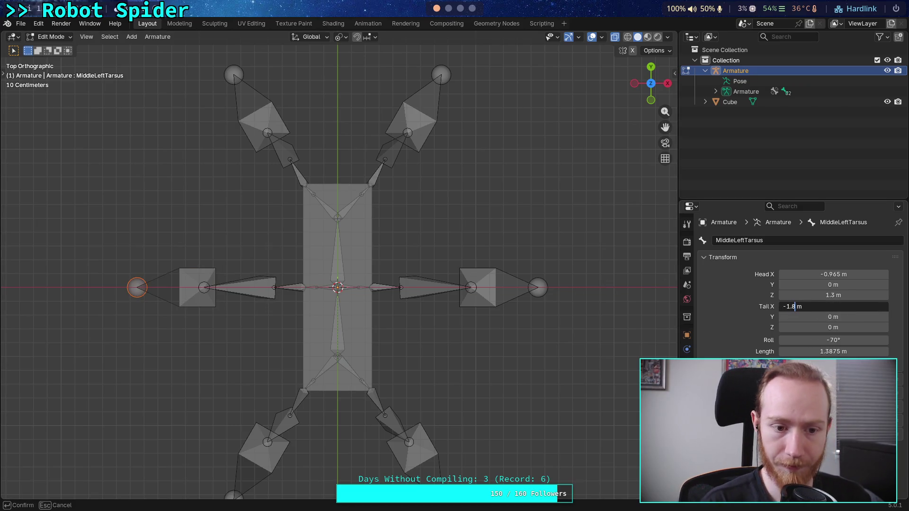
key("Return")
Set the middle right tarsus Tail X to 1.8 m.
left_click(539, 288)
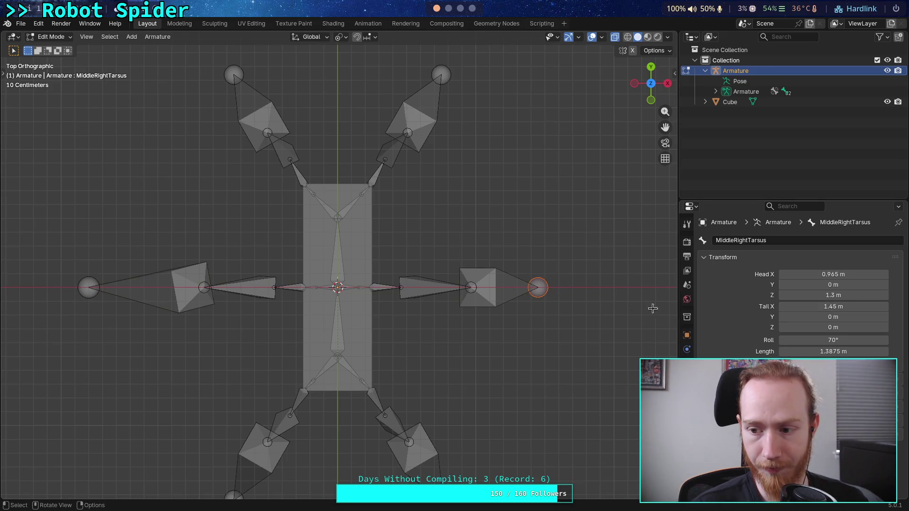
left_click(798, 306)
left_click(796, 307)
key("BackSpace")
key("BackSpace")
type("8")
key("Return")
scroll(534, 277, "down", 1)
scroll(503, 343, "up", 1)
scroll(493, 341, "up", 1)
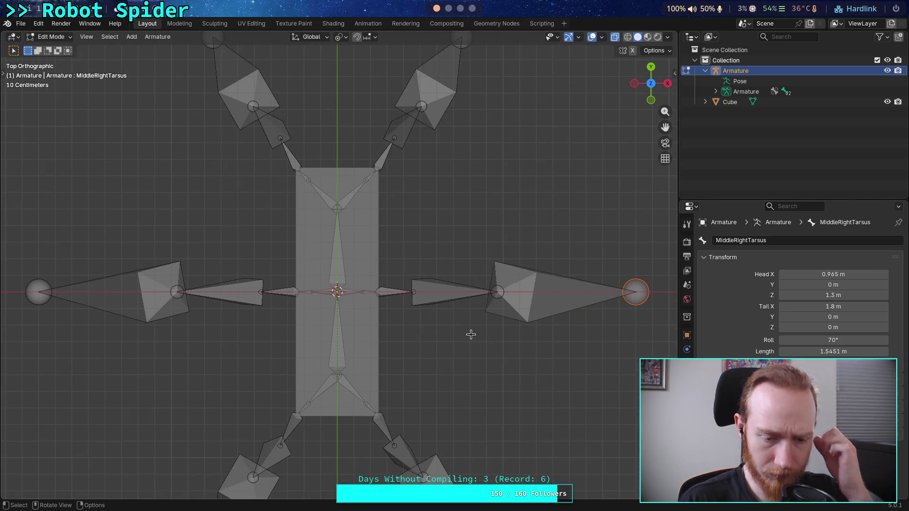
scroll(476, 336, "down", 1)
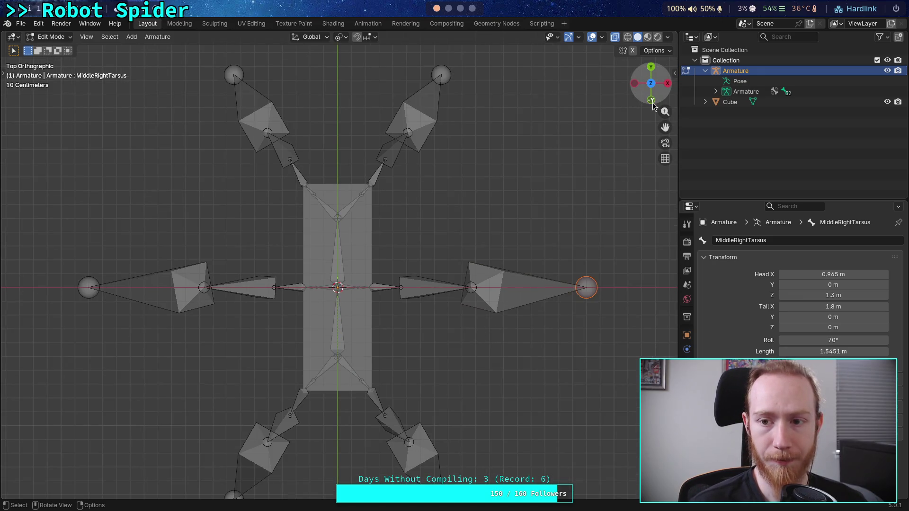
left_click(652, 100)
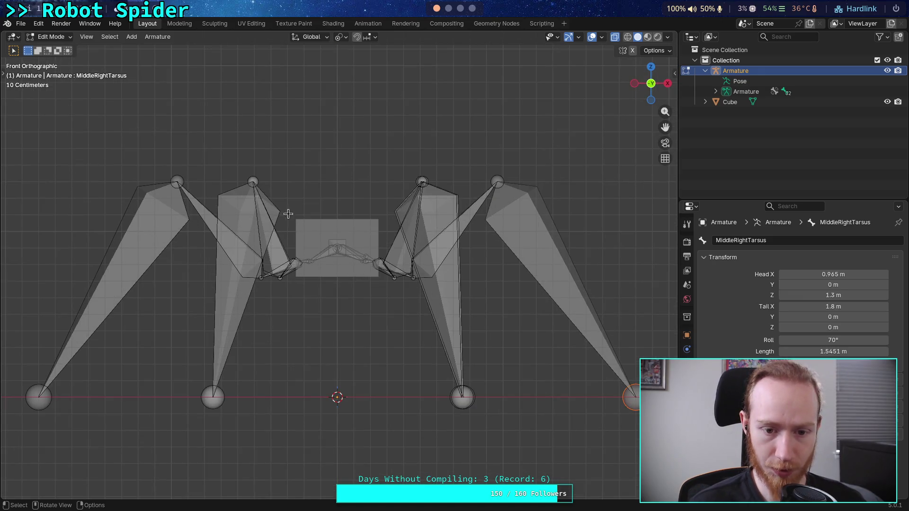
left_click(651, 67)
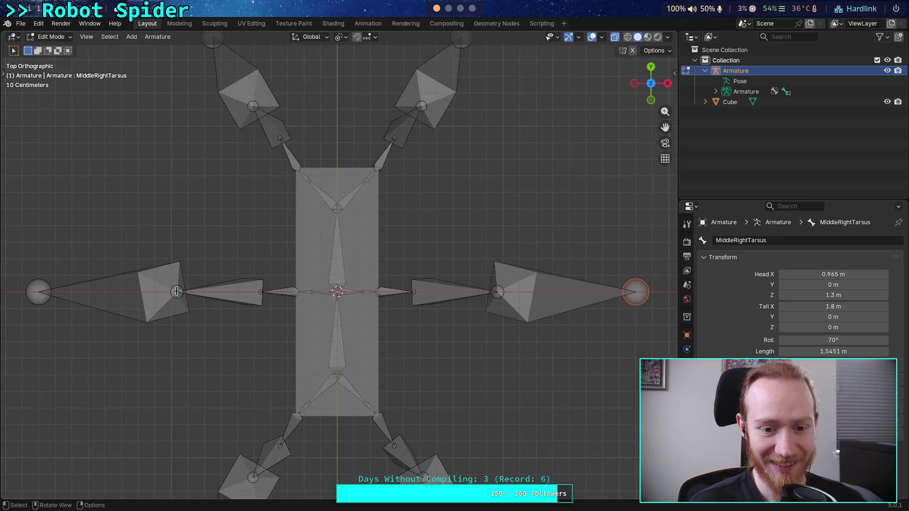
left_click(169, 297)
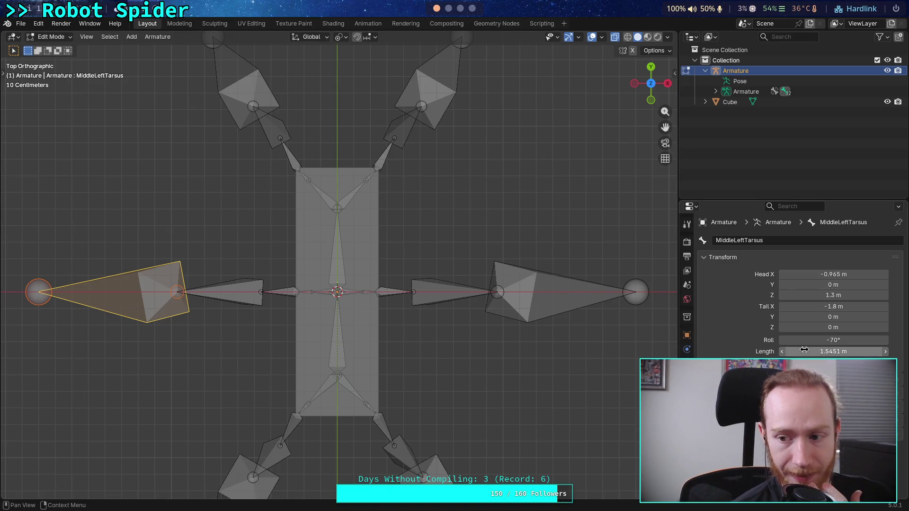
left_click(221, 288)
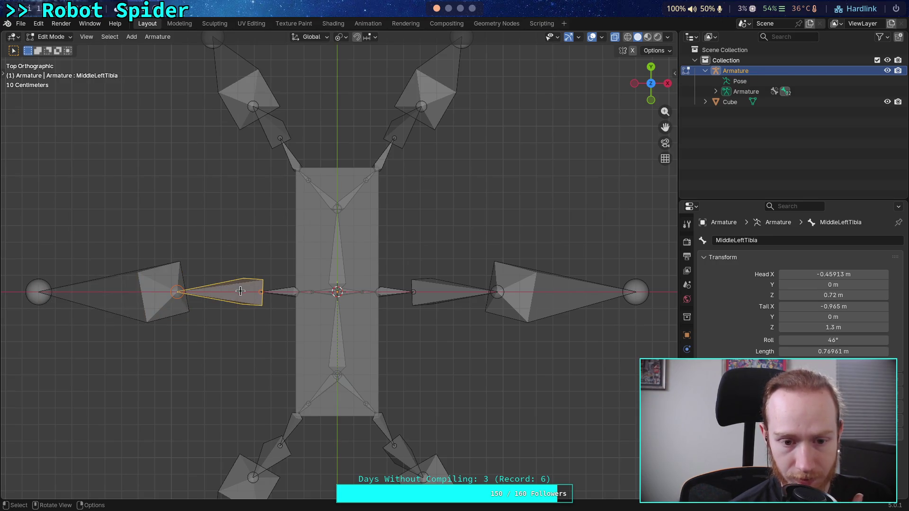
left_click(289, 290)
left_click(238, 294)
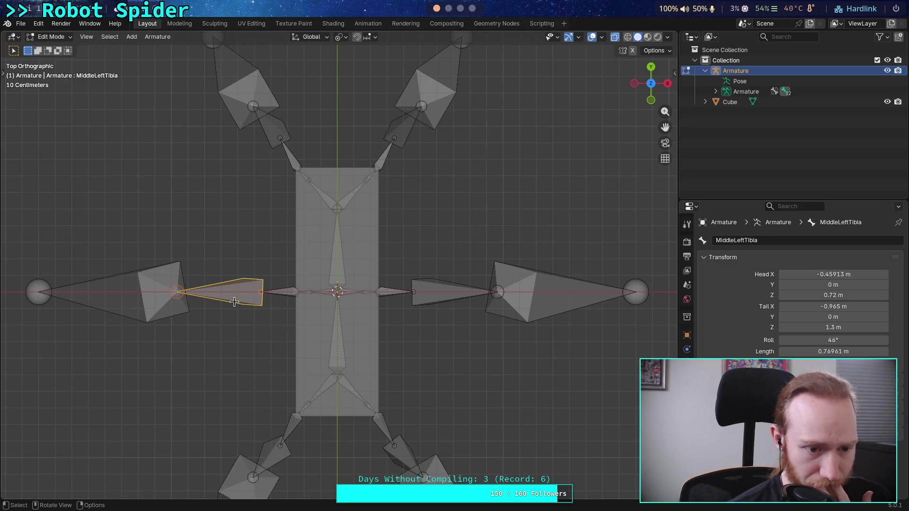
left_click(130, 302)
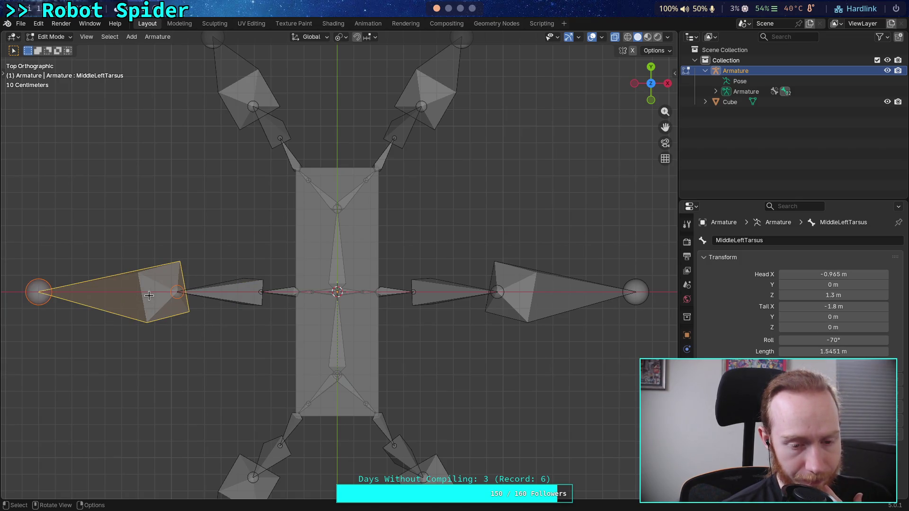
left_click(178, 292)
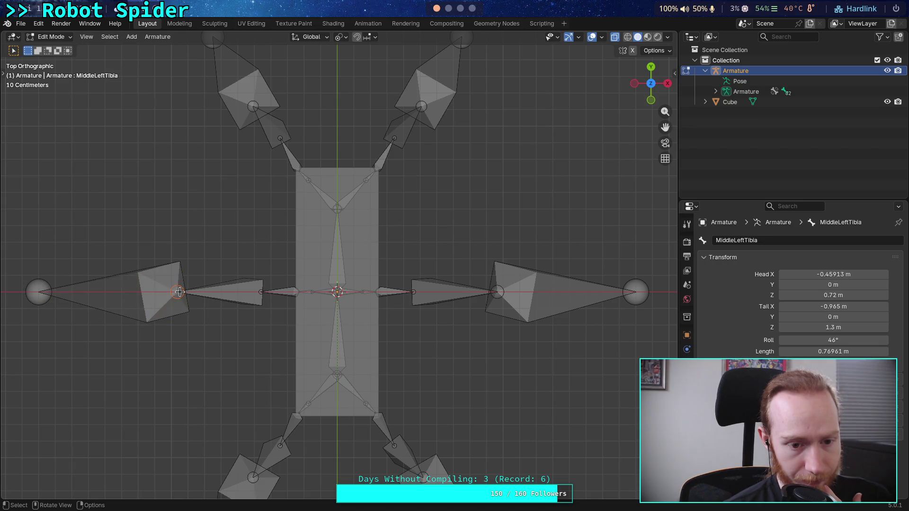
Dissolve the selected middle-left leg bones into one chain and check it from the front.
right_click(177, 293)
mouse_move(142, 339)
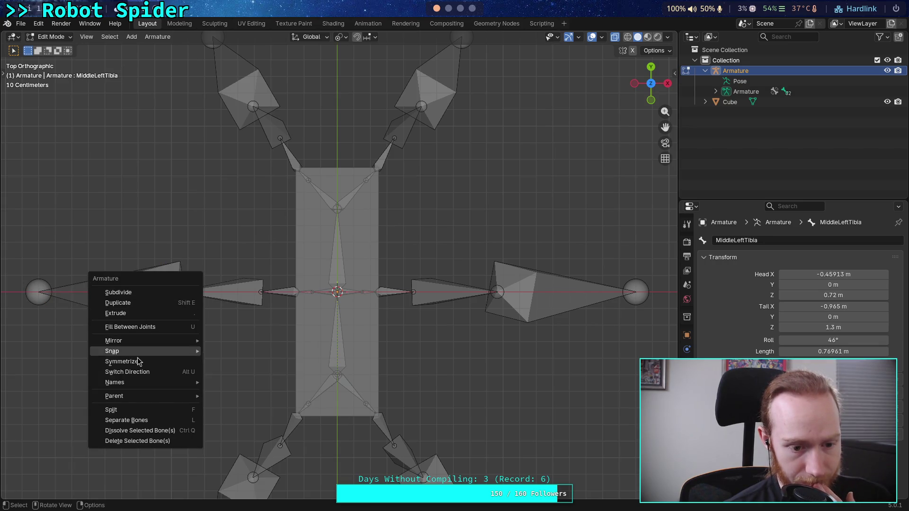
left_click(133, 434)
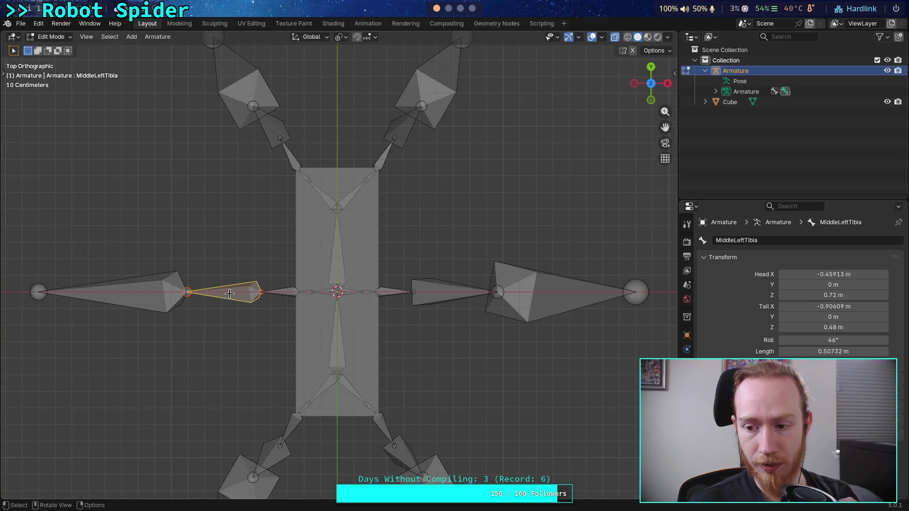
left_click(122, 294)
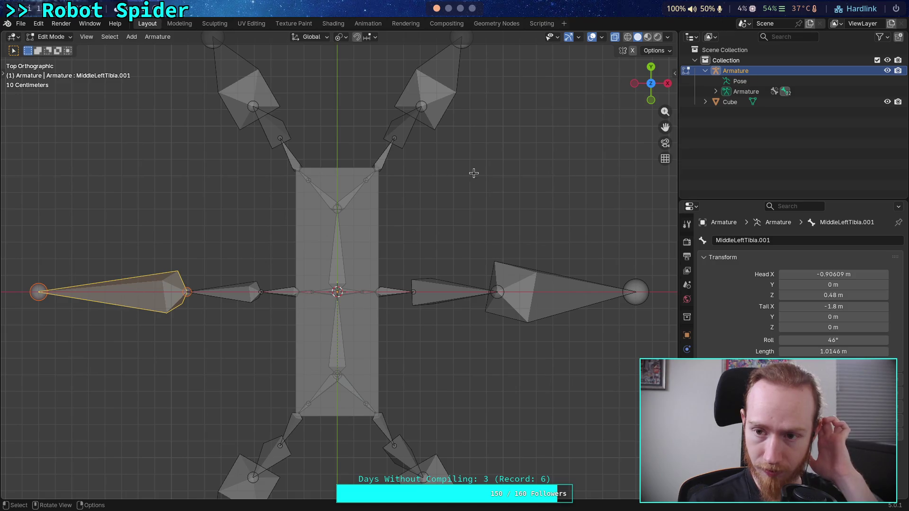
left_click(650, 100)
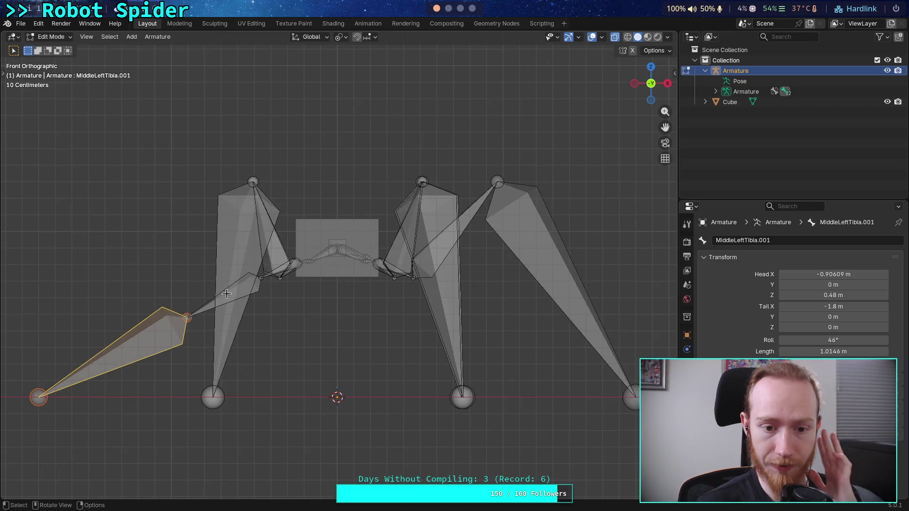
left_click(651, 67)
scroll(223, 179, "down", 2)
Box-select and hide the front-left and back-left legs, then view from the front.
mouse_move(220, 81)
left_mouse_down()
mouse_move(334, 239)
mouse_move(331, 230)
left_mouse_up()
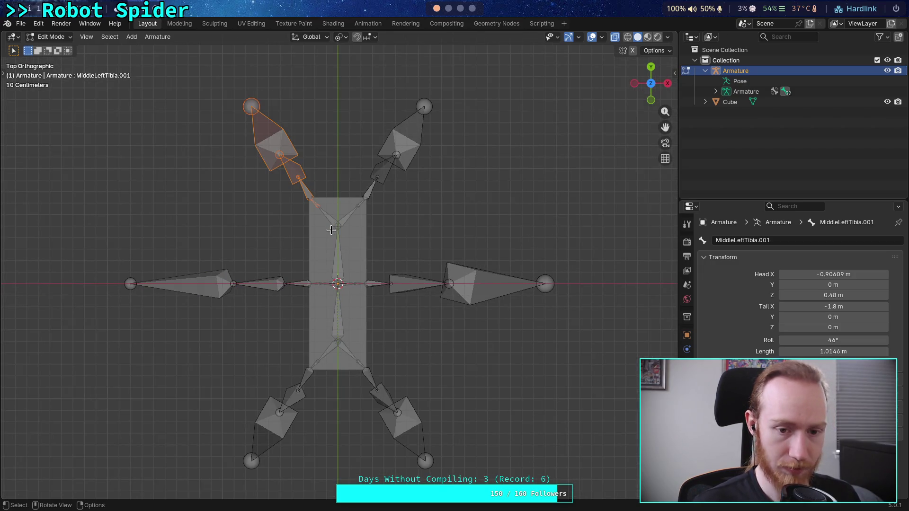
key("h")
left_click_drag(215, 489, 330, 344)
key("h")
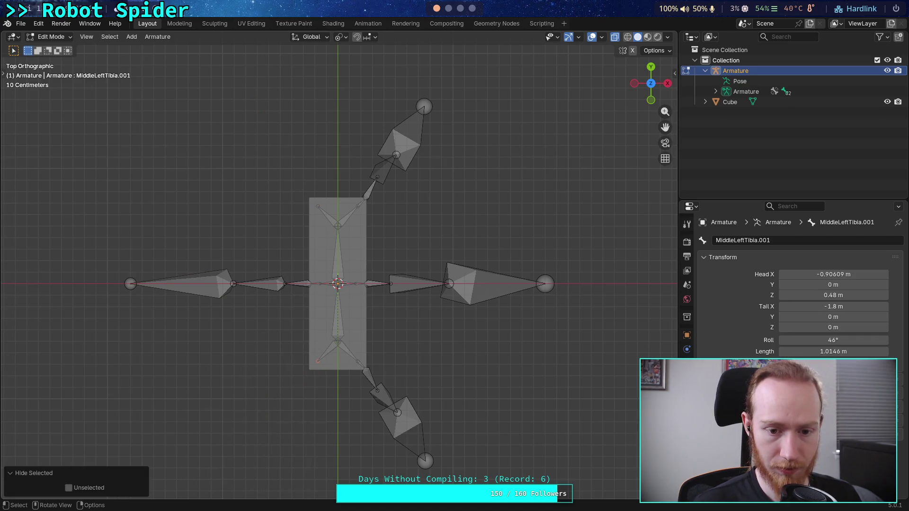
left_click(651, 100)
scroll(265, 327, "up", 4)
Zoom in on the middle left leg, move its knee joint along Z only, and select MiddleLeftTibia.
scroll(265, 340, "down", 2)
scroll(274, 337, "up", 3)
middle_click_drag(274, 337, 442, 329, "shift")
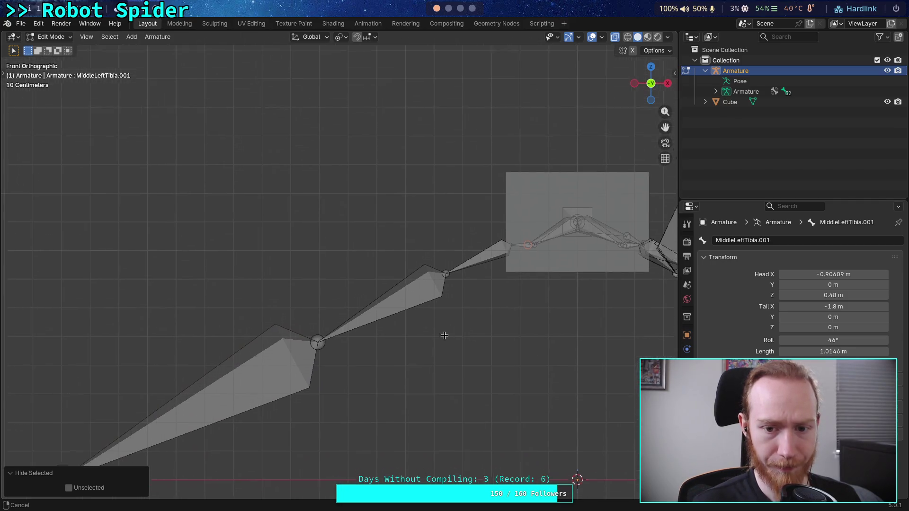
left_click(316, 338)
scroll(332, 352, "down", 2)
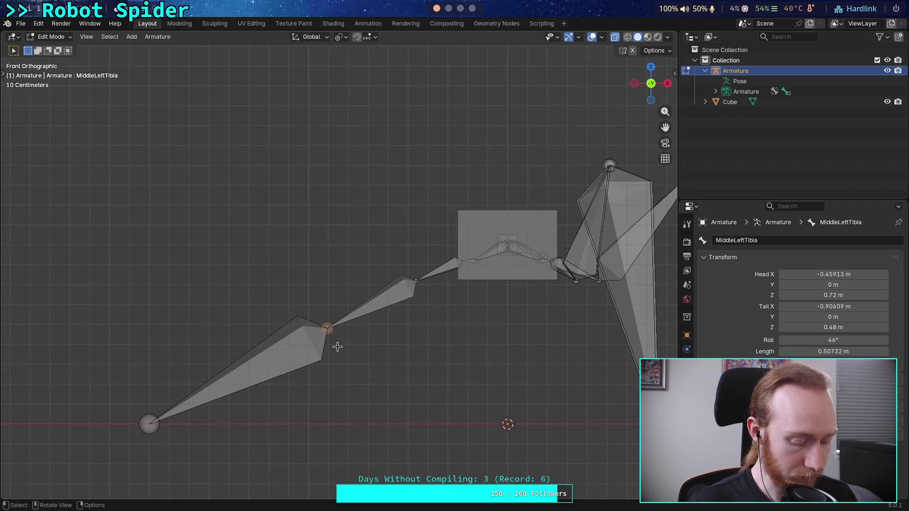
key("g")
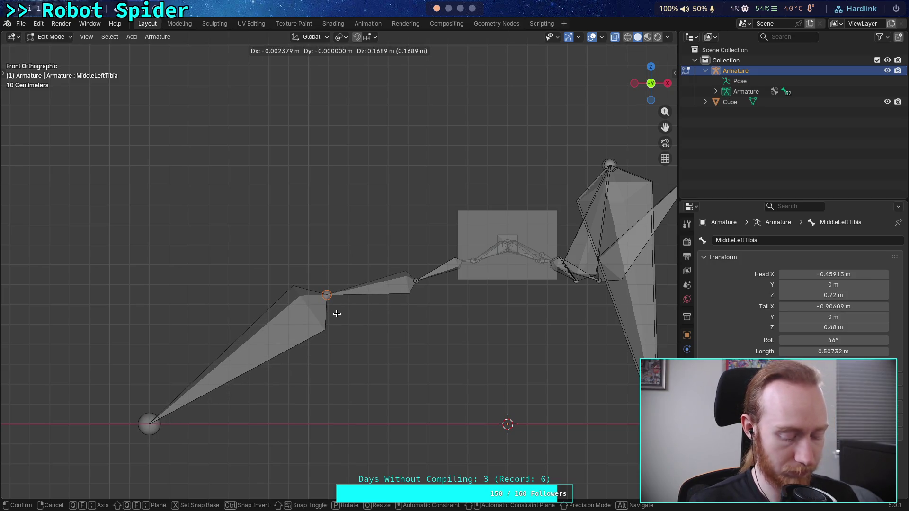
key("y")
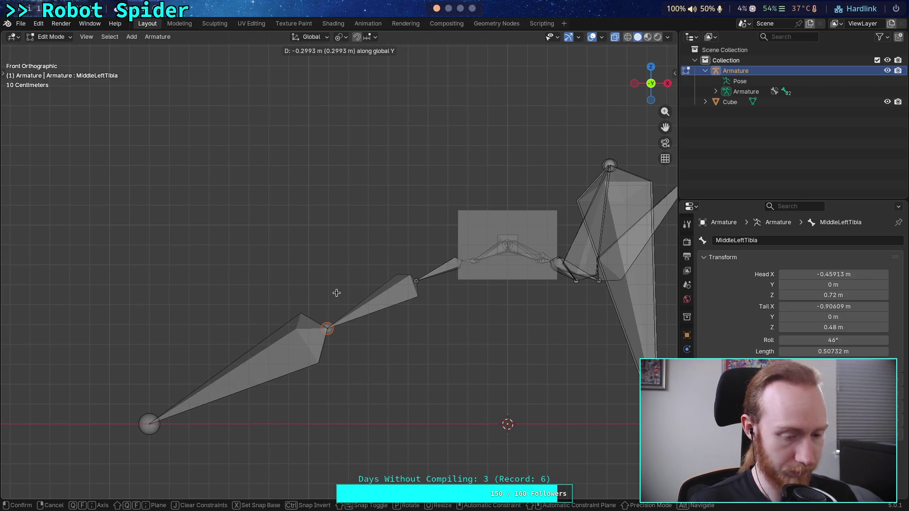
key("z")
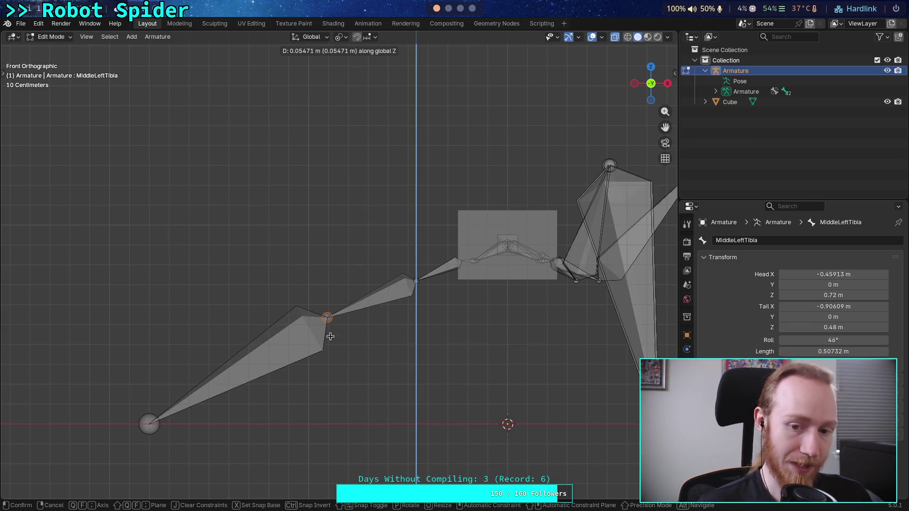
left_click(331, 337)
left_click(375, 299)
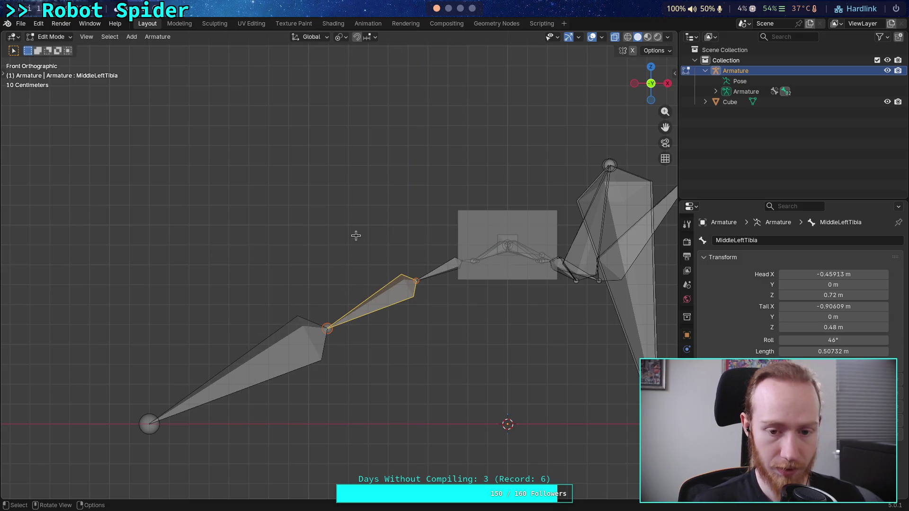
key("t")
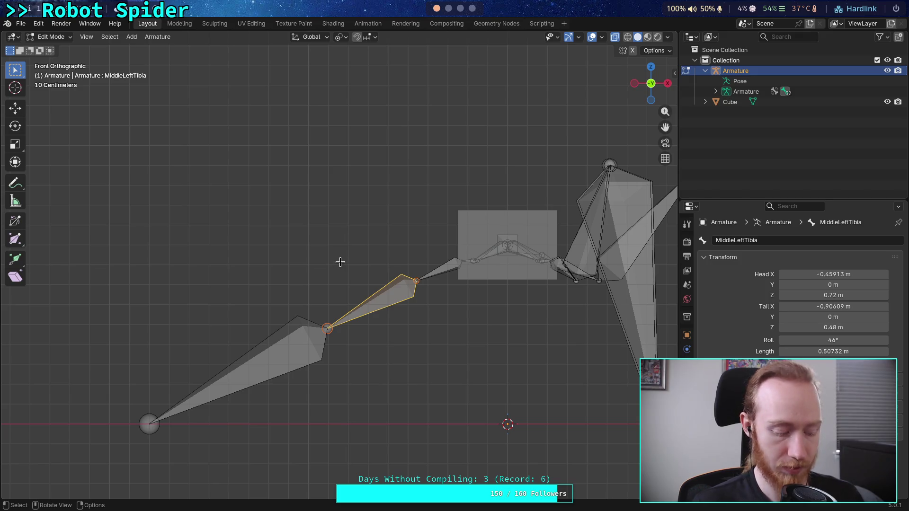
key("r")
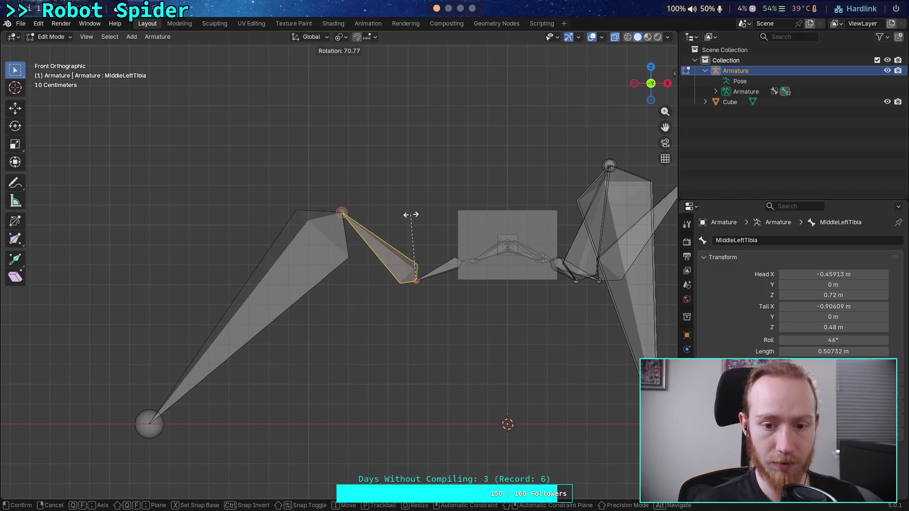
left_click(355, 211)
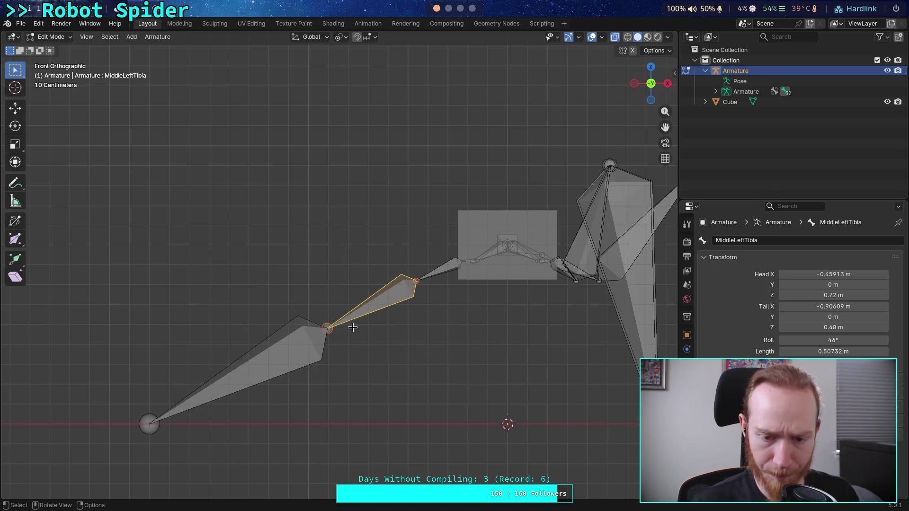
left_click(797, 327)
left_click(796, 328)
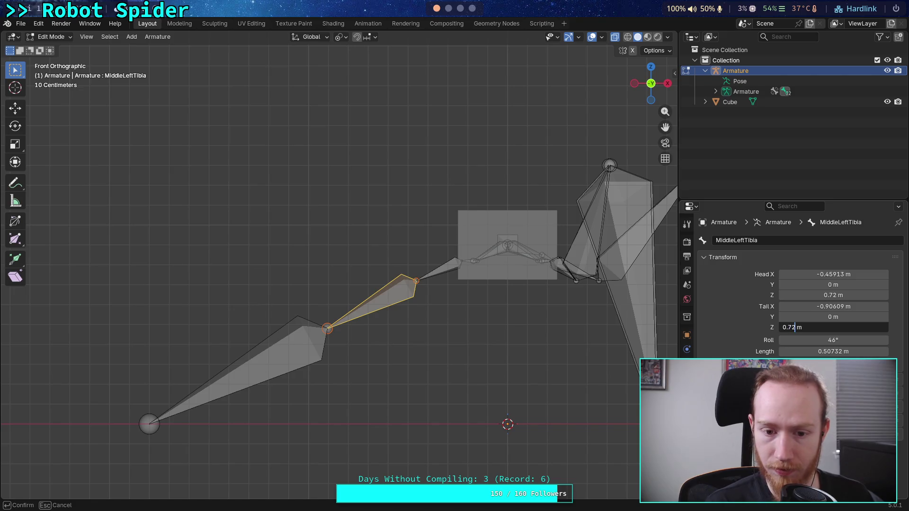
key("Return")
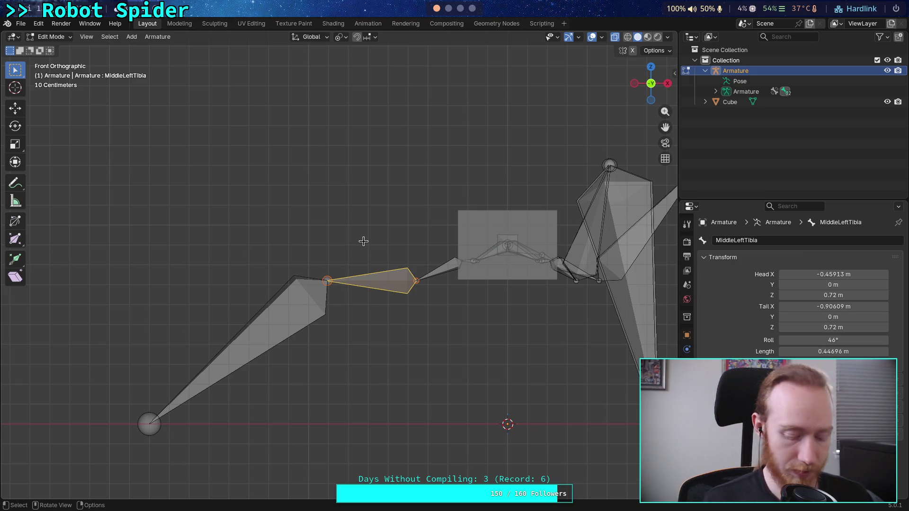
key("ctrl+z")
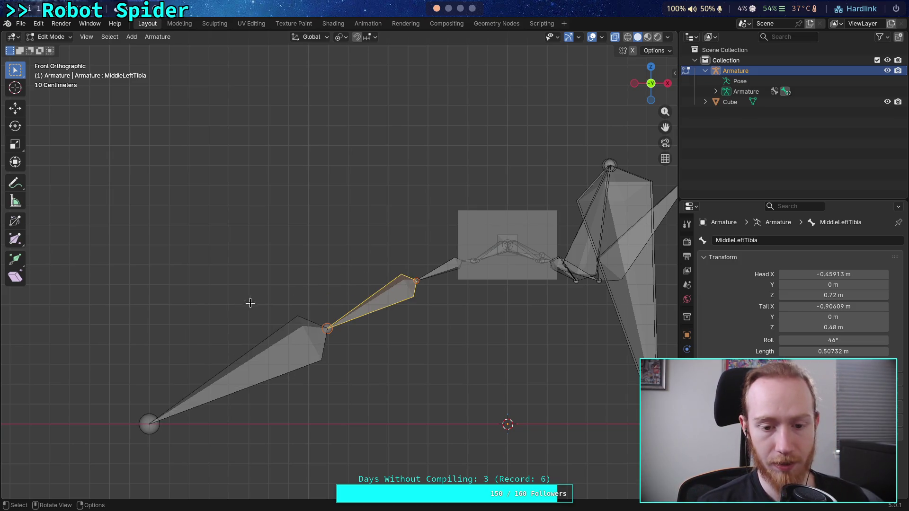
Try rotating both lower leg bones, cancel, and select only MiddleLeftTibia.001.
left_click(207, 400, "shift")
left_click(351, 307, "shift")
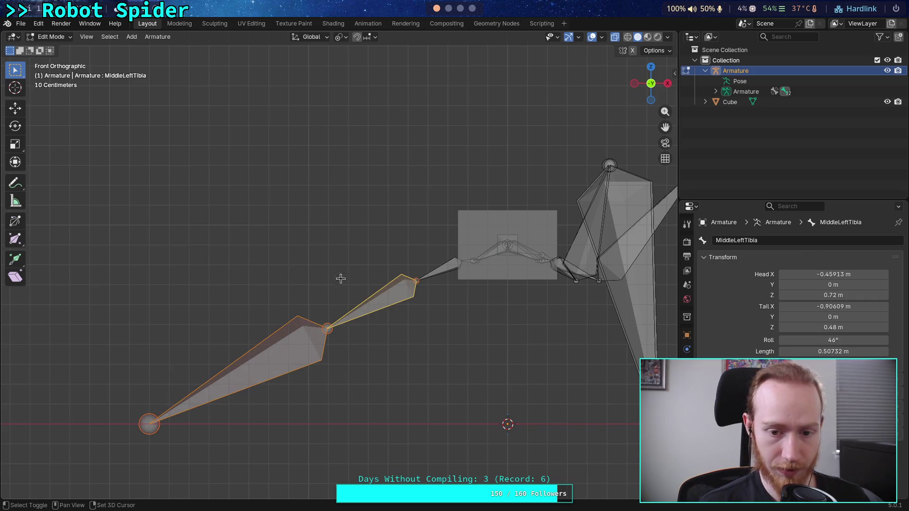
key("r")
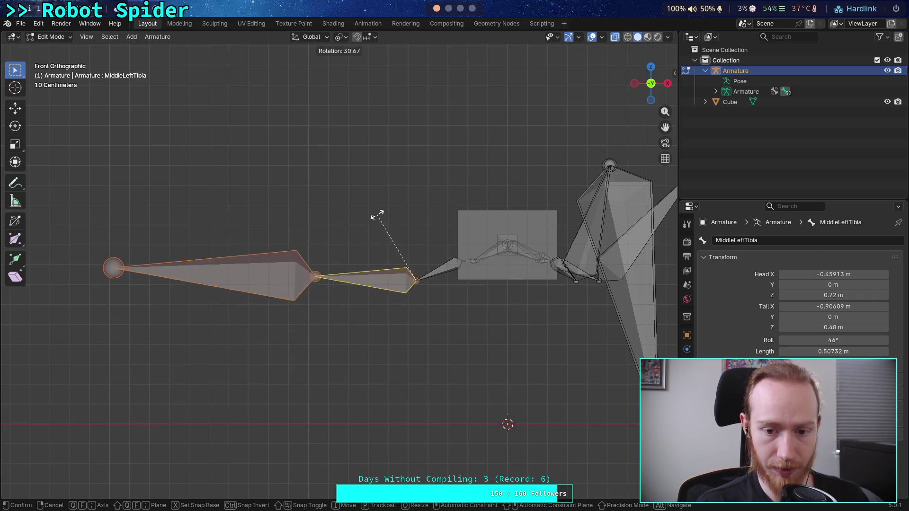
key("Escape")
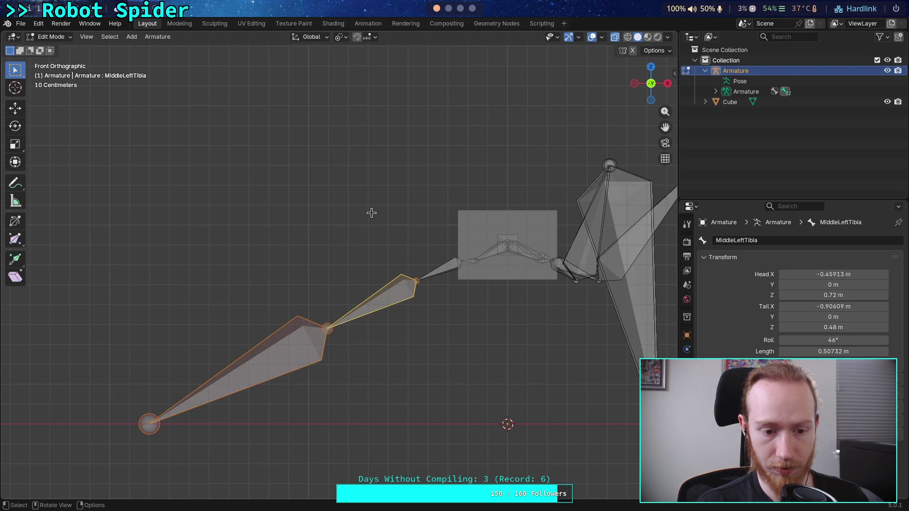
left_click(181, 420)
left_click(228, 399)
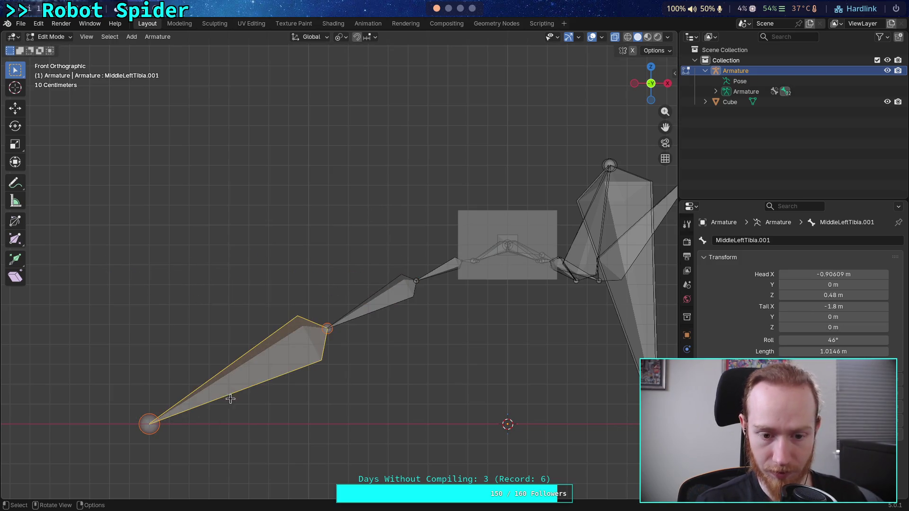
Set MiddleLeftTibia.001's Head Z to 0.72 m.
left_click(807, 295)
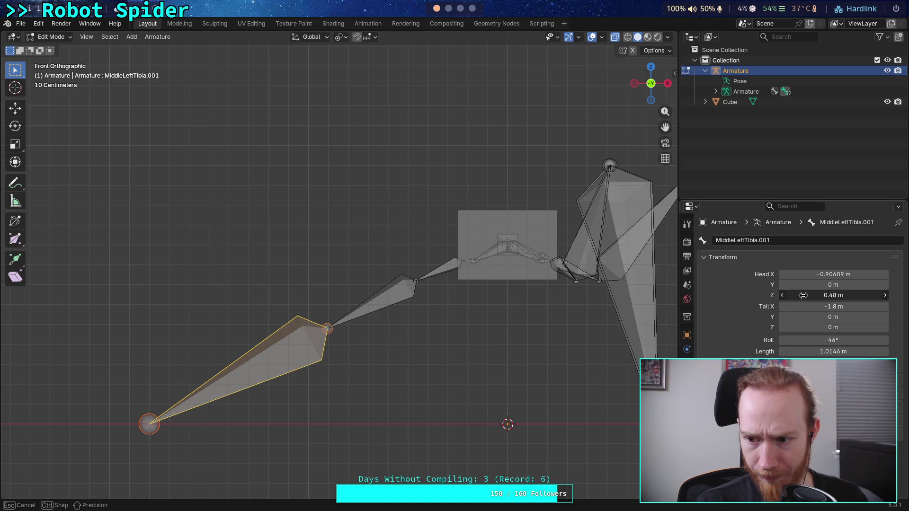
key("Return")
left_click(814, 327)
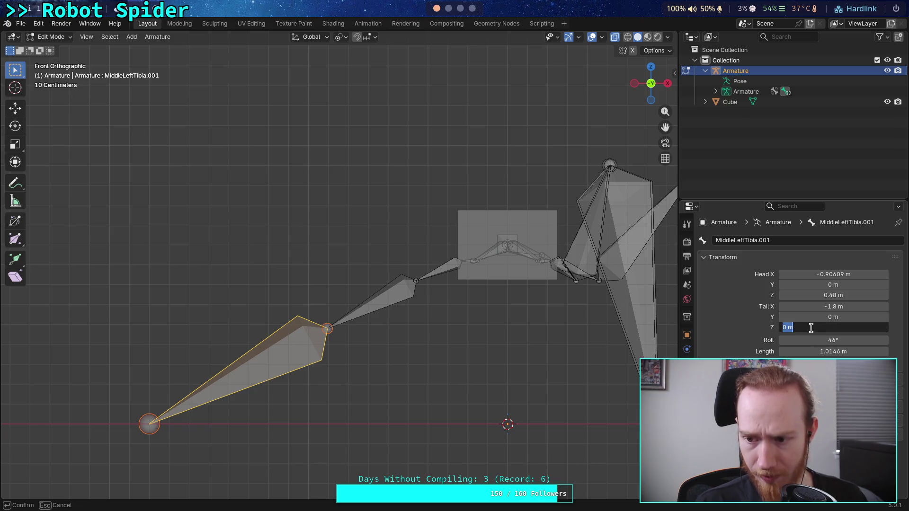
key("Return")
left_click(809, 295)
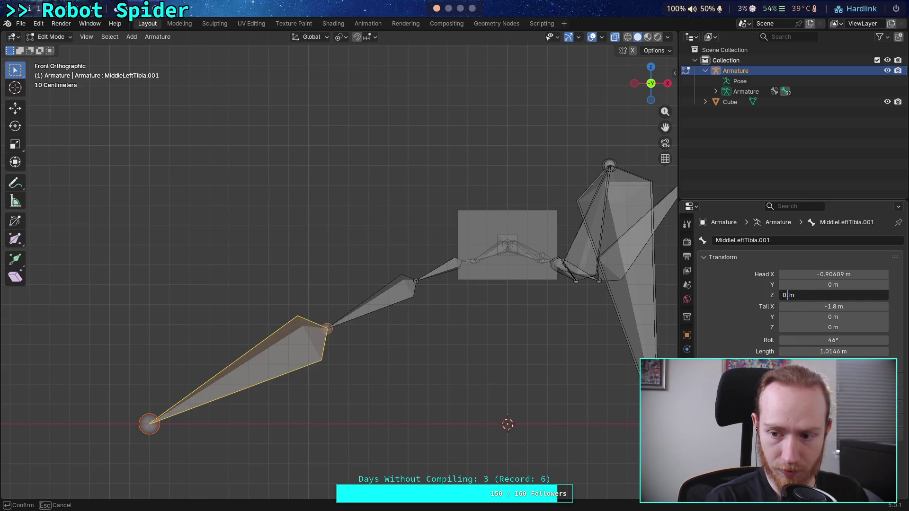
type("72")
key("Return")
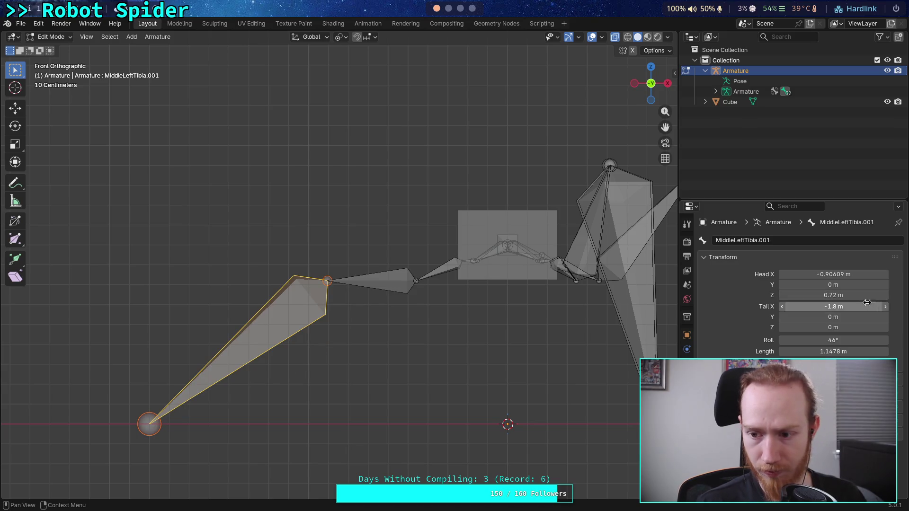
Try a Tail Z of 0.72 m, undo it, and add the upper tibia to the selection.
left_click(791, 328)
left_click(786, 329)
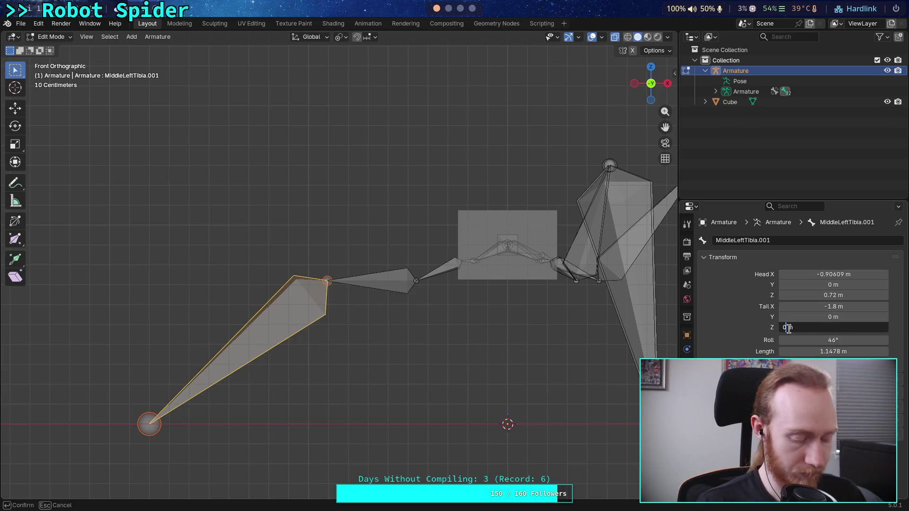
type(".72")
key("Return")
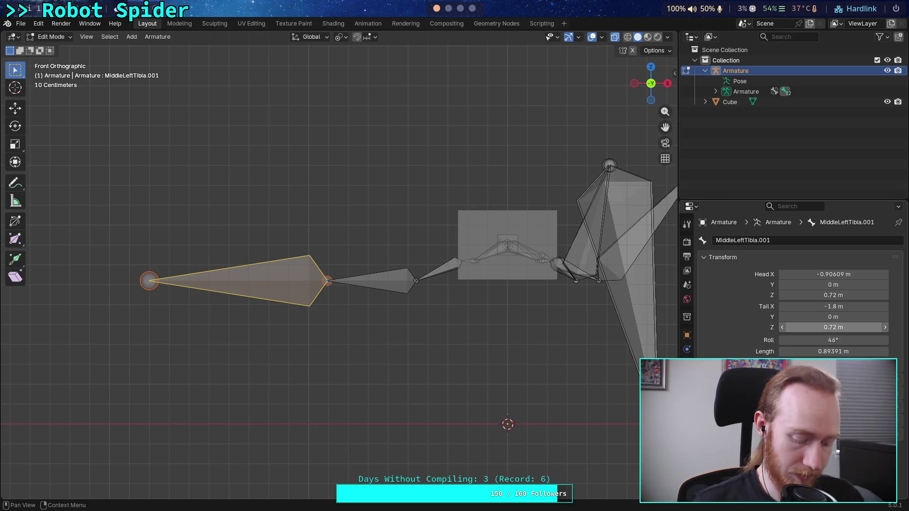
key("BackSpace")
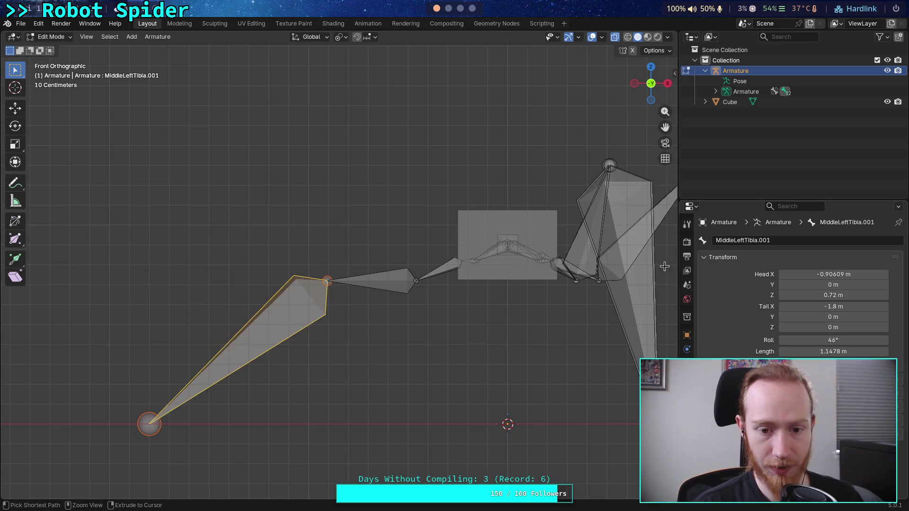
left_click_drag(847, 295, 819, 295)
left_click(395, 297, "shift")
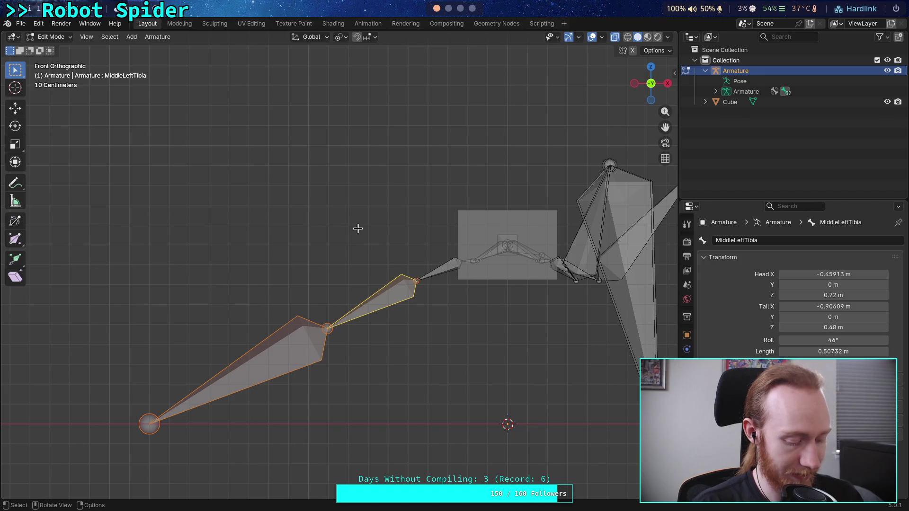
Rotate the two middle-left leg bones level to horizontal.
key("r")
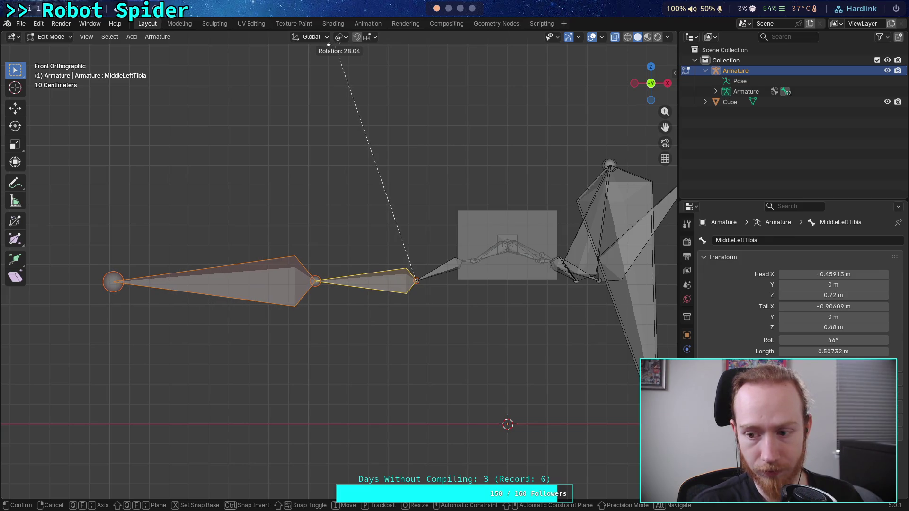
left_click(330, 44)
left_click(250, 282)
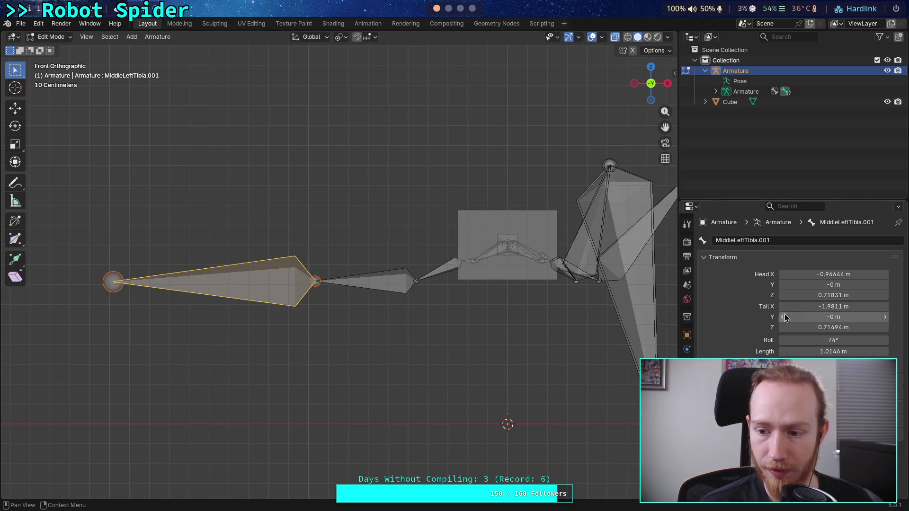
left_click(400, 289)
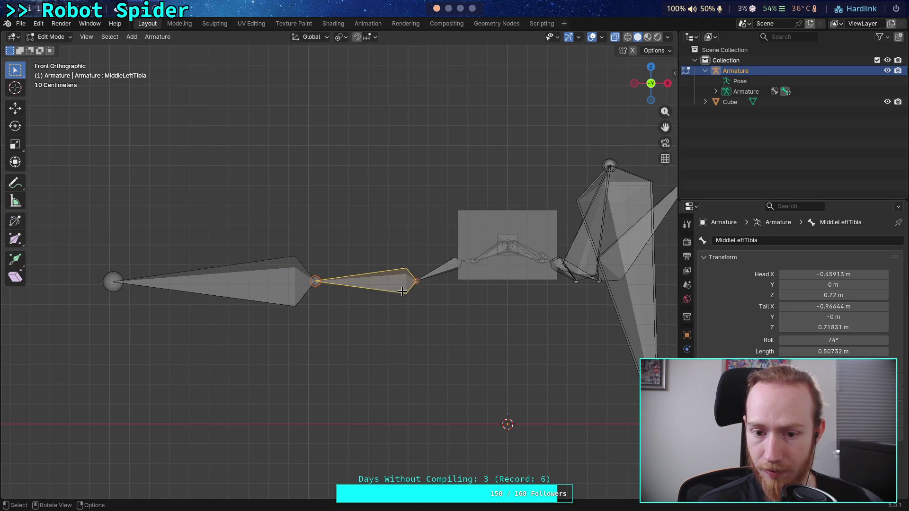
Round the Tail Z of both MiddleLeftTibia and MiddleLeftTibia.001 to 0.72 m.
left_click(800, 327)
left_click_drag(791, 328, 809, 330)
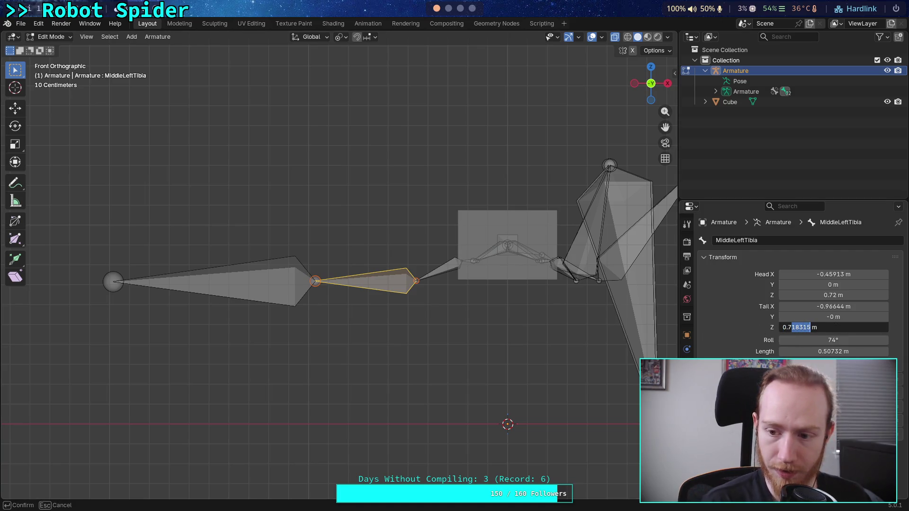
type("2")
key("Return")
left_click(290, 280)
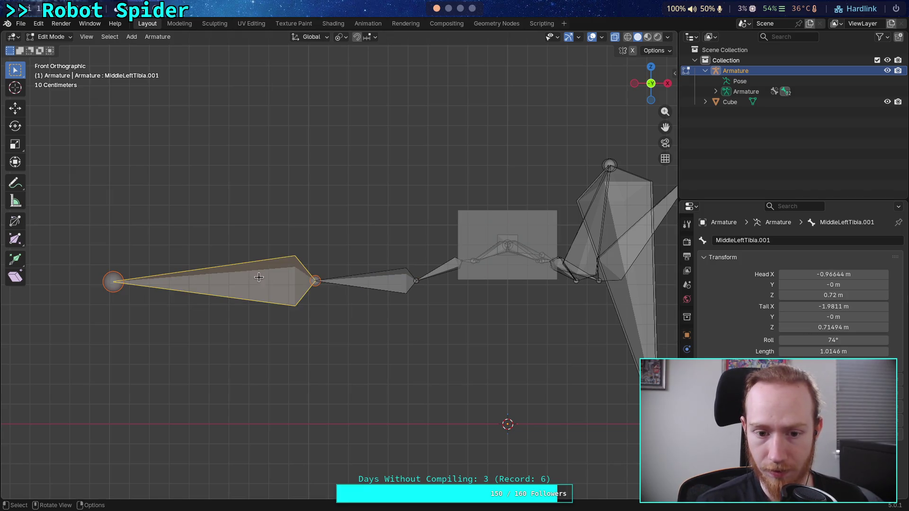
left_click(800, 327)
left_click_drag(792, 327, 808, 330)
type("2")
key("Return")
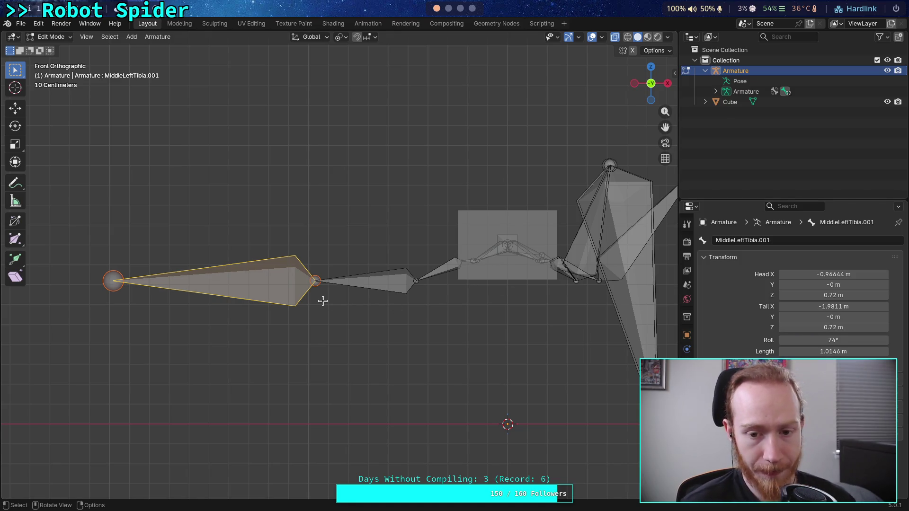
Rotate both leg bones 48° upward, then undo the rotation.
left_click(342, 283)
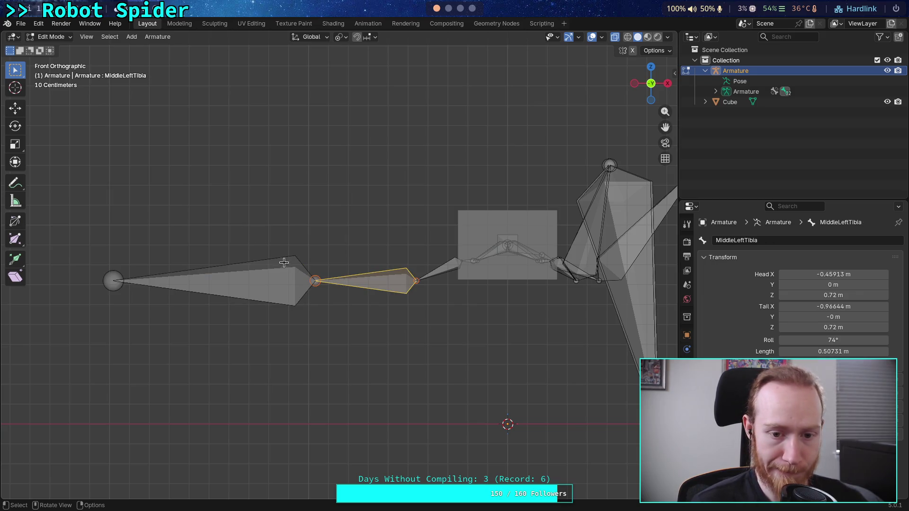
left_click(115, 277)
left_click(360, 281, "ctrl")
key("r")
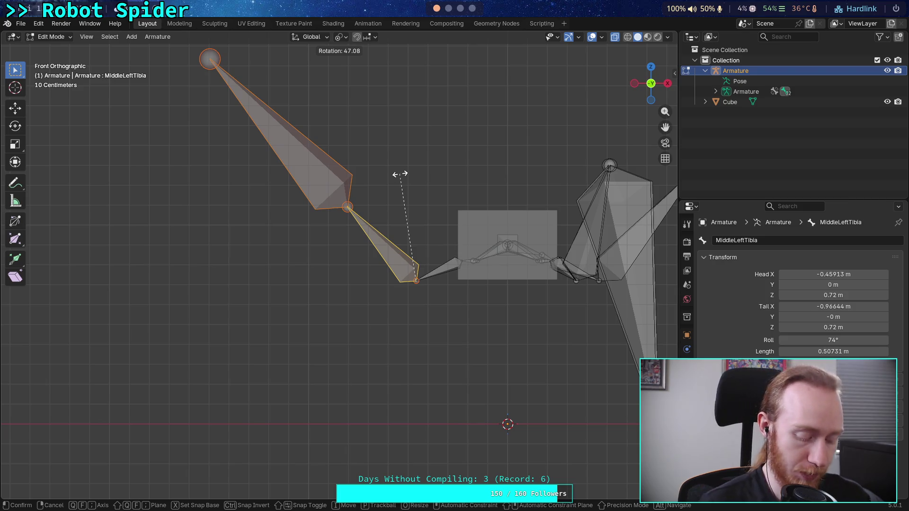
type("48")
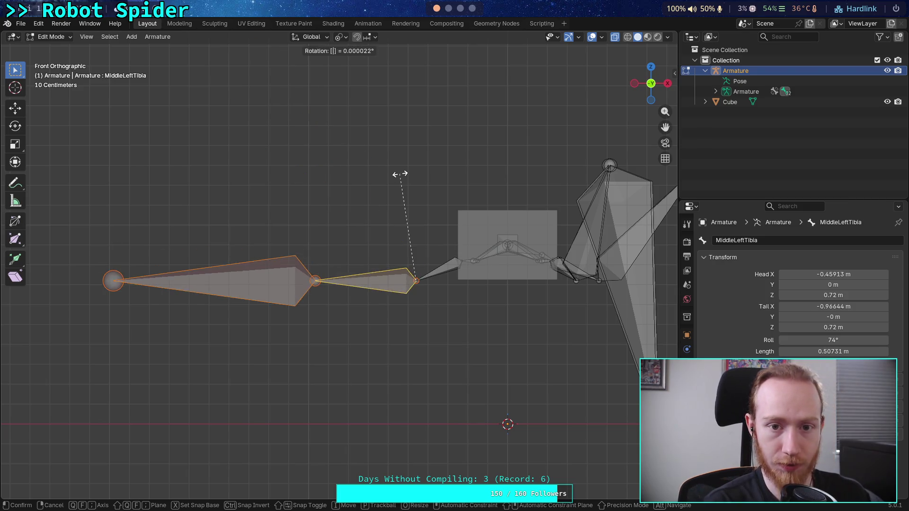
key("Return")
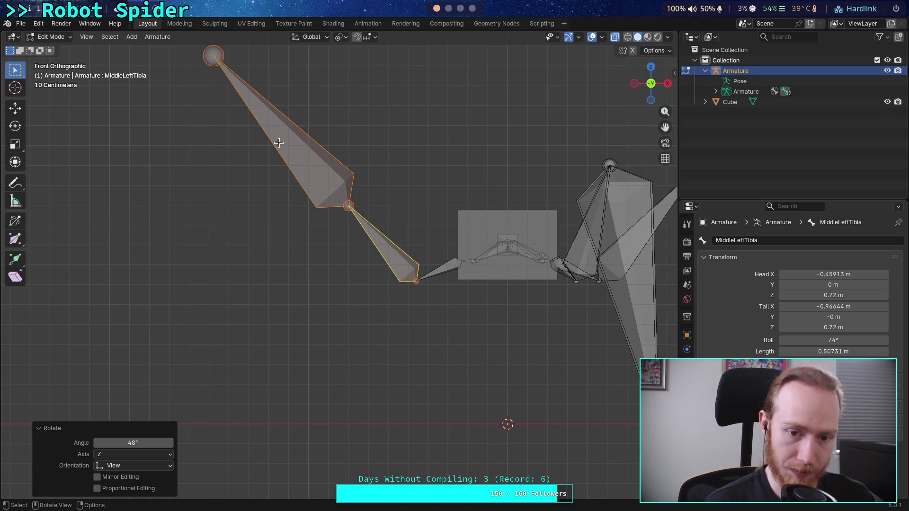
key("ctrl+z")
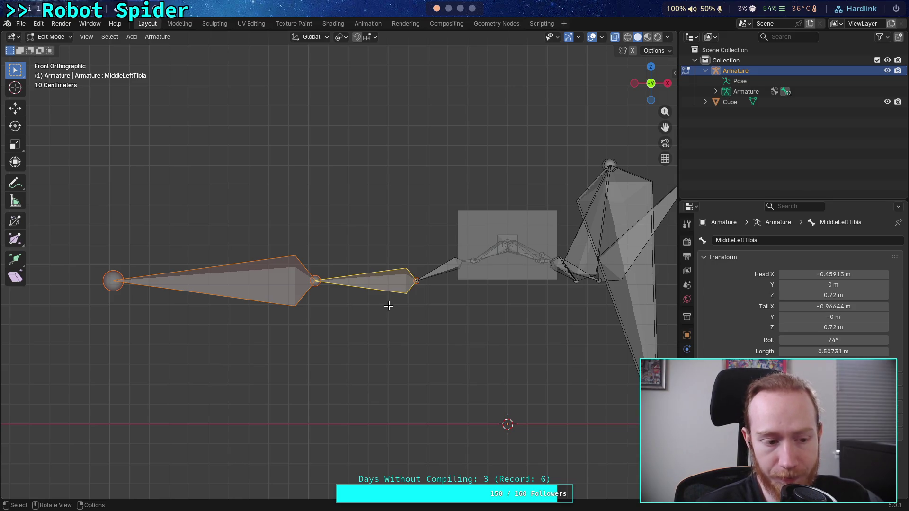
Reselect both middle-left leg bones and restore their sloped pose with the foot grounded.
left_click(262, 255)
left_click(364, 282)
left_click(209, 281)
left_click(365, 282)
left_click(209, 281, "shift")
left_click(364, 282, "shift")
key("r")
key("Return")
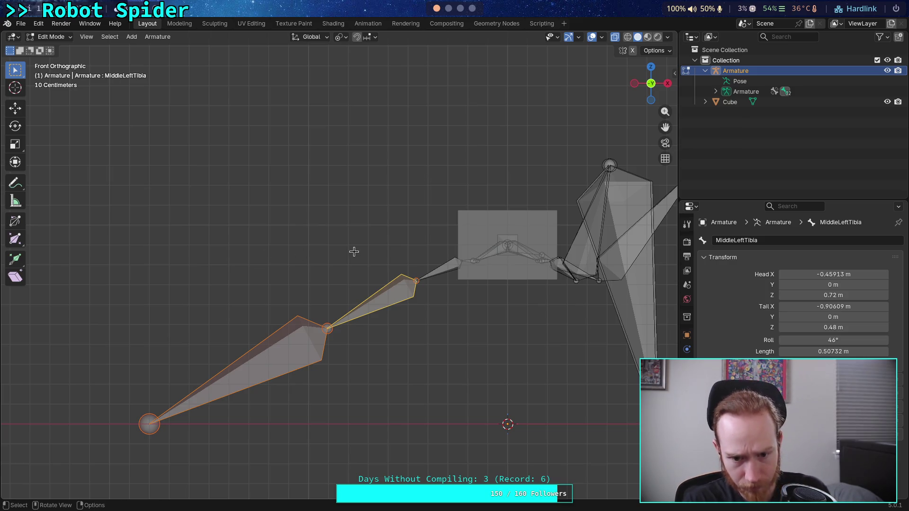
left_click(328, 334)
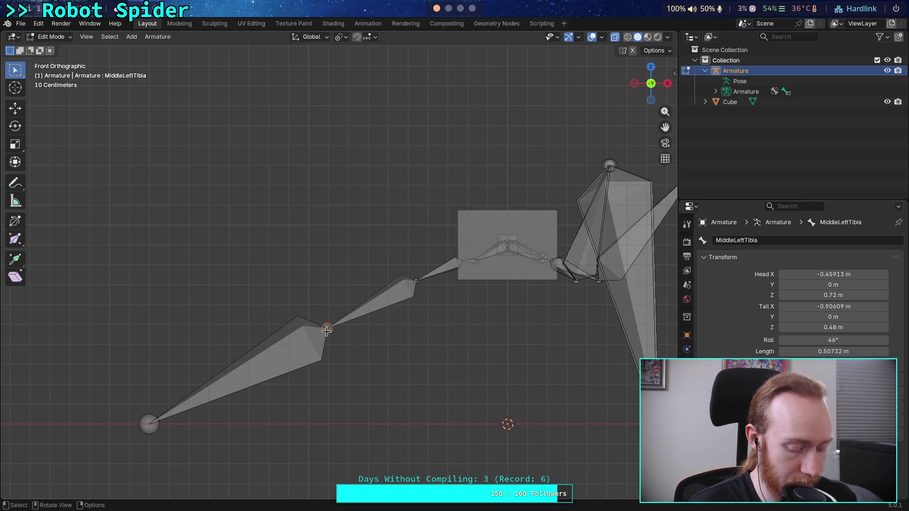
Raise the middle-left knee joint about 0.83 m straight up along Z.
key("g")
key("y")
key("Escape")
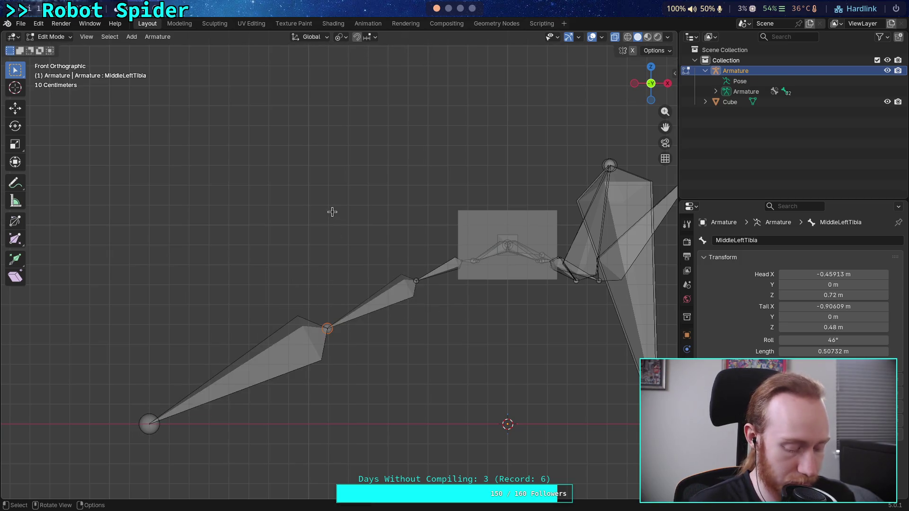
key("g")
key("z")
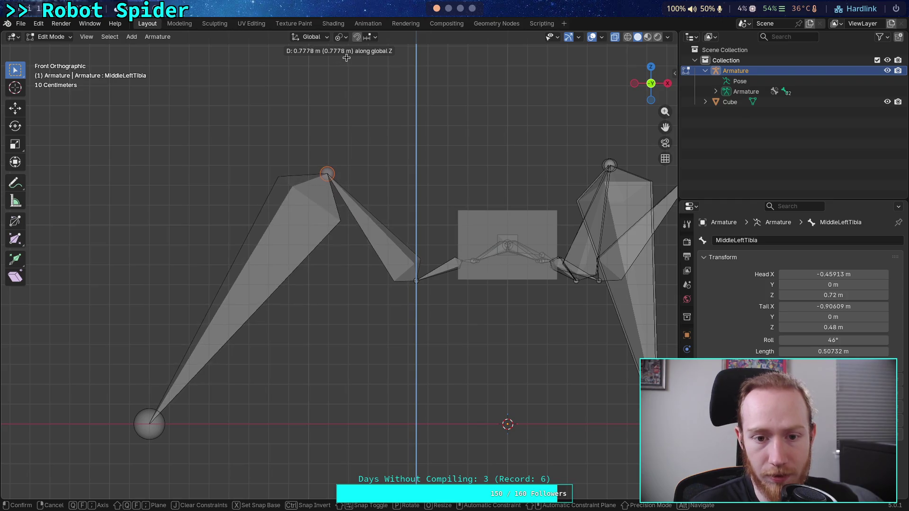
left_click(352, 48)
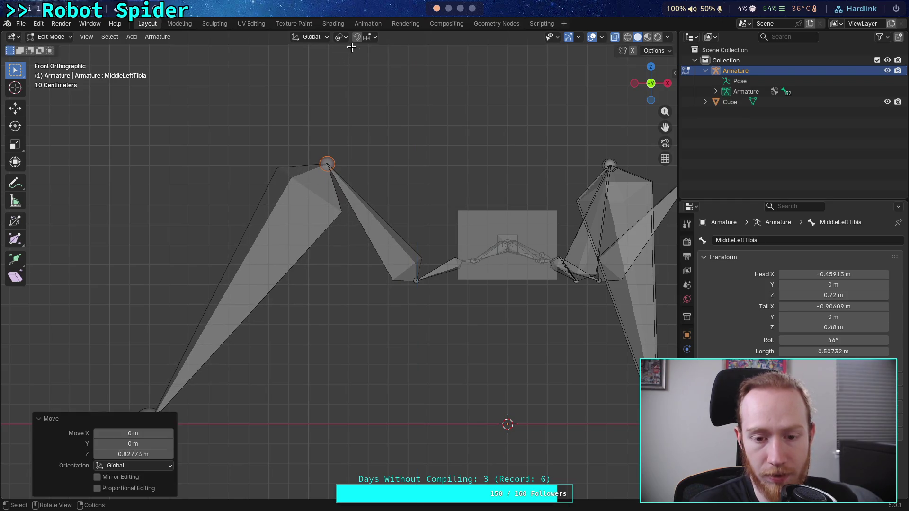
Select the tibia and draw a Measure ruler to its lower end.
left_click(382, 263)
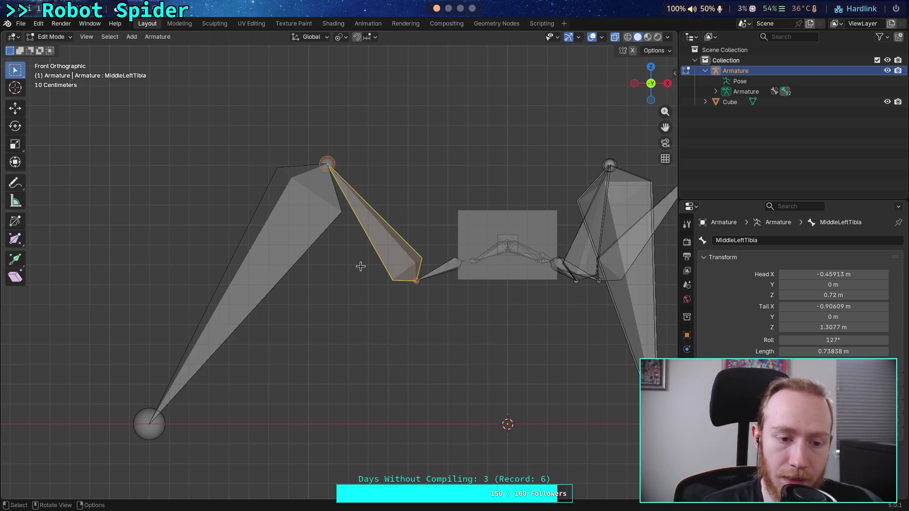
left_click(15, 201)
left_click_drag(322, 282, 416, 281)
Replace the old rulers with one along the tibia, reading 54° from horizontal.
left_click_drag(314, 141, 318, 147)
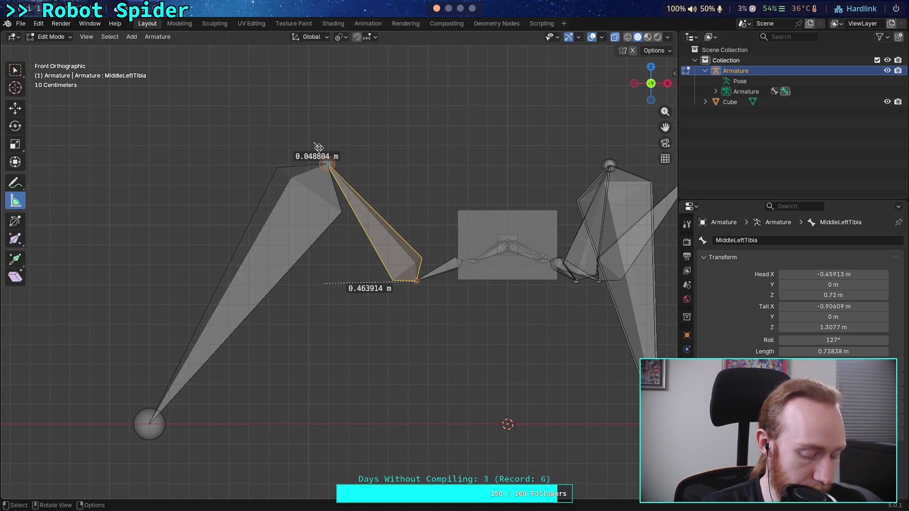
key("Delete")
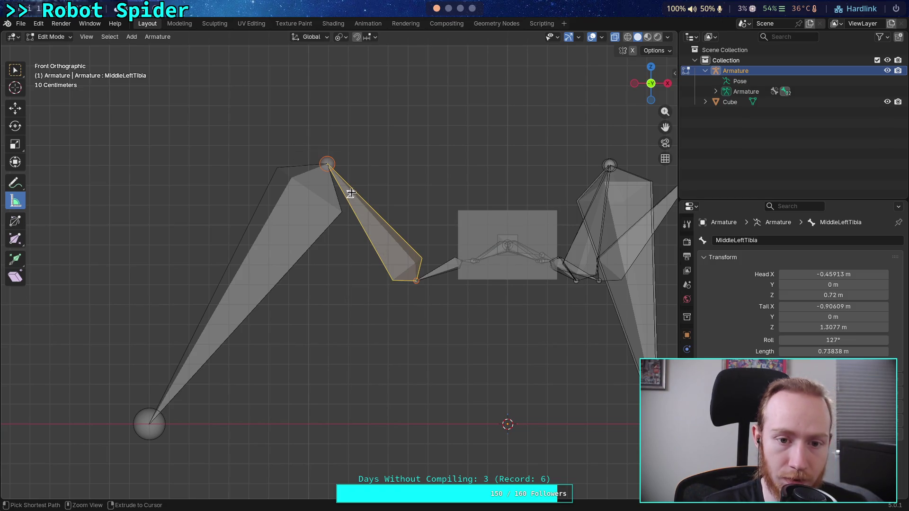
mouse_move(324, 283)
left_mouse_down()
mouse_move(415, 281)
mouse_move(327, 164)
left_mouse_up()
left_click_drag(326, 224, 417, 280)
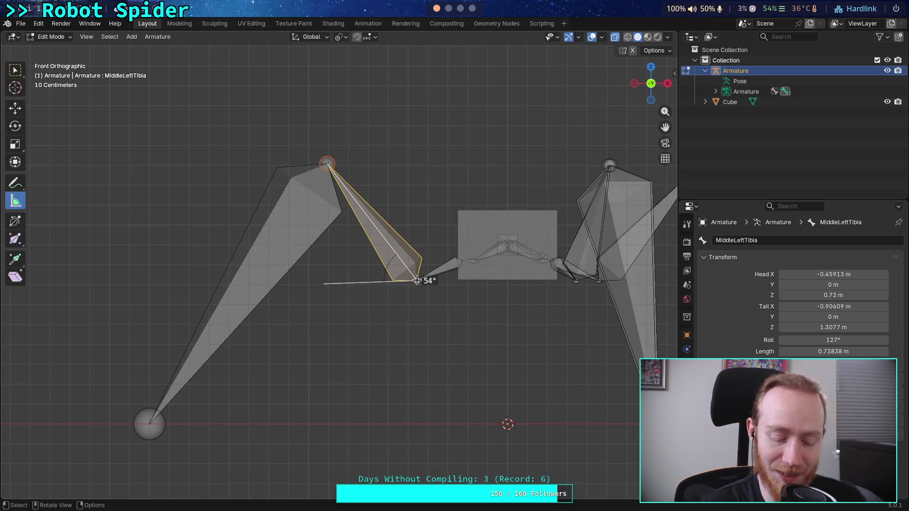
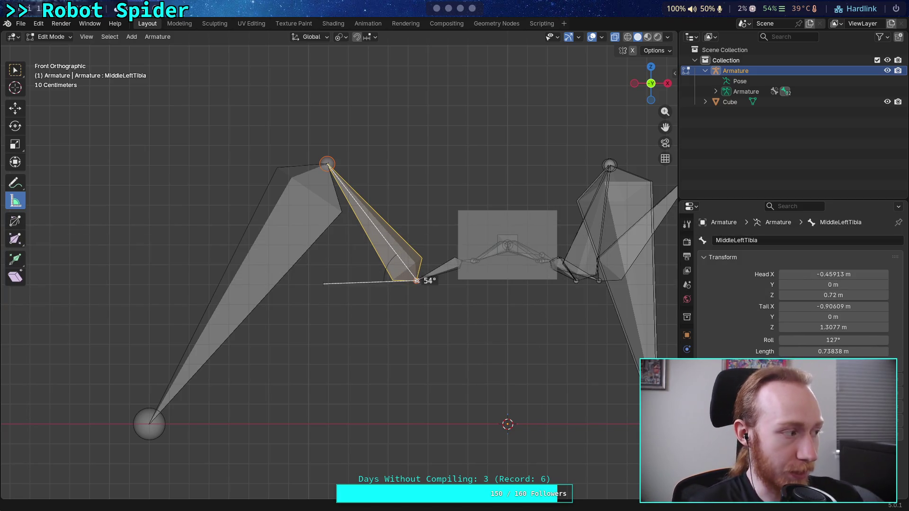
Measure the MiddleLeftTibia bone at 48° against the horizontal, then deselect it.
mouse_move(325, 281)
left_mouse_down()
mouse_move(339, 281)
mouse_move(102, 281)
left_mouse_up()
mouse_move(327, 164)
left_mouse_down()
mouse_move(303, 157)
mouse_move(328, 182)
left_mouse_up()
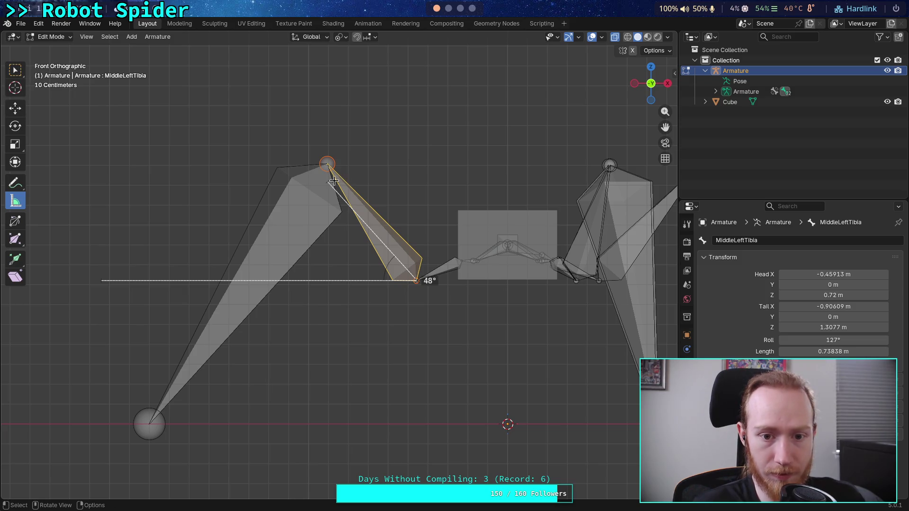
key("alt+a")
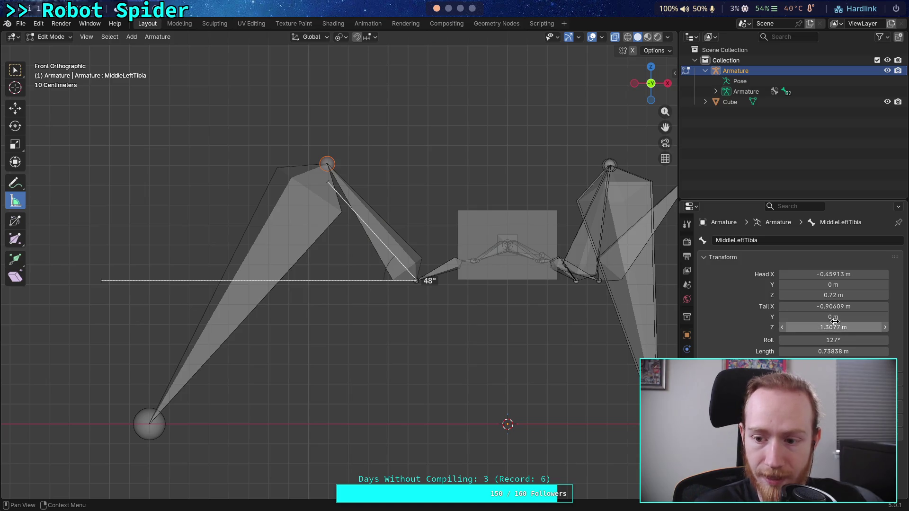
Lower MiddleLeftTibia's tail Z to 1.22 m, leaving its roll at 127°.
left_click(811, 331)
left_click(793, 331)
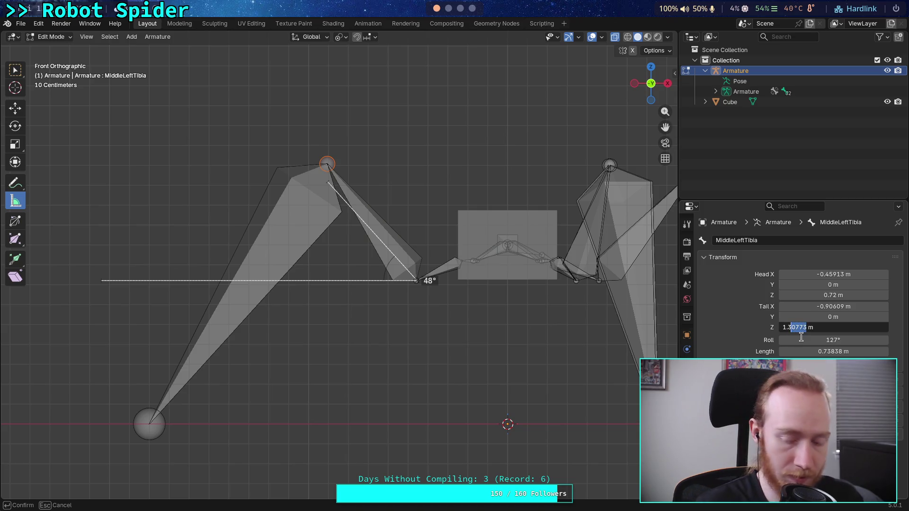
type(".2")
key("Return")
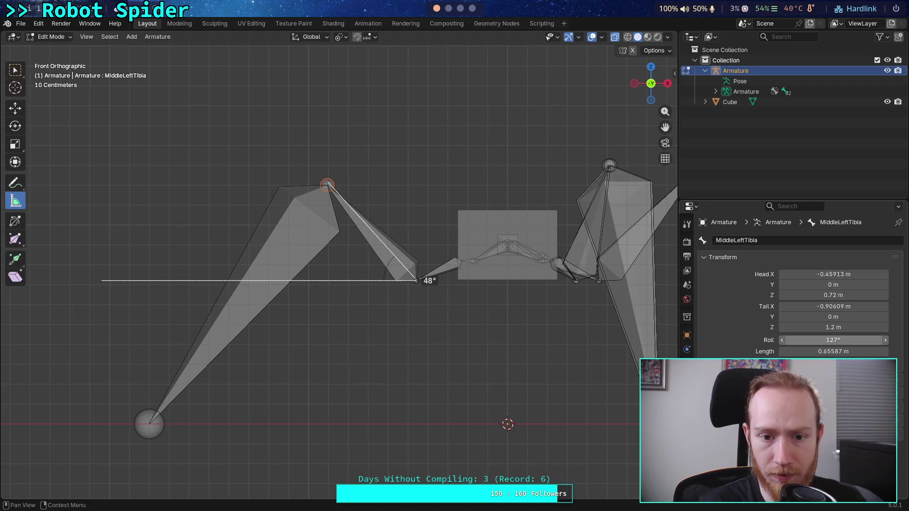
left_click(833, 340)
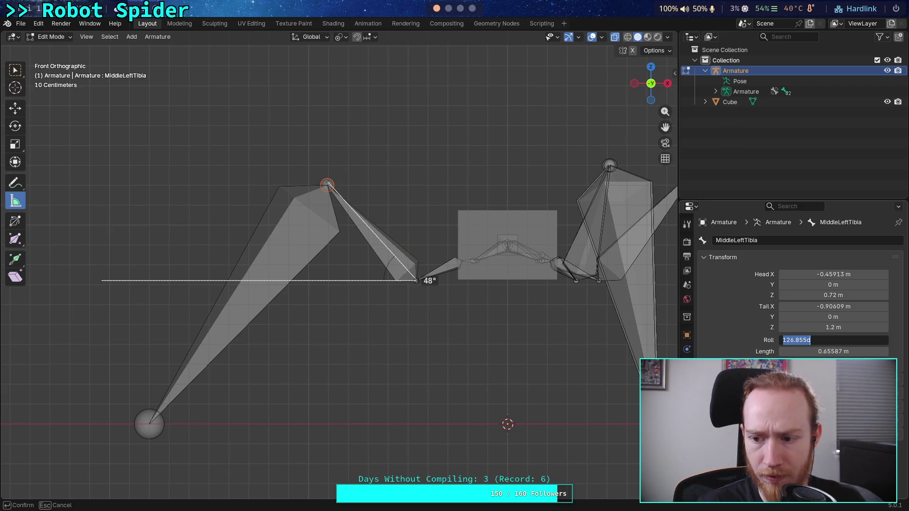
key("Return")
left_click_drag(812, 327, 798, 327)
left_click(820, 328)
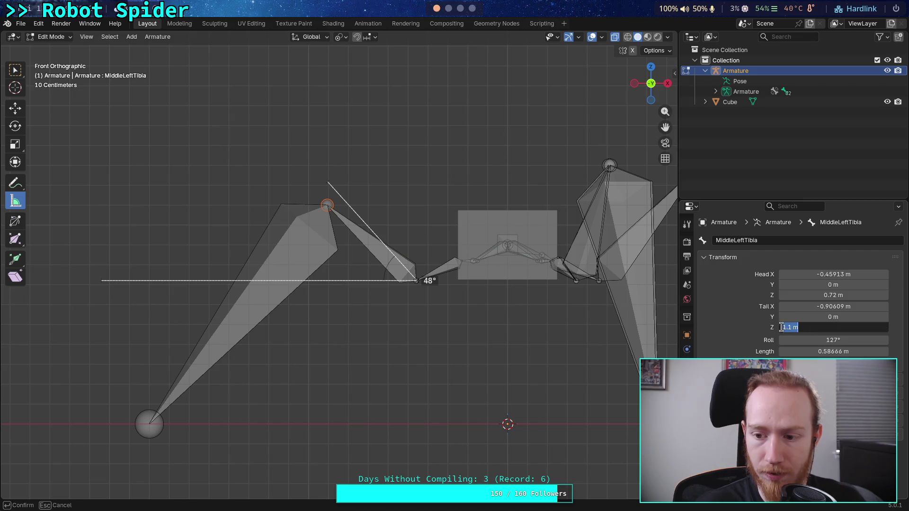
key("Return")
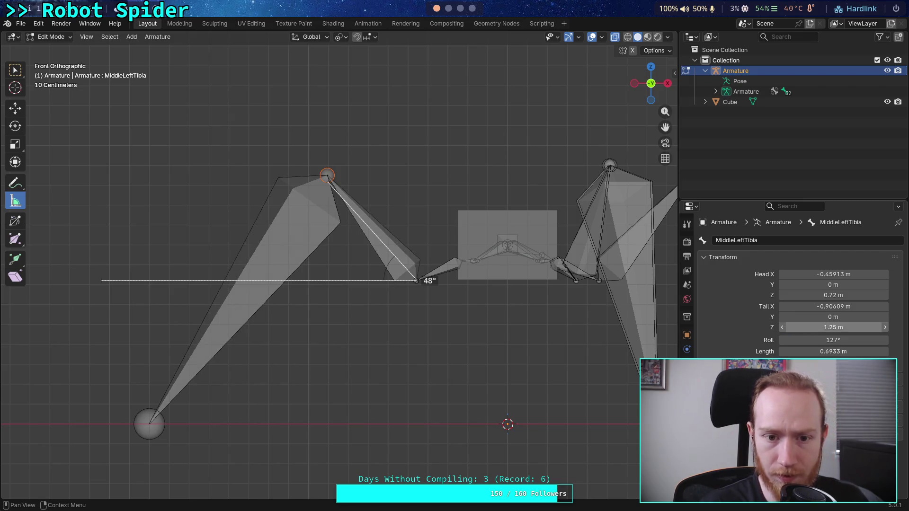
left_click(821, 327)
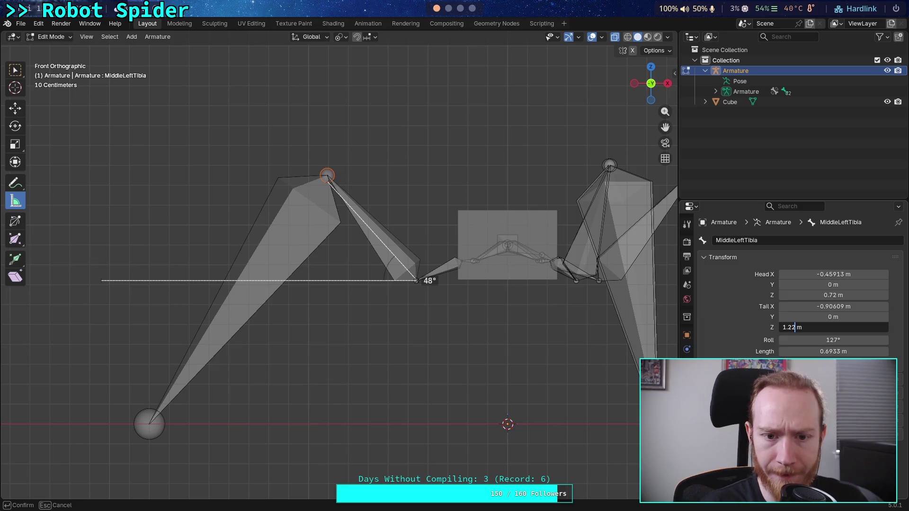
key("Return")
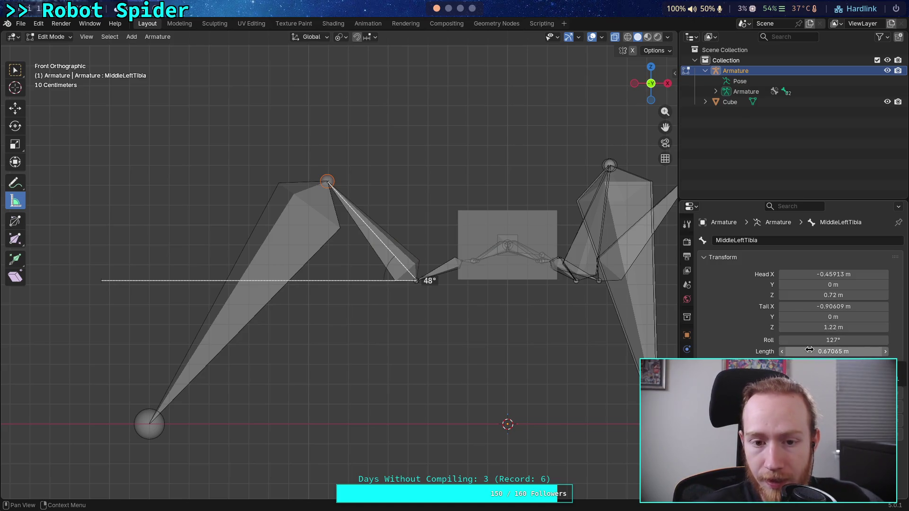
Set MiddleLeftTibia's length to 0.68 m and select MiddleLeftTibia.001.
left_click(822, 352)
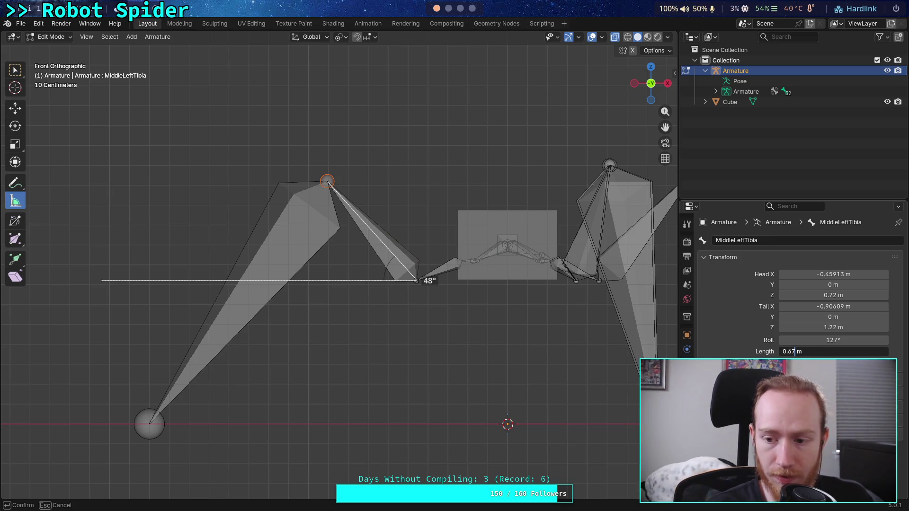
type("8")
key("Return")
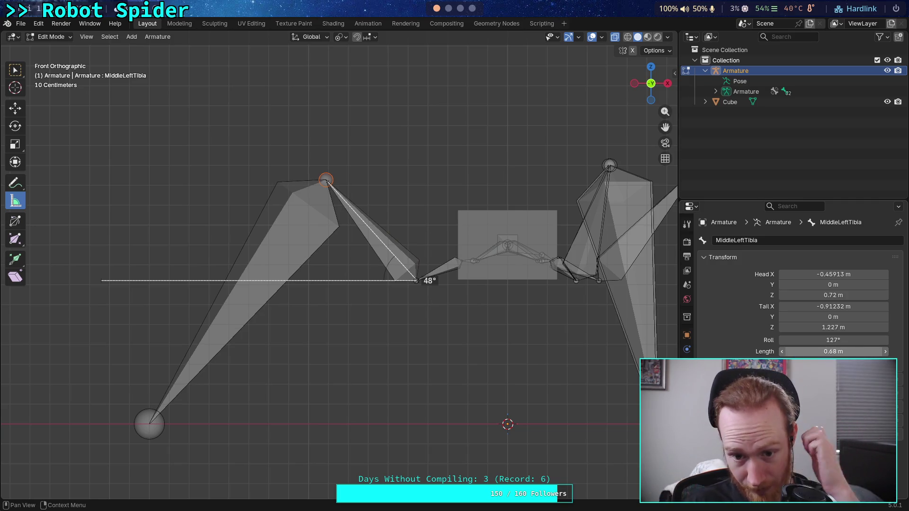
left_click(285, 252)
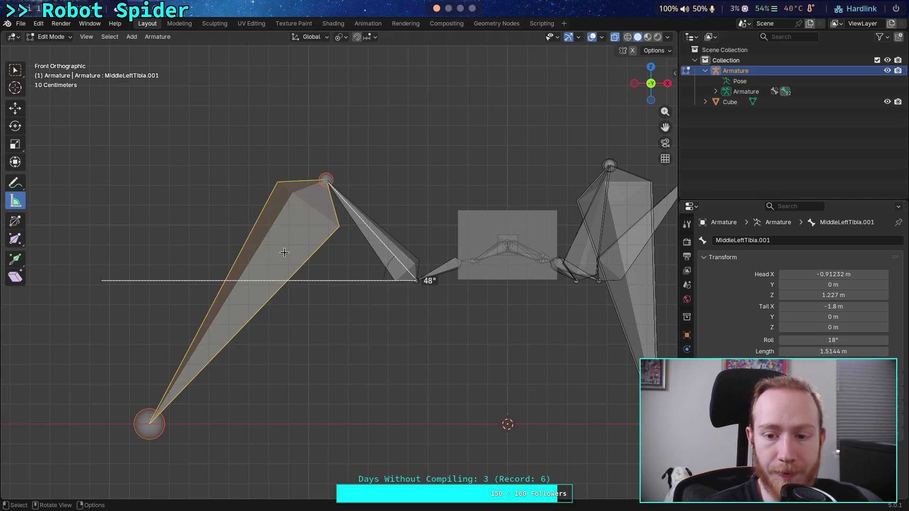
Set MiddleLeftTibia.001's length to 1.5 m and its tail Z to 0 m.
left_click(830, 349)
left_click(799, 352)
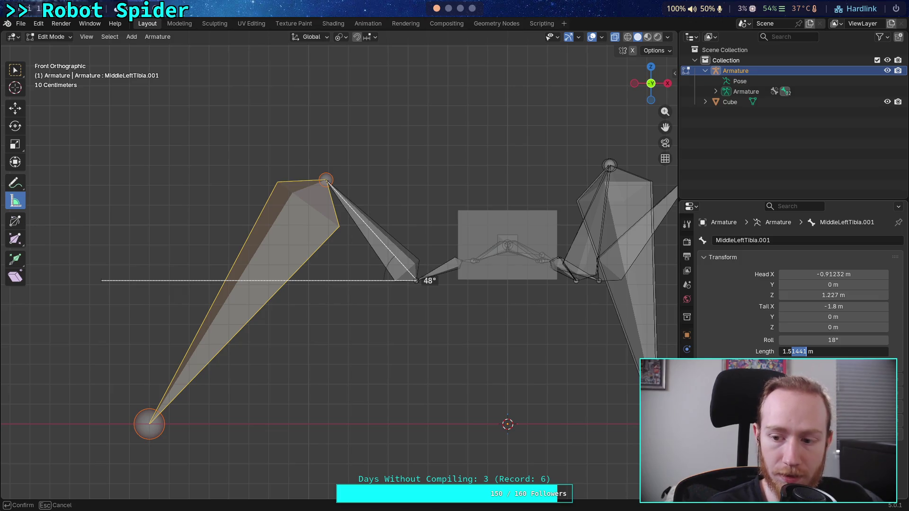
key("BackSpace")
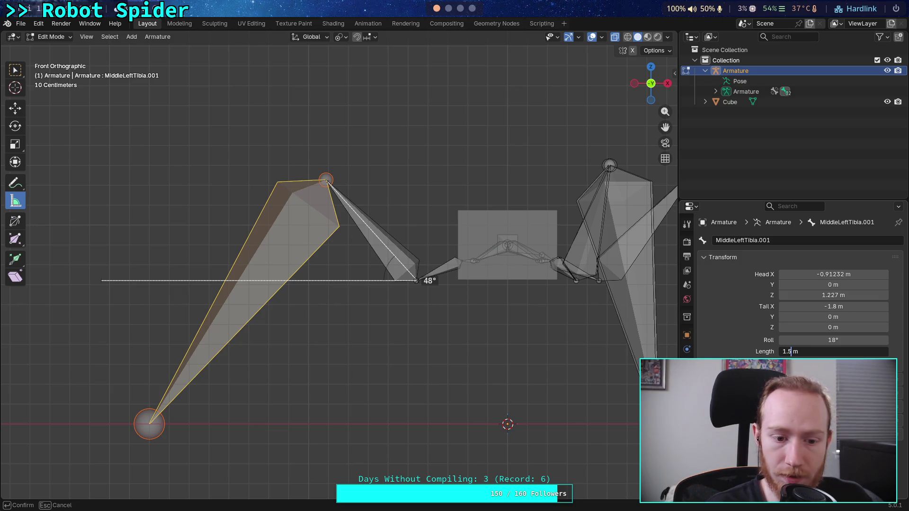
key("Return")
left_click(833, 327)
left_click_drag(811, 327, 790, 332)
key("BackSpace")
key("Return")
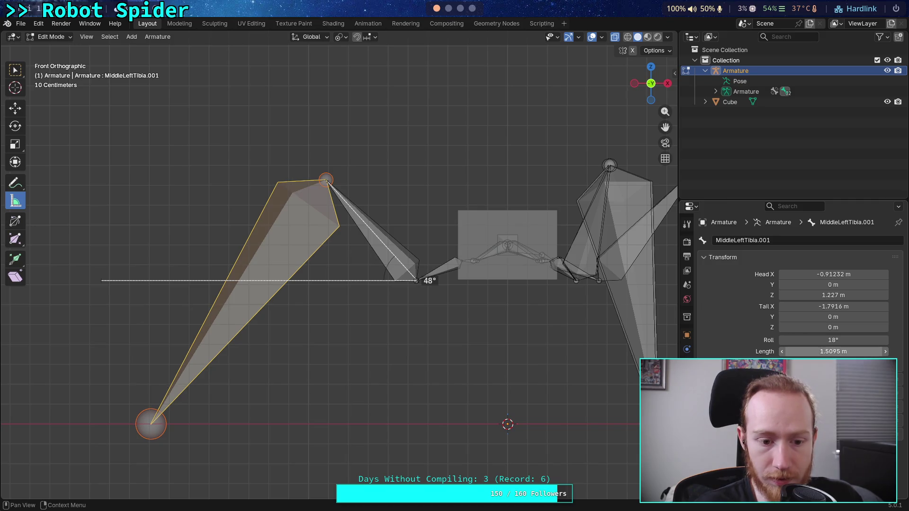
Re-enter length 1.5 m and tail Z 0 m repeatedly as the values keep shifting.
left_click(806, 351)
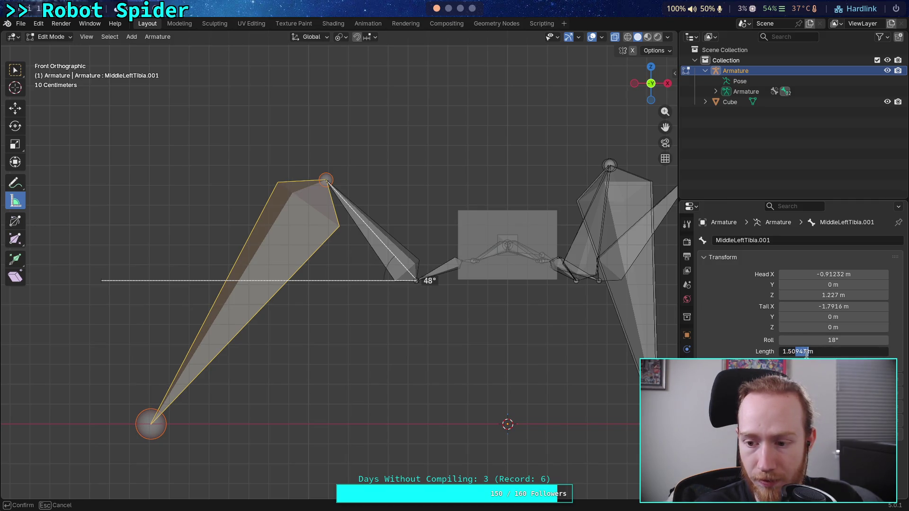
key("BackSpace")
type("62")
key("Return")
left_click(797, 327)
key("BackSpace")
key("Return")
left_click(797, 352)
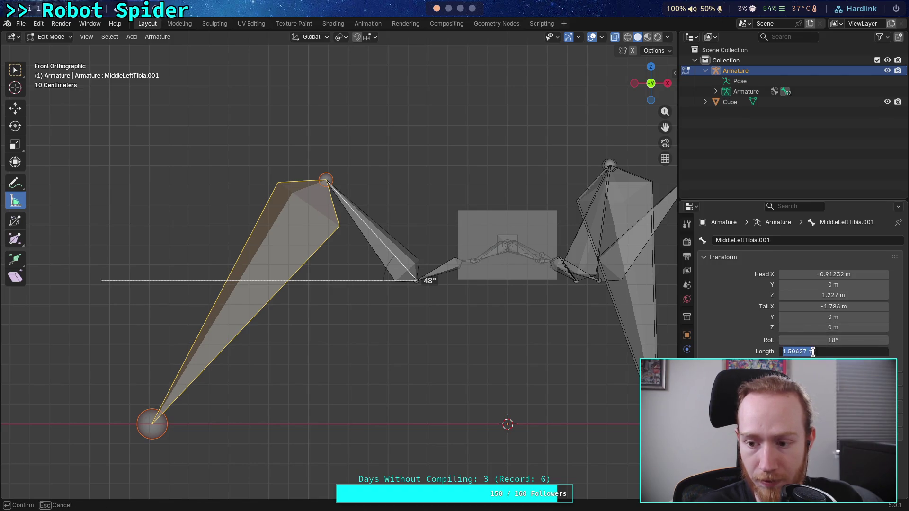
key("BackSpace")
key("Return")
left_click(791, 327)
key("BackSpace")
key("Return")
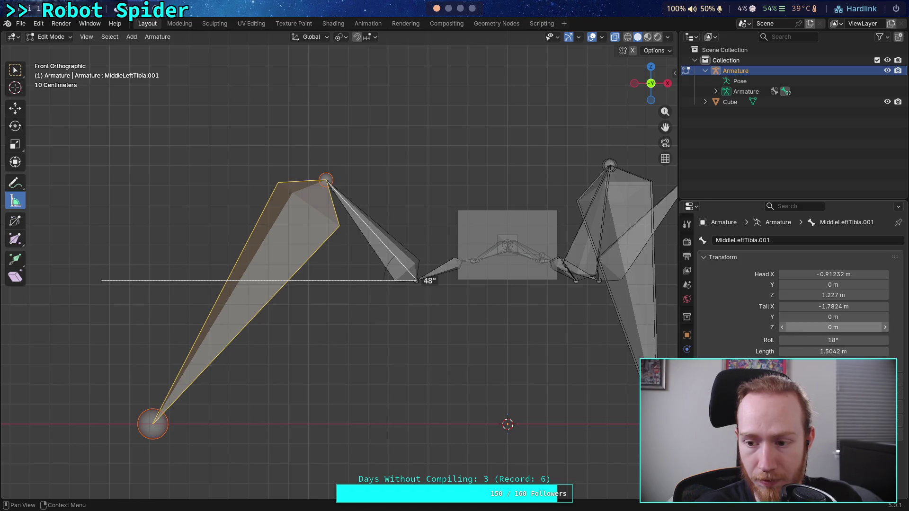
left_click(795, 352)
key("BackSpace")
key("Return")
left_click(806, 328)
key("BackSpace")
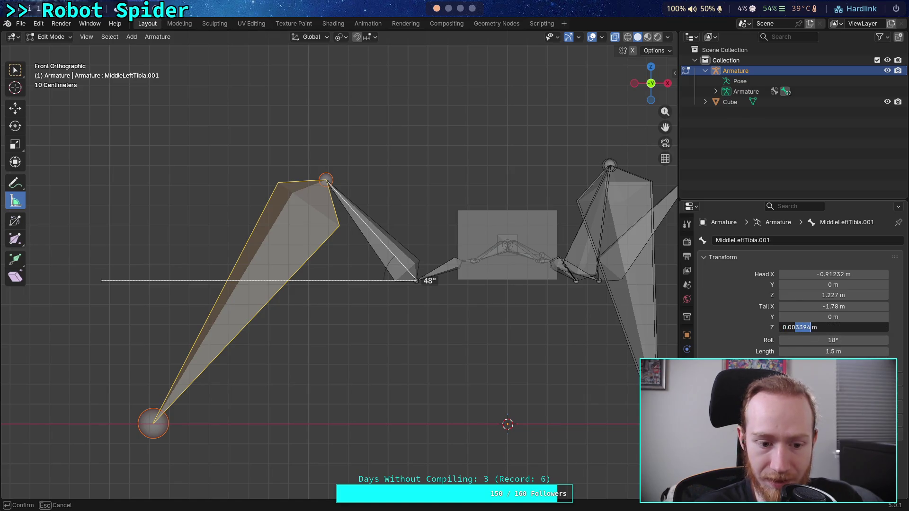
key("Return")
Retype the length as 1.5 m and clear the tail height back to 0 m.
left_click(797, 351)
type("1.5")
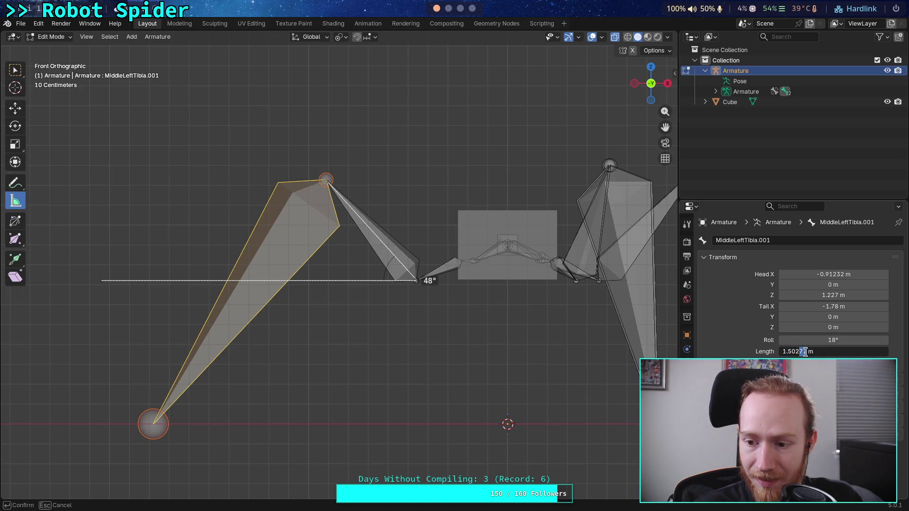
key("Return")
left_click(797, 328)
left_click(797, 331)
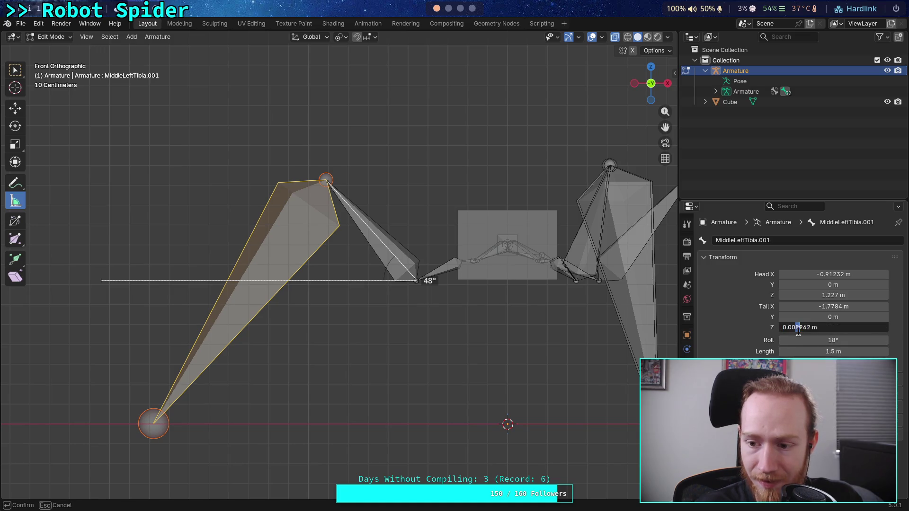
key("BackSpace")
key("Return")
left_click(797, 351)
left_click(798, 352)
key("BackSpace")
key("Return")
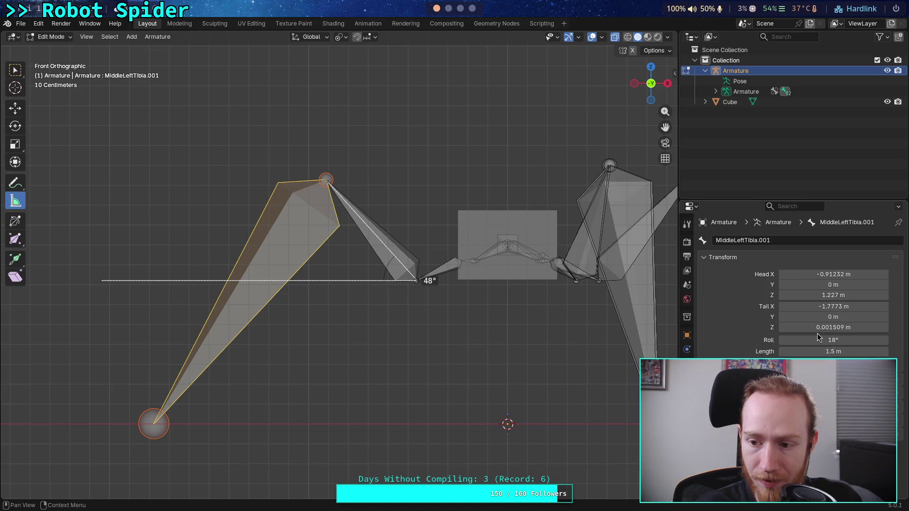
left_click(800, 327)
left_click_drag(797, 328, 803, 329)
key("BackSpace")
key("Return")
Keep trimming the length to 1.5 m and zeroing the tail Z.
left_click(799, 351)
left_click(799, 352)
key("BackSpace")
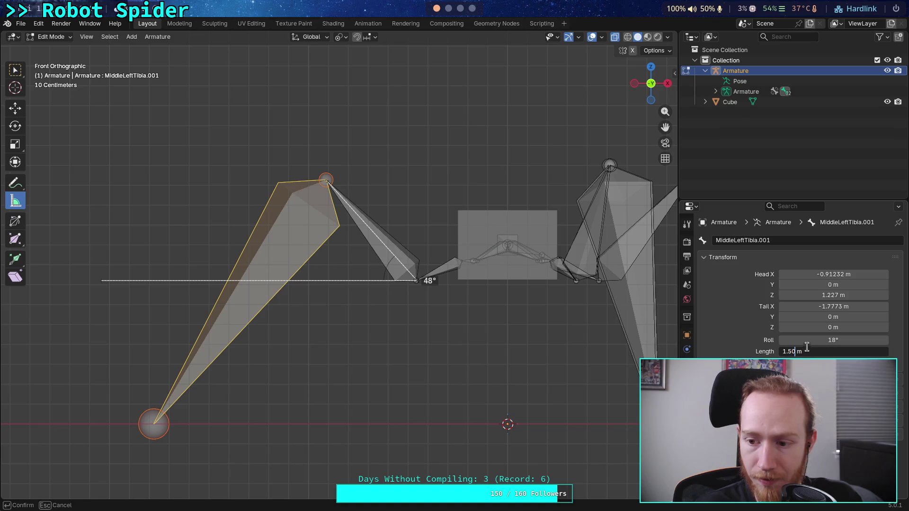
key("Return")
left_click(800, 327)
left_click_drag(796, 328, 808, 330)
key("BackSpace")
key("Return")
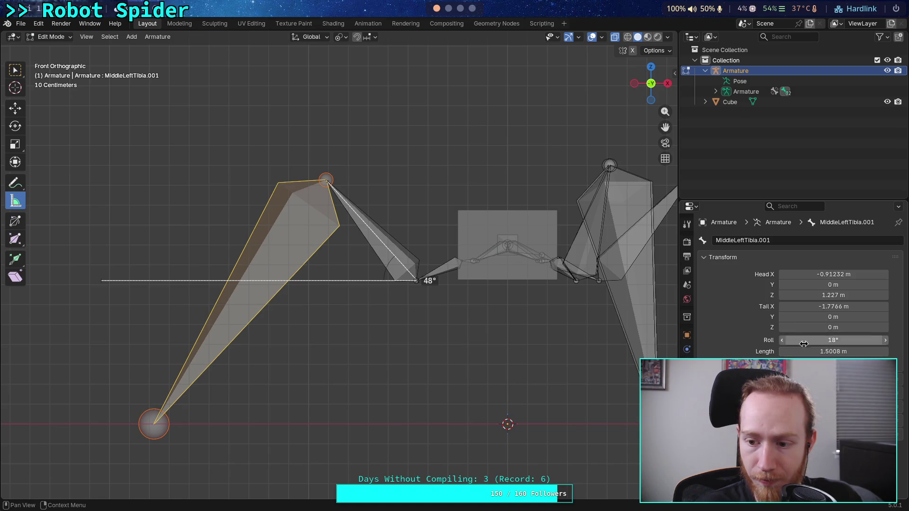
left_click(804, 351)
left_click(804, 352)
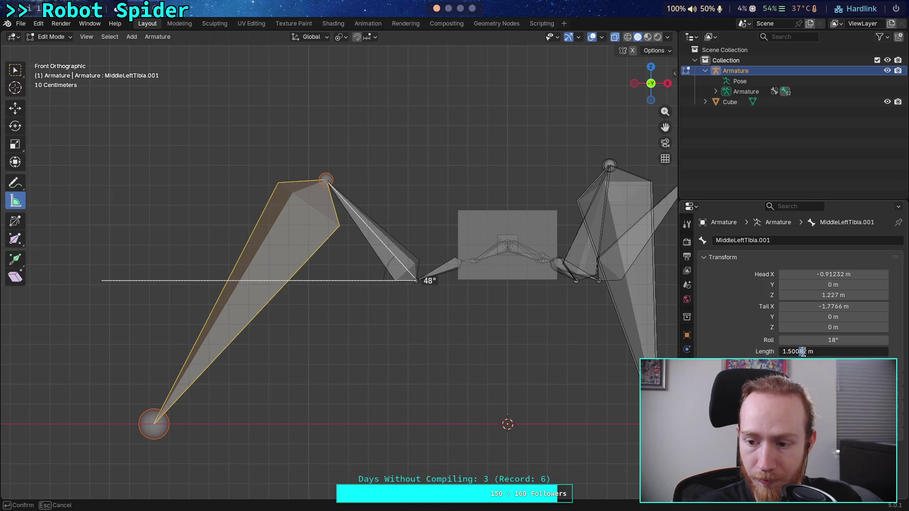
key("Return")
left_click(805, 328)
mouse_move(796, 327)
left_mouse_down()
mouse_move(807, 329)
mouse_move(814, 351)
mouse_move(814, 327)
left_mouse_up()
key("BackSpace")
key("Return")
Settle MiddleLeftTibia.001 at about 1.5 m long with its tail at Z 0 m.
double_click(804, 352)
key("BackSpace")
key("Return")
double_click(803, 327)
key("BackSpace")
key("Return")
left_click(803, 351)
left_click(805, 351)
key("Return")
double_click(804, 327)
left_click_drag(797, 327, 814, 327)
key("BackSpace")
key("Return")
left_click(807, 352)
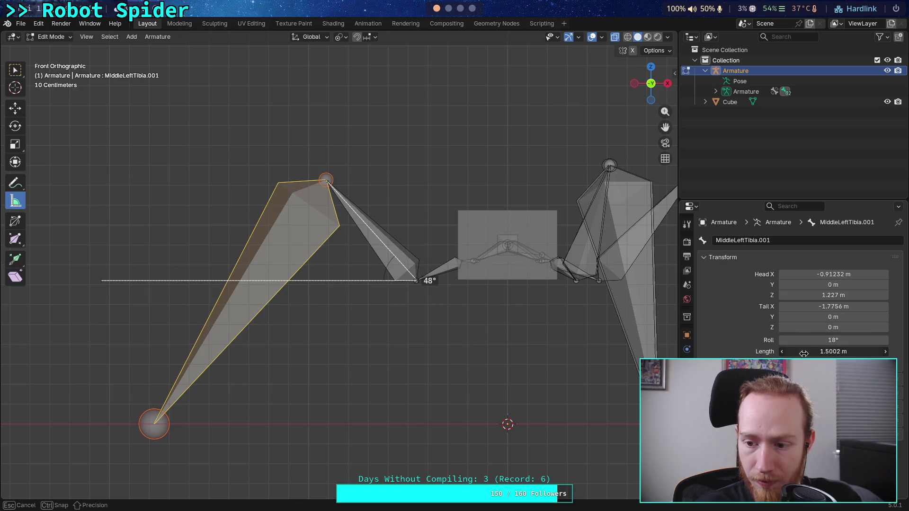
Enter a 1.5 m bone length and a 0 m tail Z, trimming stray digits.
type("1.5")
key("Return")
double_click(812, 329)
type("0")
key("Return")
left_click(807, 352)
left_click_drag(800, 351, 804, 351)
key("BackSpace")
key("Return")
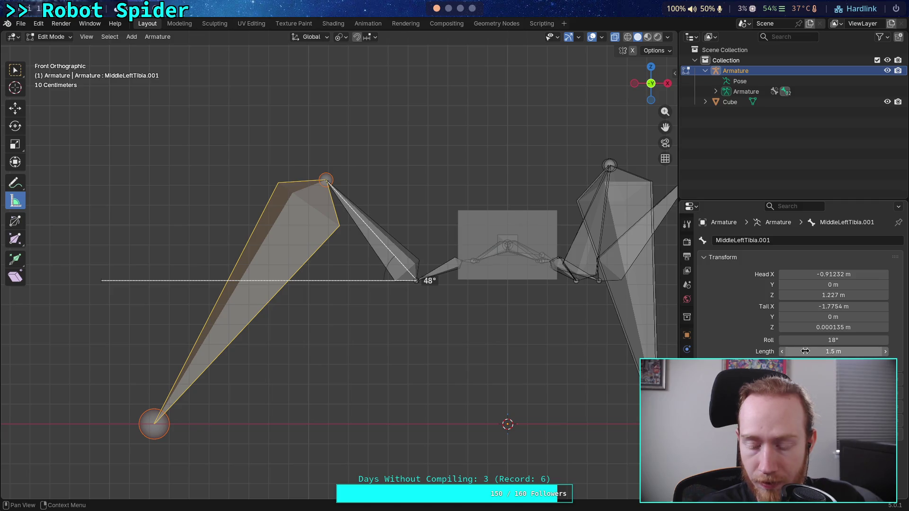
double_click(800, 328)
left_click_drag(800, 328, 807, 327)
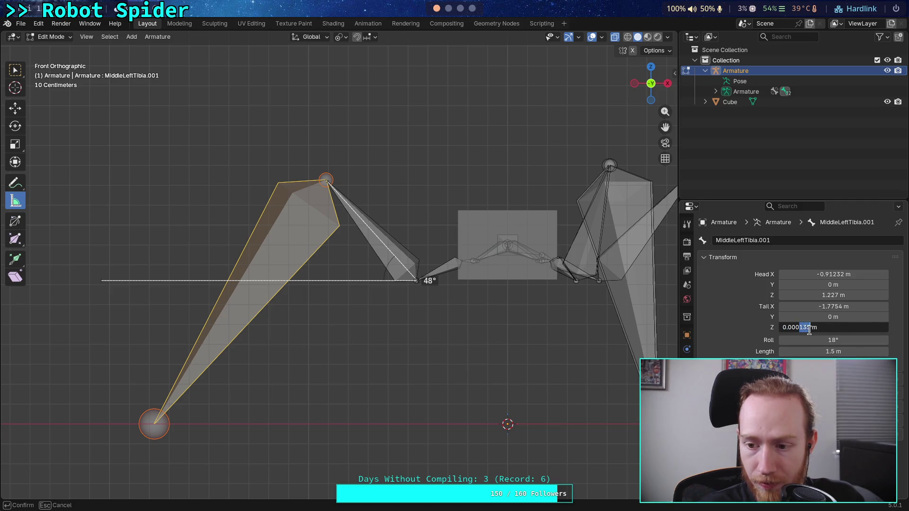
key("BackSpace")
key("Return")
left_click(809, 351)
key("Return")
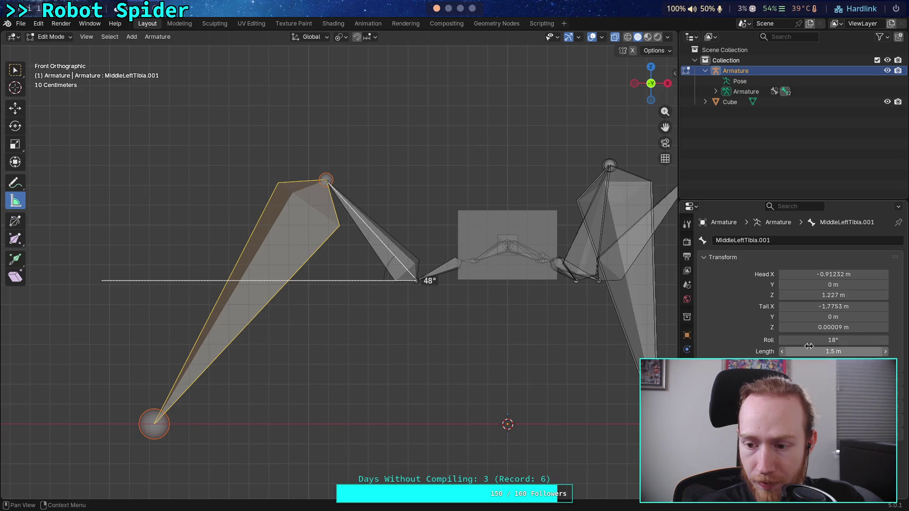
double_click(807, 328)
type("0")
key("Return")
double_click(806, 351)
type("1.5")
key("Return")
Reset tail Z to 0 m and re-commit the 1.5 m length several times.
left_click(807, 327)
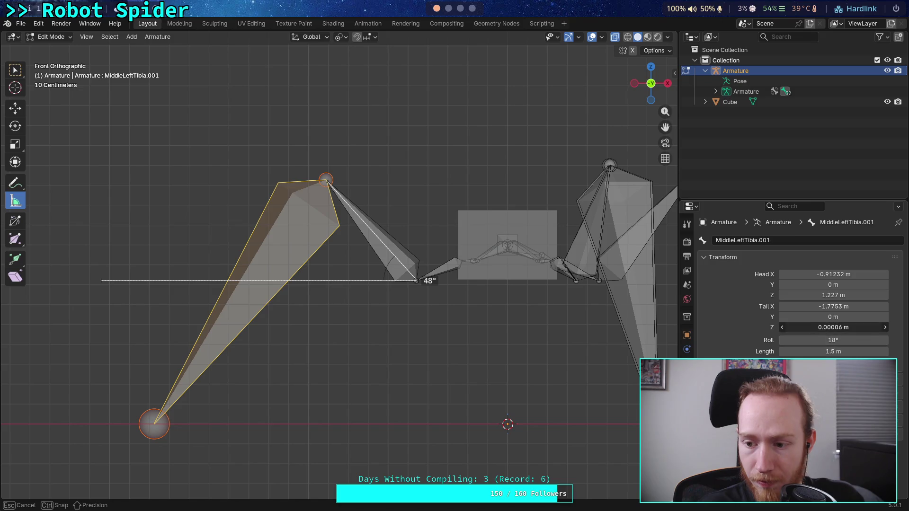
key("Escape")
left_click(806, 327)
mouse_move(799, 327)
left_mouse_down()
mouse_move(805, 352)
mouse_move(809, 329)
mouse_move(806, 353)
left_mouse_up()
type("0")
key("Return")
left_click(805, 352)
key("Return")
left_click(807, 327)
key("Return")
left_click(803, 352)
key("Return")
left_click(807, 327)
key("Return")
left_click(804, 352)
key("Return")
left_click(808, 327)
key("Return")
left_click(805, 351)
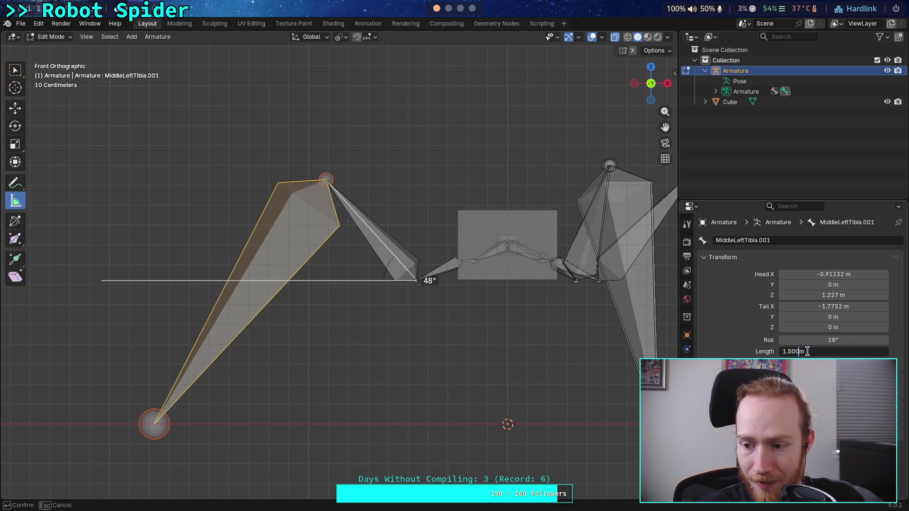
key("Return")
left_click(804, 327)
left_click(800, 327)
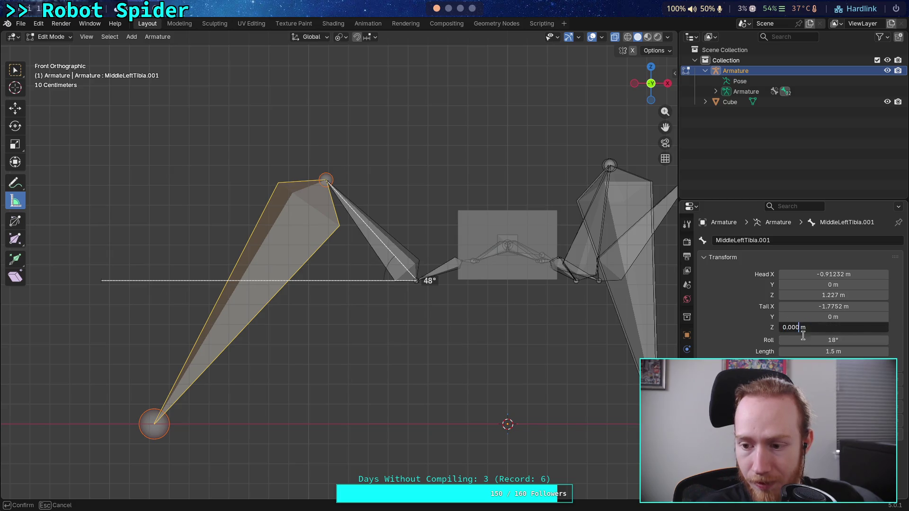
key("Return")
left_click(804, 351)
left_click_drag(800, 352, 807, 352)
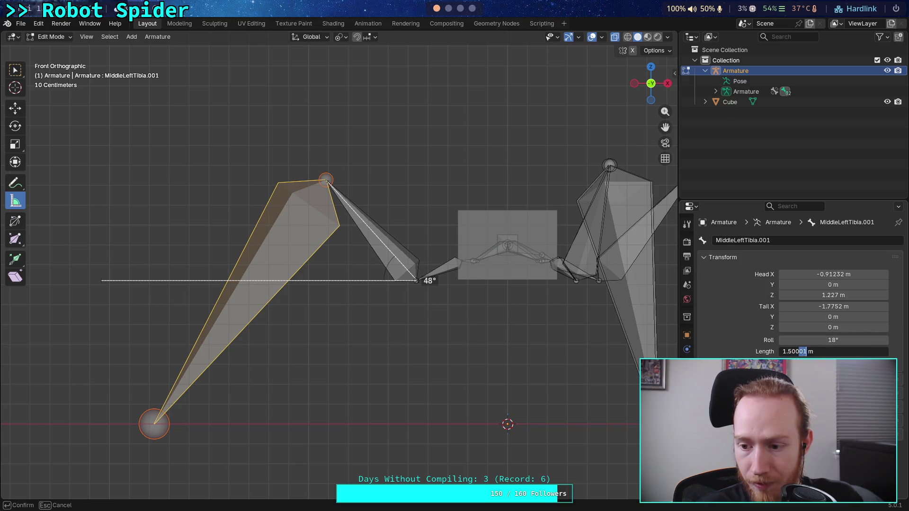
key("Return")
left_click(804, 327)
key("Return")
left_click(805, 349)
key("Return")
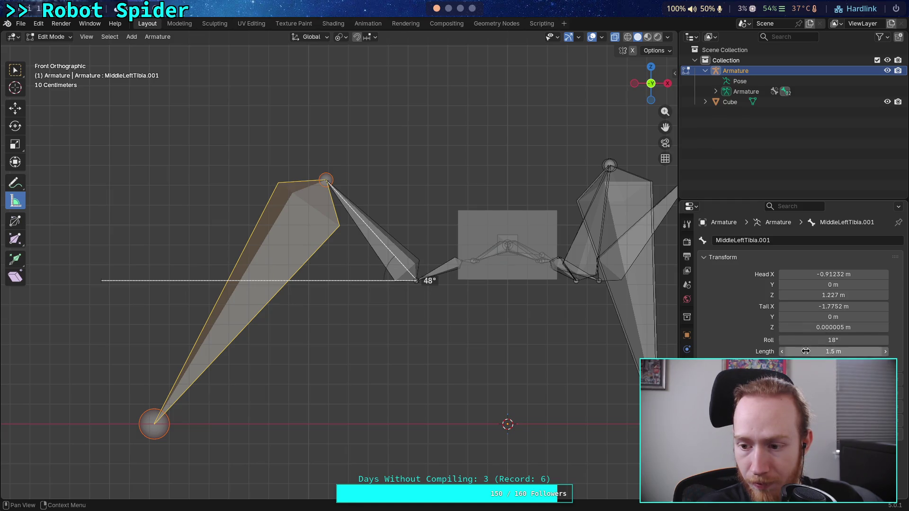
Keep confirming tail Z at 0 m while checking the length stays 1.5 m.
left_click(804, 327)
type("0")
key("Return")
left_click(803, 353)
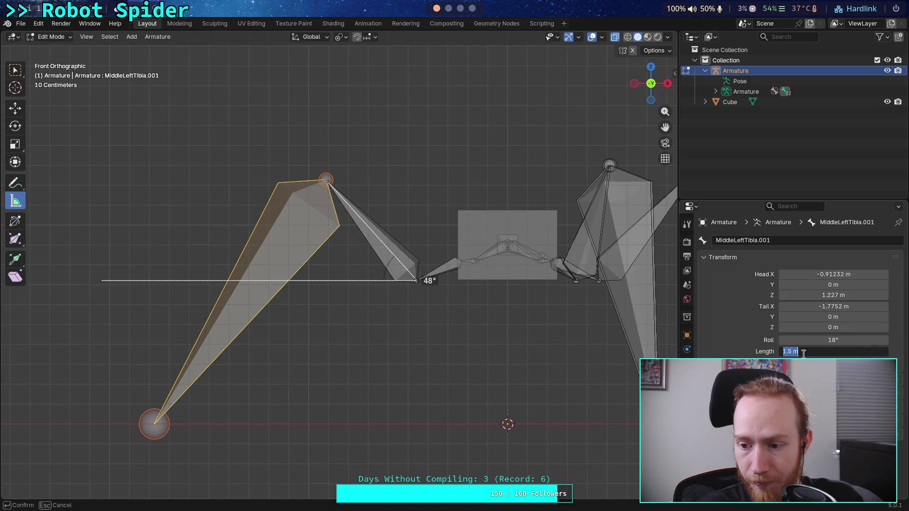
key("Return")
left_click(807, 328)
left_click(809, 332)
key("Return")
left_click(805, 351)
key("Return")
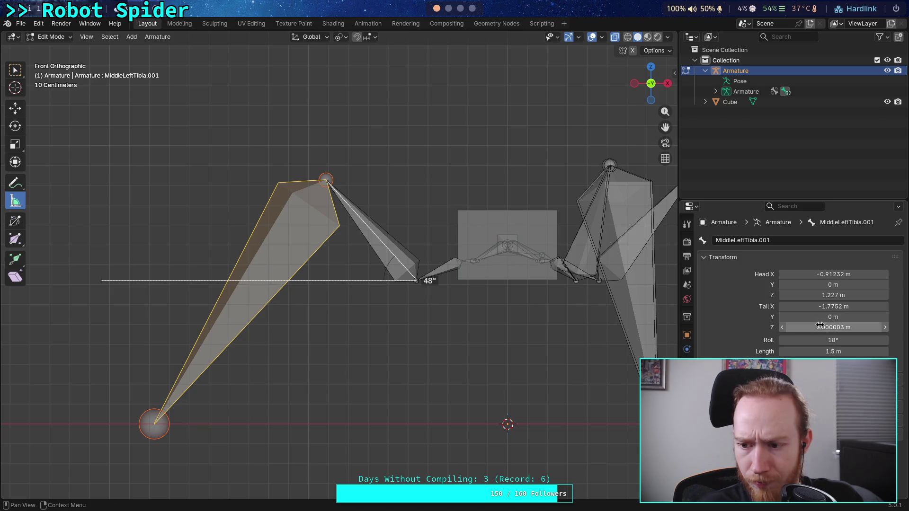
left_click(811, 327)
left_click(803, 327)
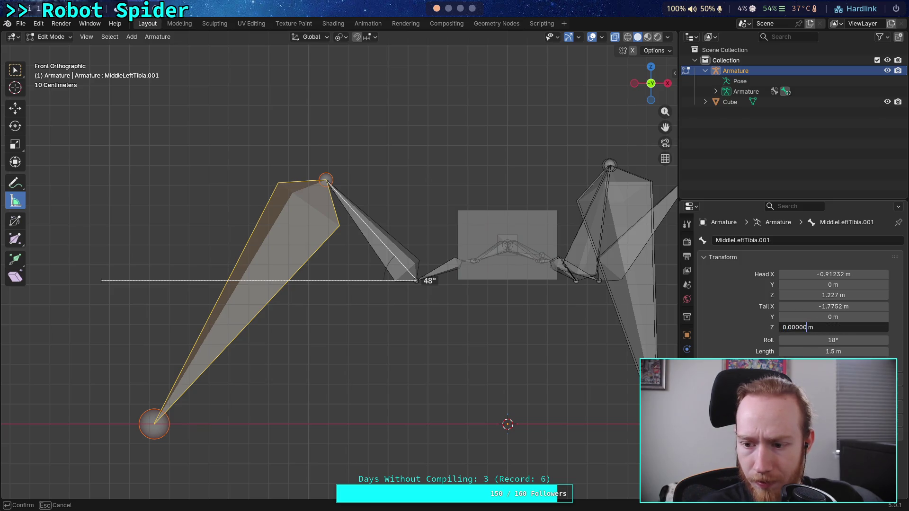
key("Return")
left_click(810, 351)
key("Return")
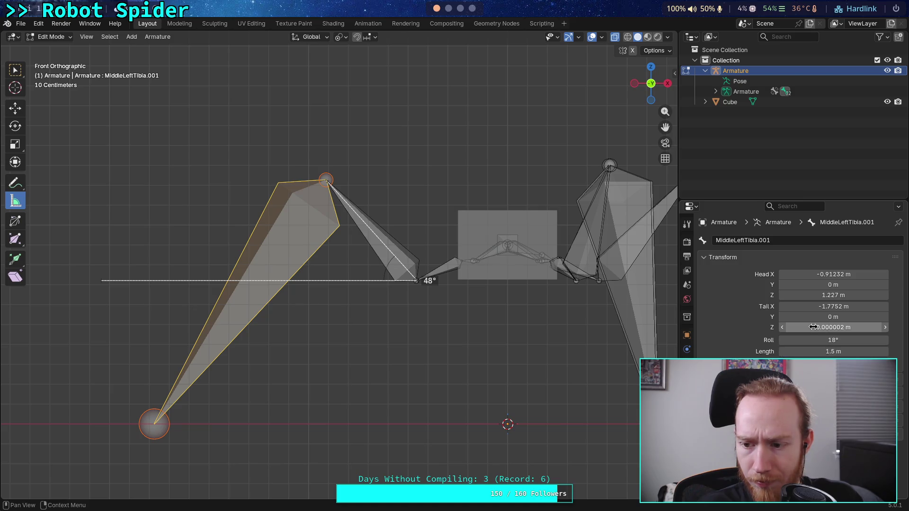
left_click(811, 327)
left_click(803, 327)
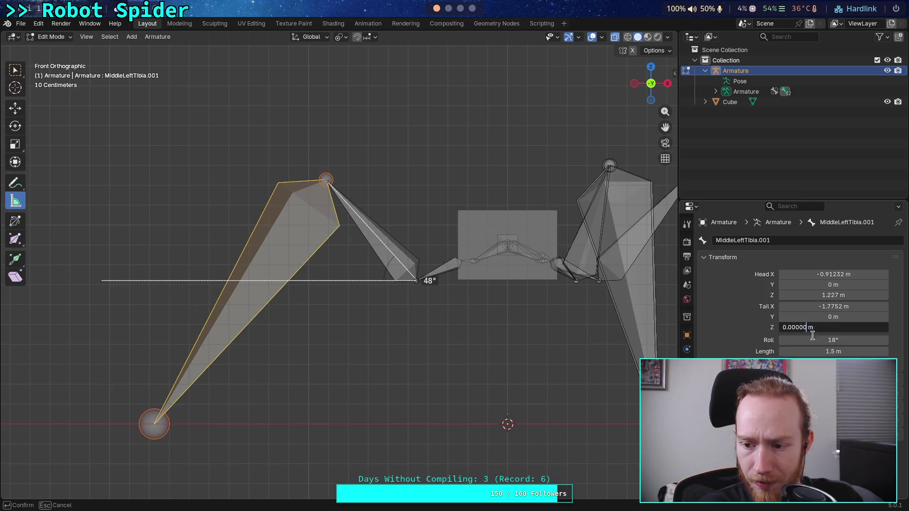
key("Return")
left_click(812, 350)
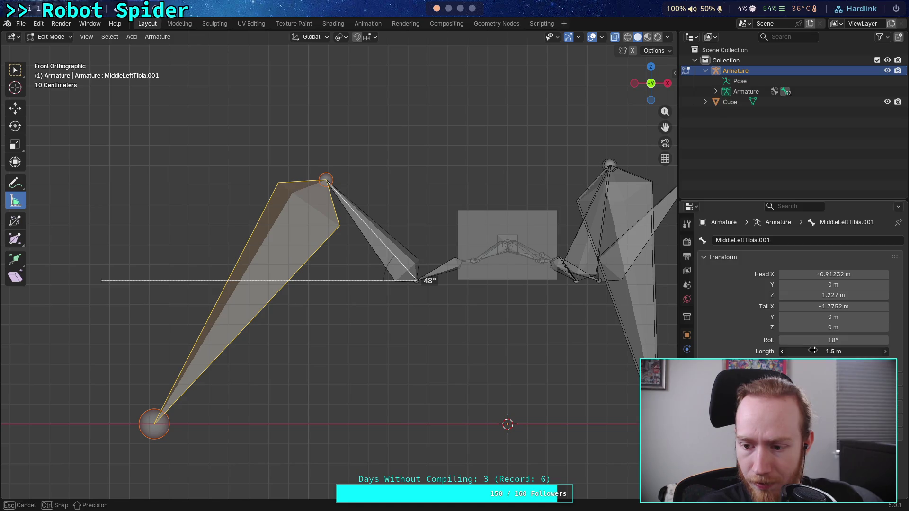
key("Escape")
left_click(809, 326)
left_click(811, 327)
key("Escape")
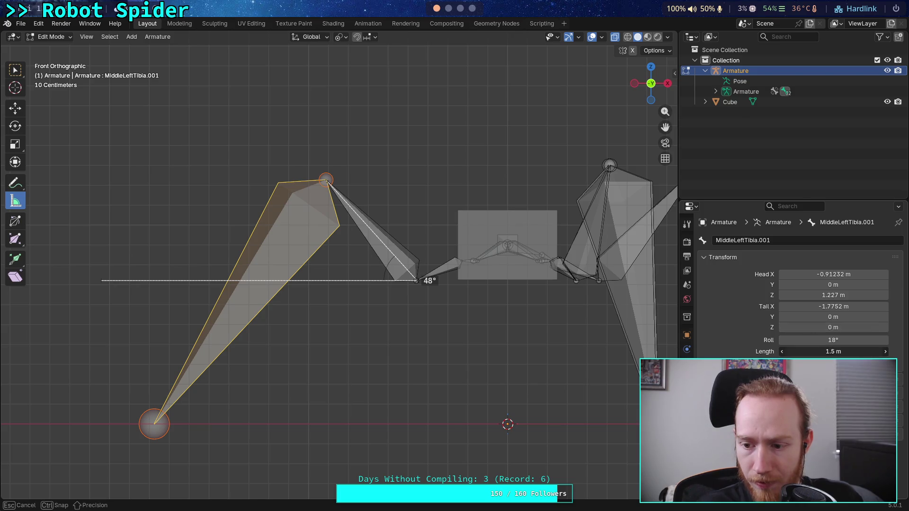
left_click(805, 328)
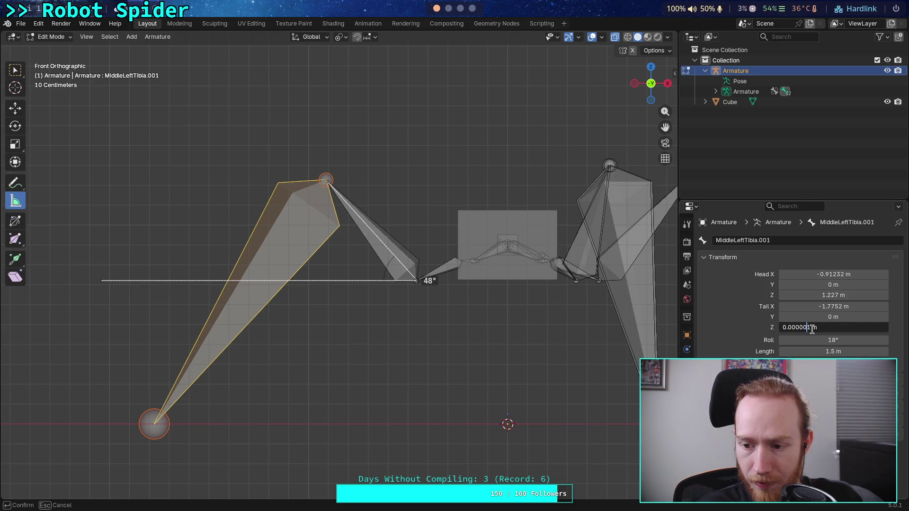
key("Return")
left_click(813, 328)
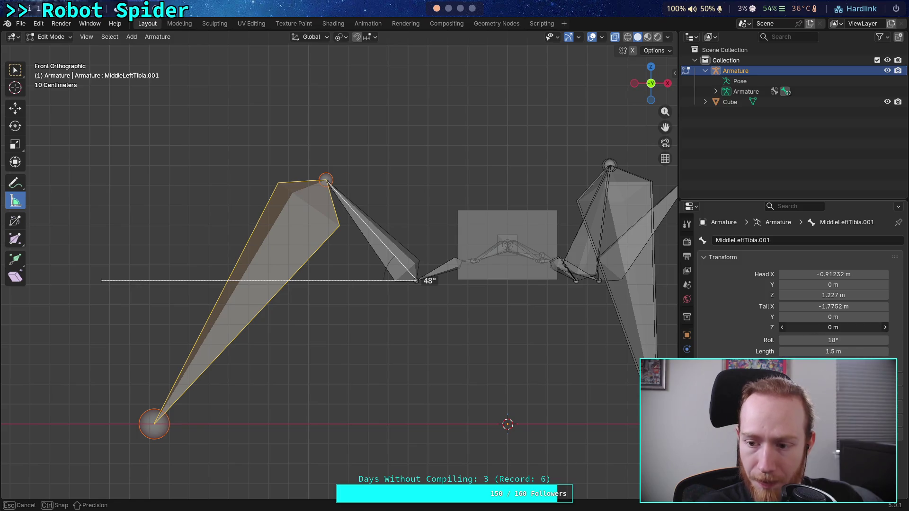
key("Return")
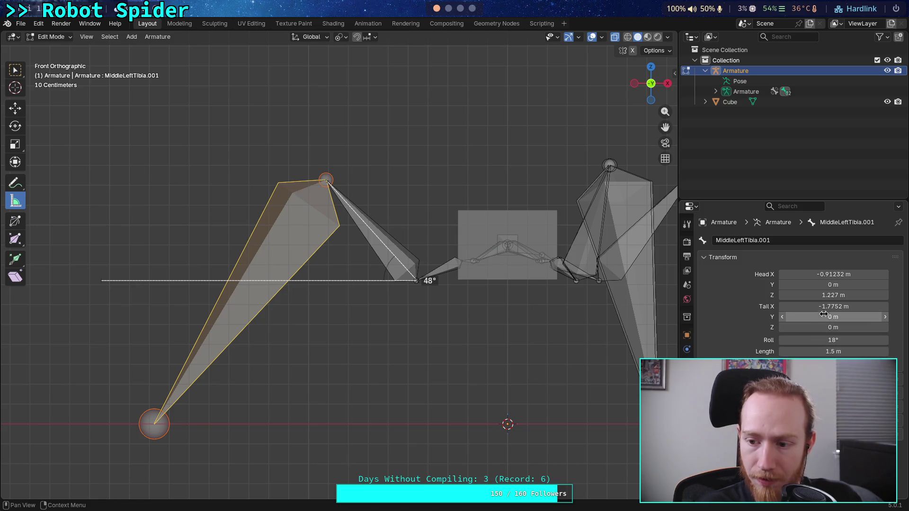
Correct the tail X coordinate to -1.7752 m.
left_click(831, 307)
left_click(807, 307)
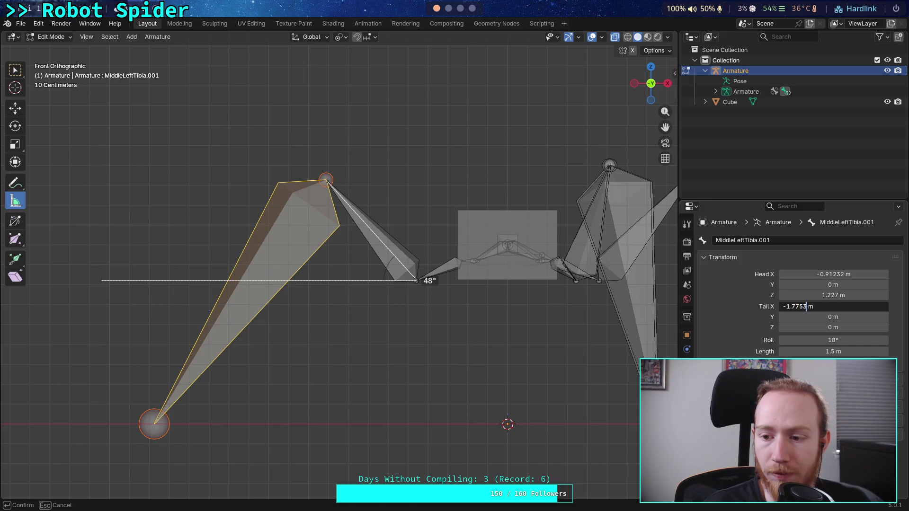
key("BackSpace")
type("2")
key("Return")
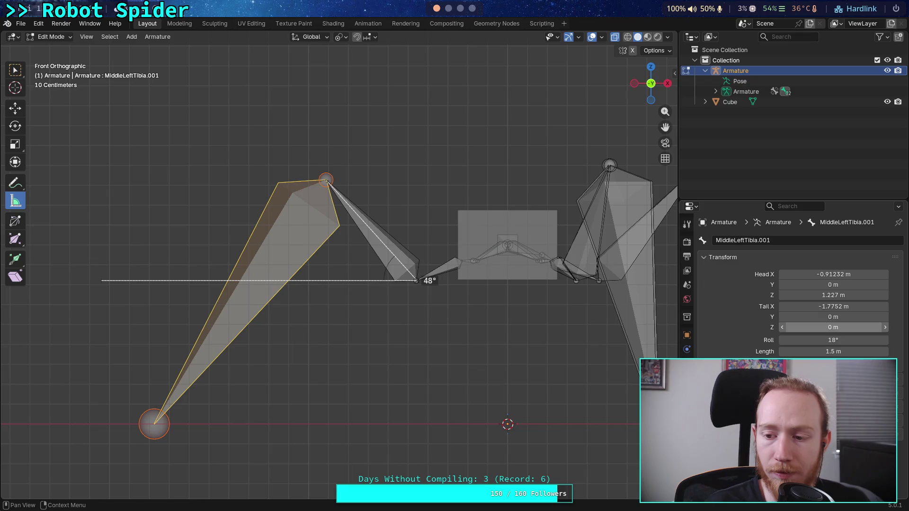
Re-confirm the 1.5 m length and 0 m tail Z, then orbit into perspective.
left_click(820, 351)
type("1.5")
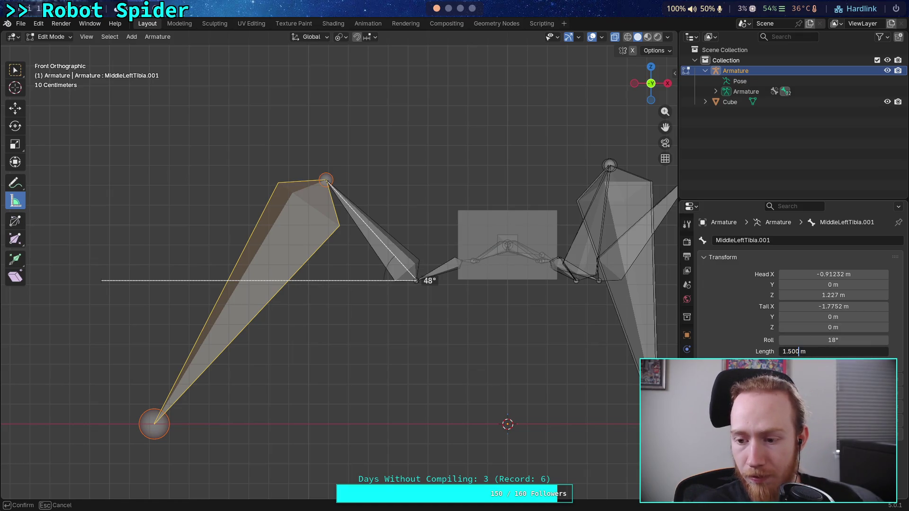
key("Return")
key("BackSpace")
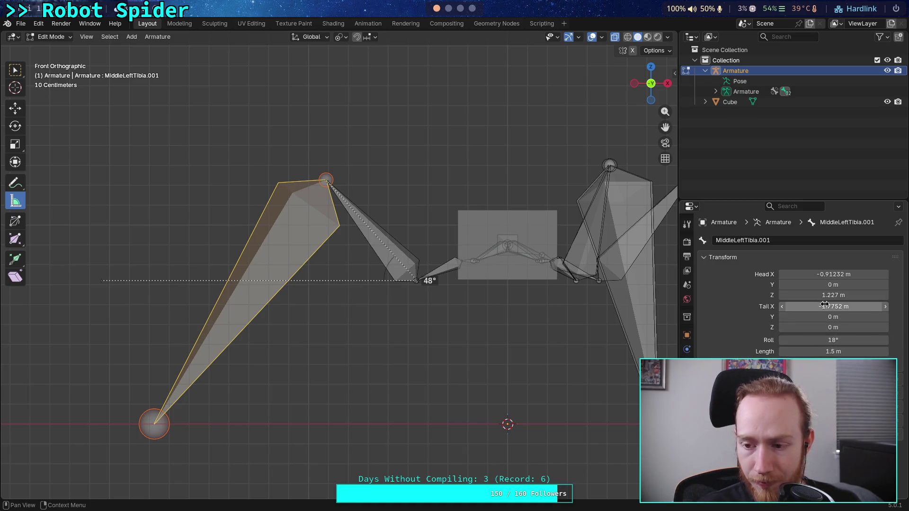
left_click(818, 318)
key("Tab")
key("Tab")
key("Tab")
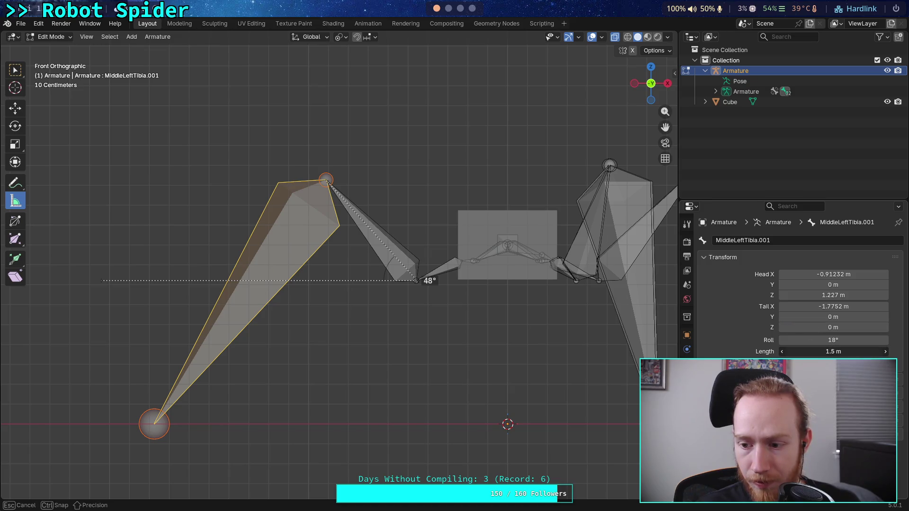
key("Return")
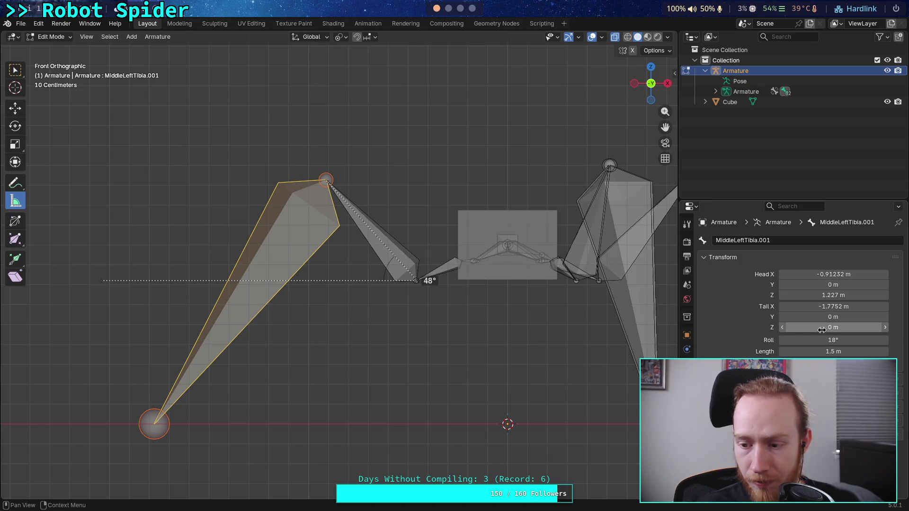
middle_click_drag(372, 308, 379, 399)
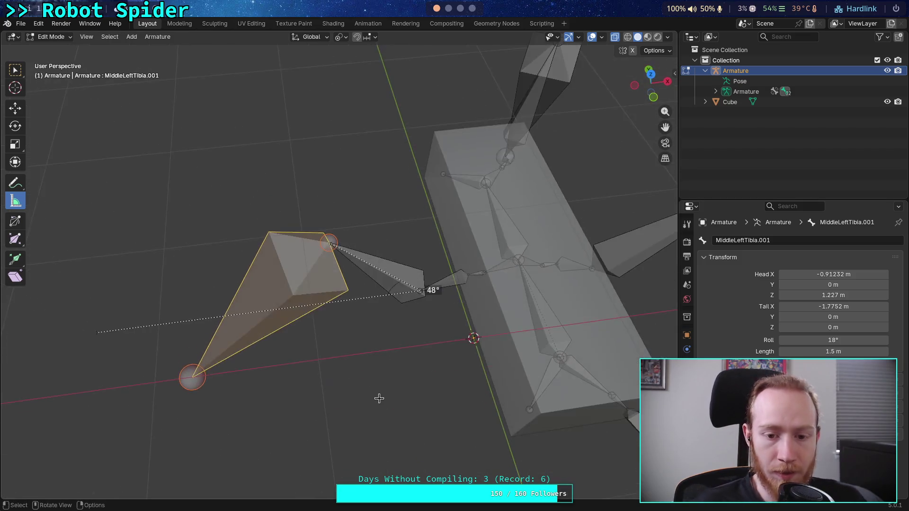
Check the leg from top and side views, then frame the left middle leg.
left_click(651, 74)
scroll(489, 246, "down", 3)
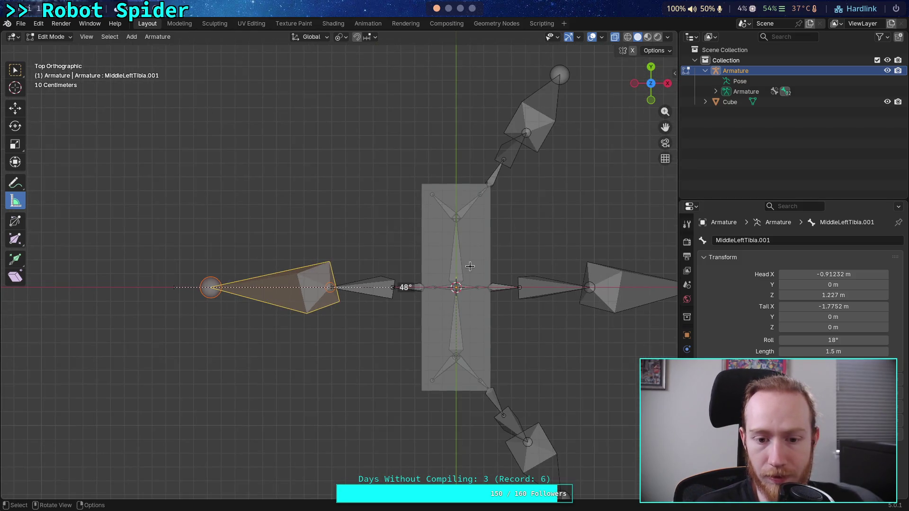
scroll(403, 284, "down", 1)
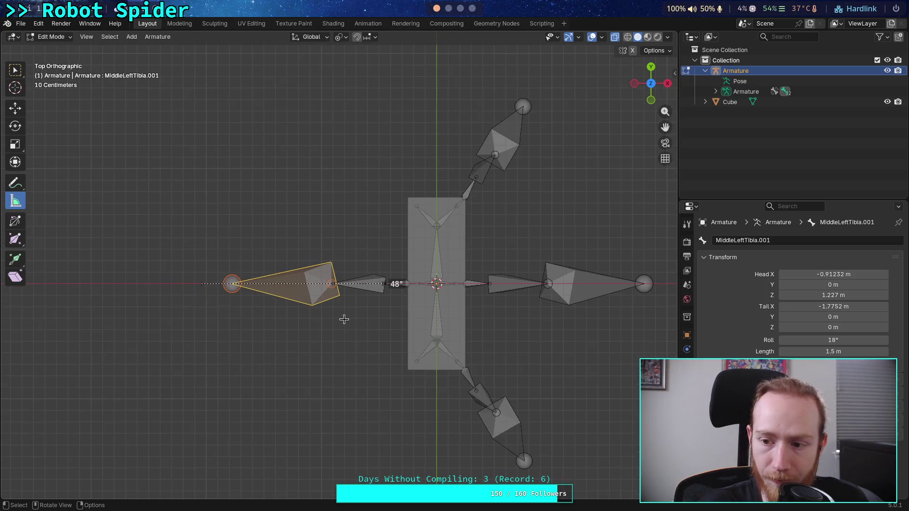
left_click(232, 289)
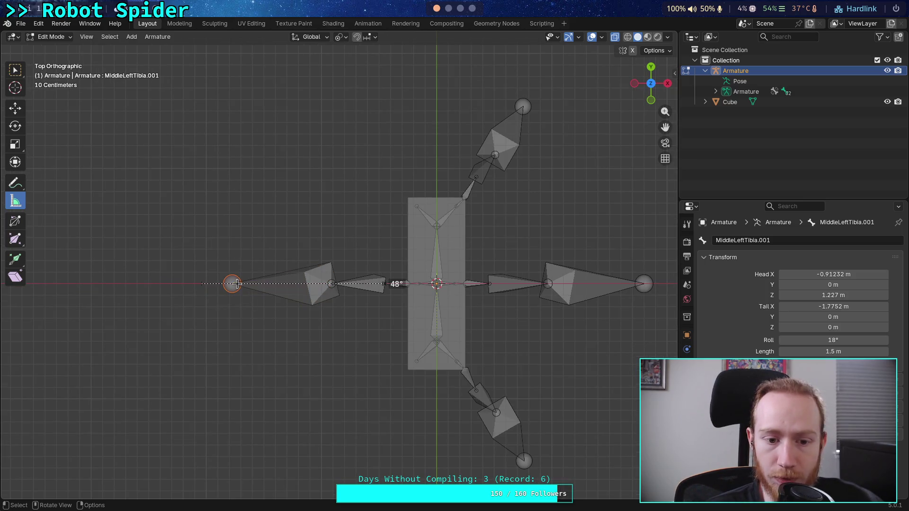
mouse_move(308, 345)
middle_mouse_down()
mouse_move(317, 219)
mouse_move(304, 252)
middle_mouse_up()
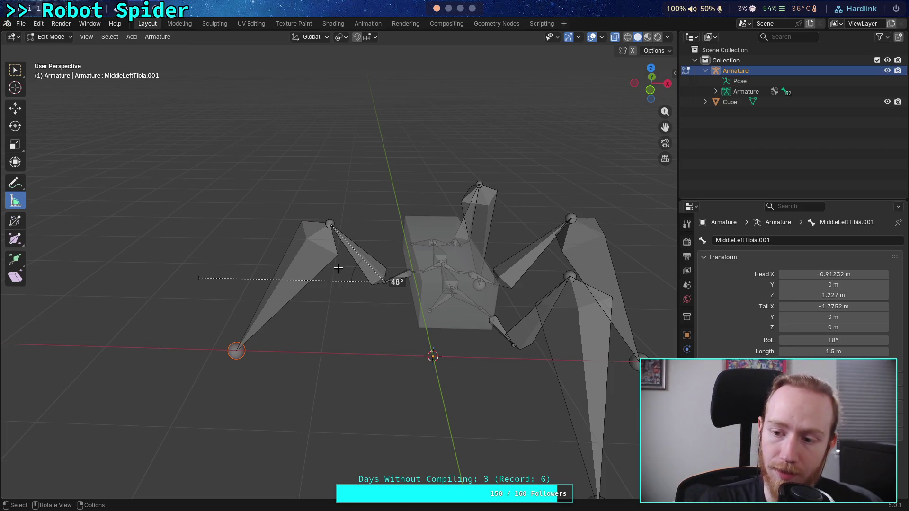
left_click(651, 69)
scroll(449, 271, "up", 2)
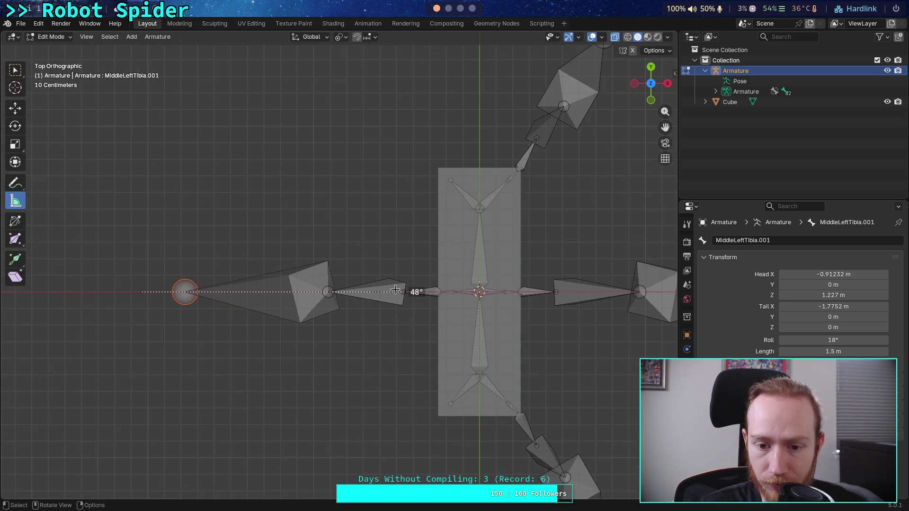
scroll(396, 290, "down", 1)
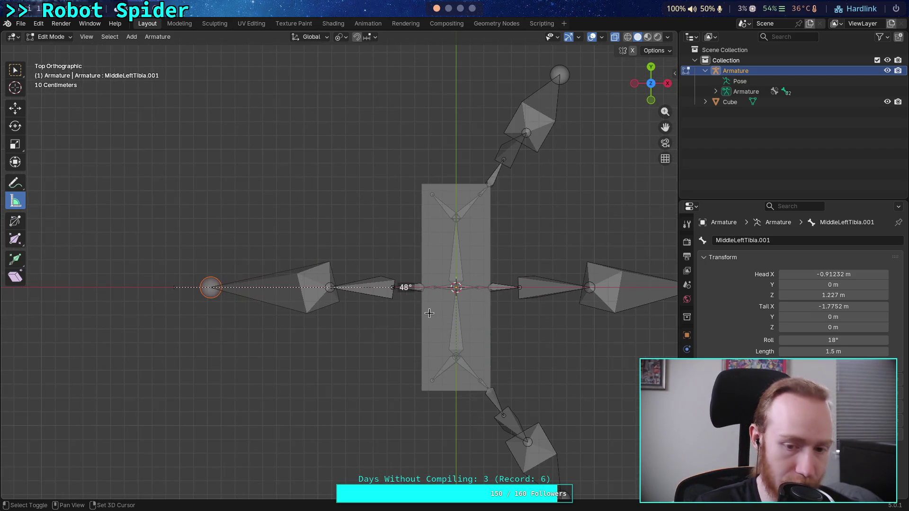
middle_click_drag(442, 314, 334, 298, "shift")
scroll(319, 293, "up", 1)
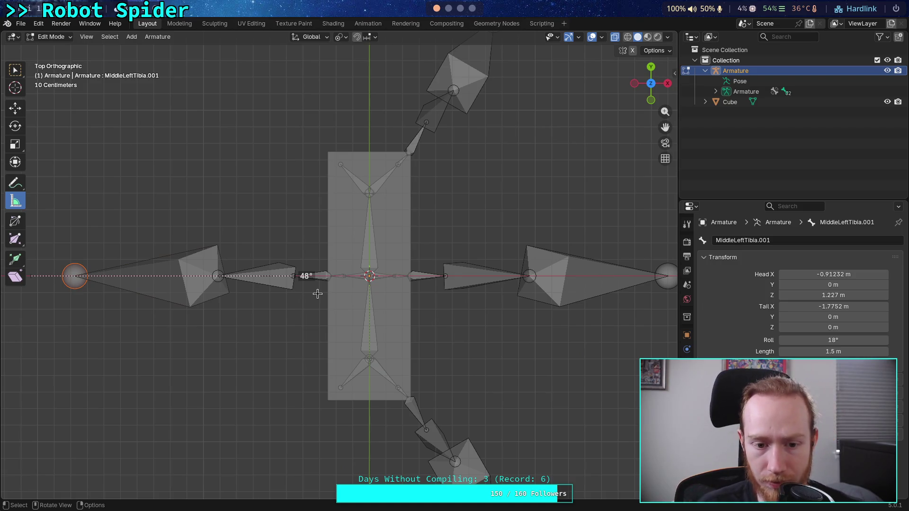
Measure the left middle leg at about 1.49 m, clear the ruler, and box-select its bones.
left_click_drag(292, 276, 283, 287)
key("ctrl+z")
key("ctrl+z")
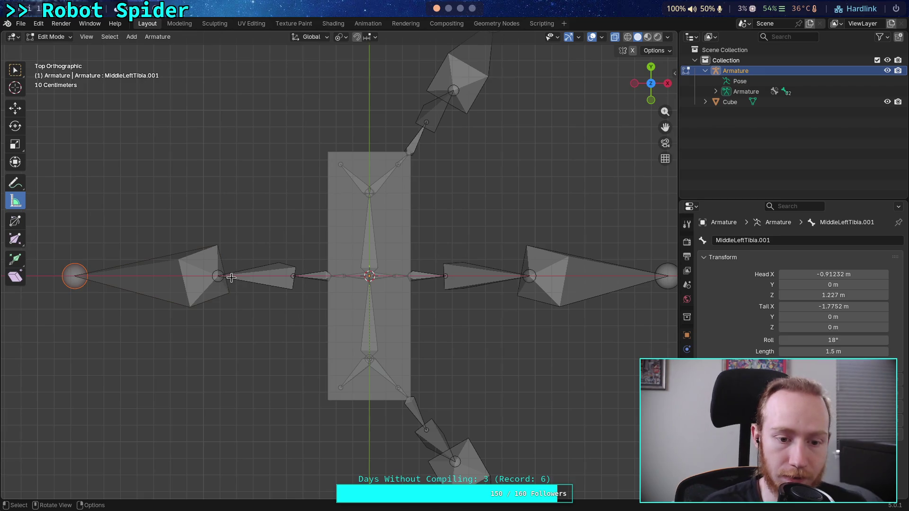
left_click_drag(54, 233, 244, 333)
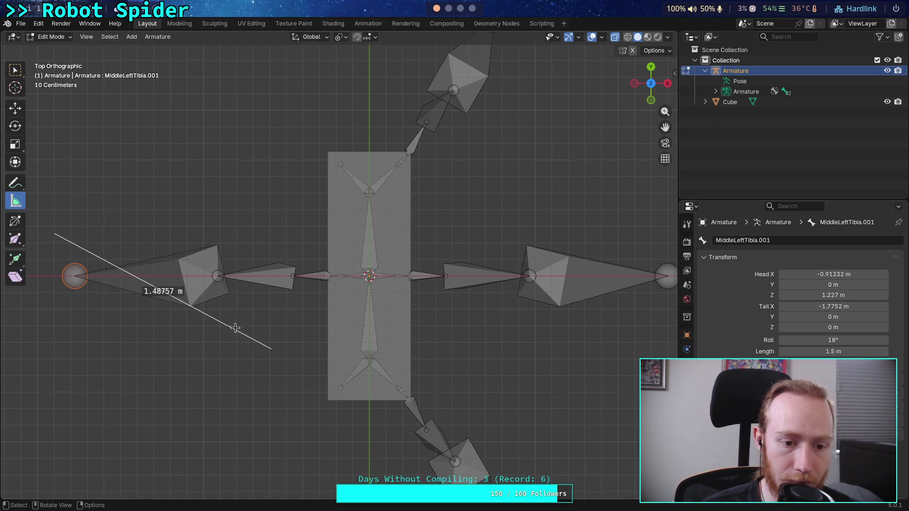
key("ctrl+z")
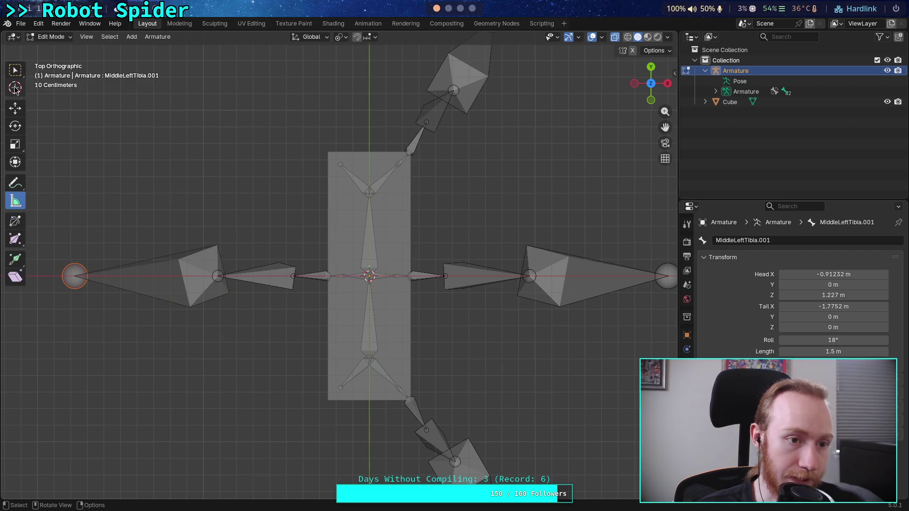
left_click(15, 70)
mouse_move(52, 237)
left_mouse_down()
mouse_move(144, 299)
mouse_move(332, 335)
left_mouse_up()
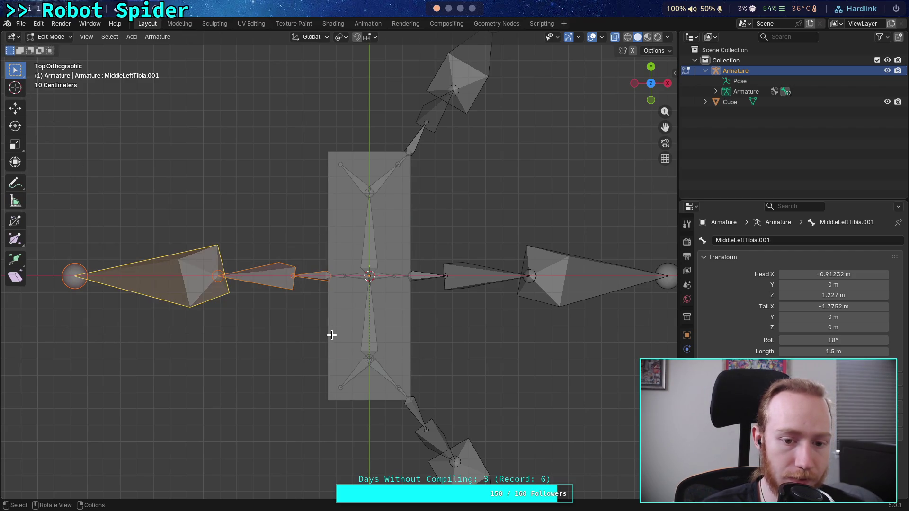
Recalculate the left leg bones' roll to Global +Z Axis, then deselect them.
left_click(159, 36)
mouse_move(228, 82)
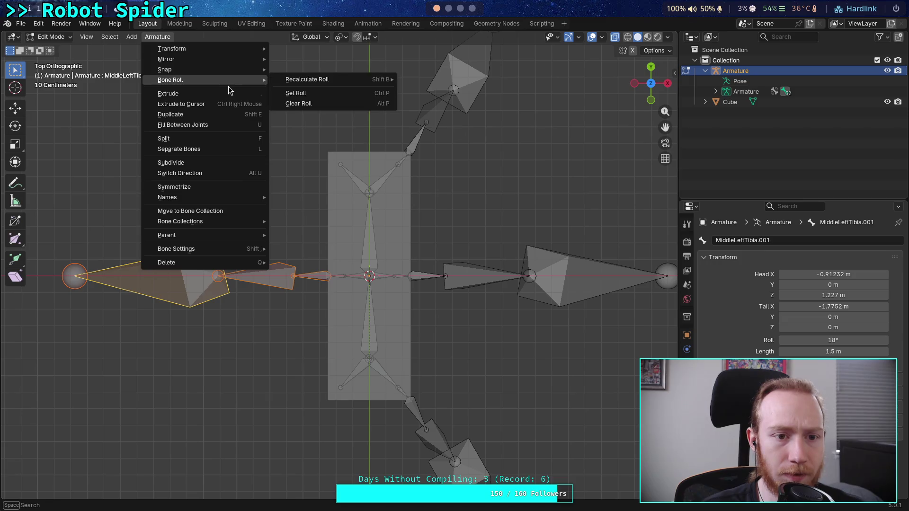
mouse_move(316, 81)
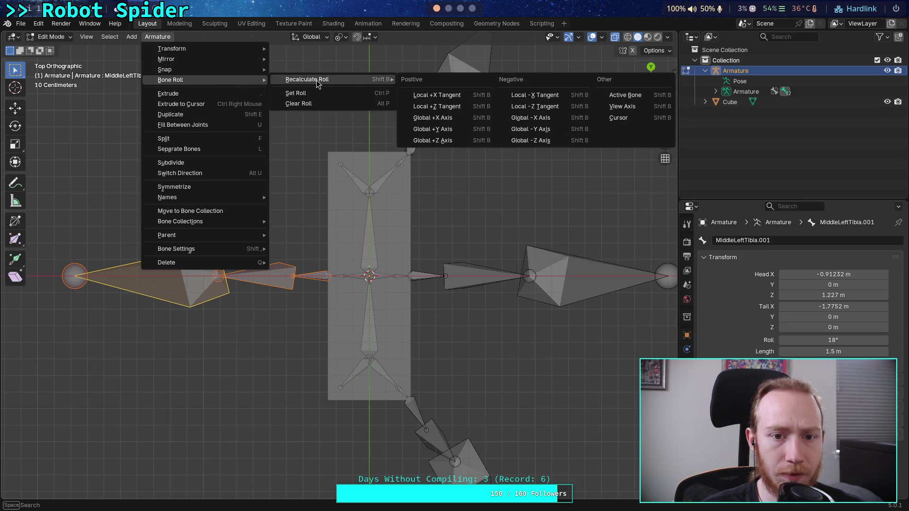
left_click(453, 142)
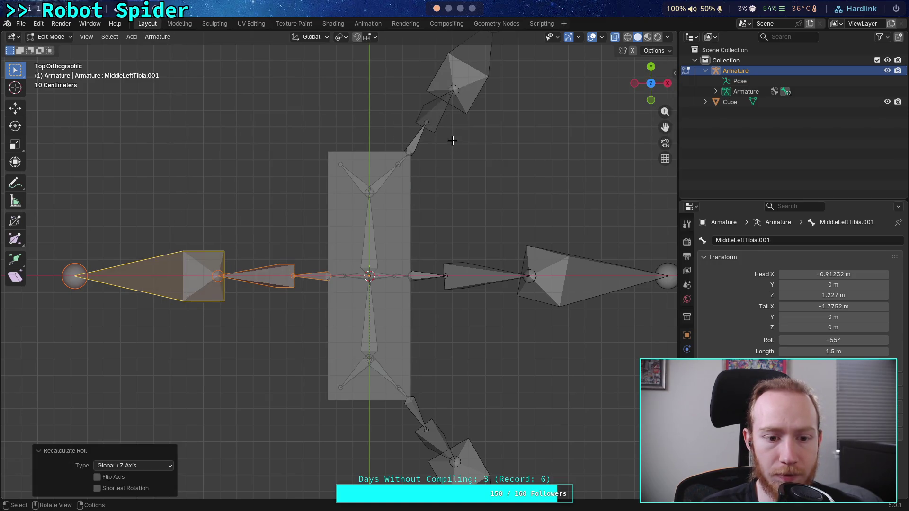
left_click(193, 189)
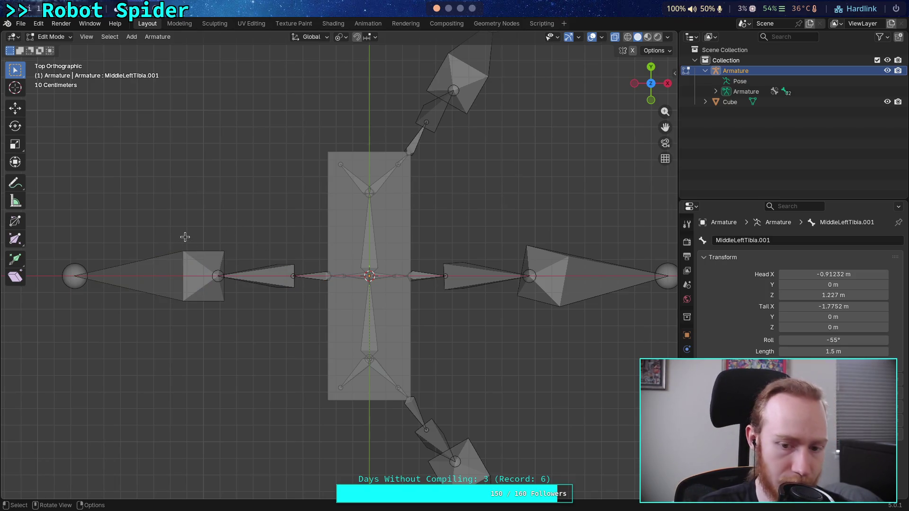
Select all bones, recalculate roll to Global +Z Axis, then deselect and zoom in.
key("a")
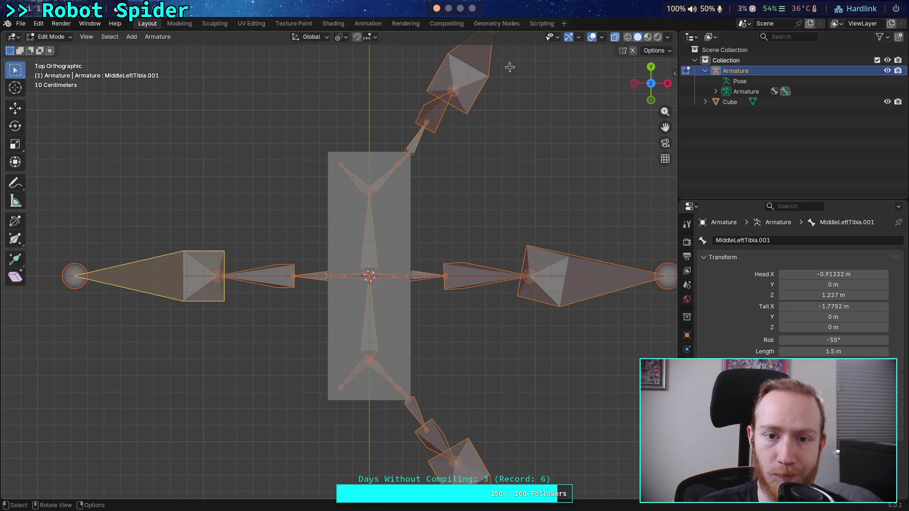
left_click(155, 38)
mouse_move(227, 81)
mouse_move(300, 81)
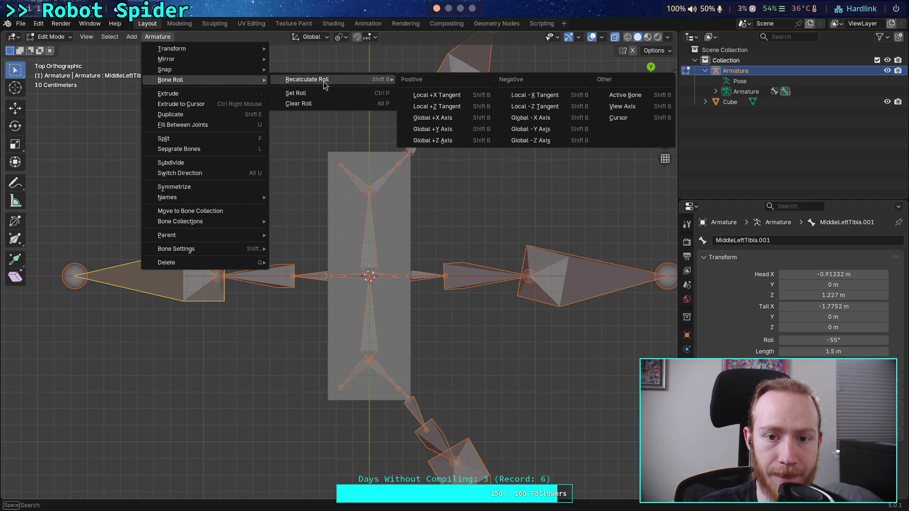
left_click(462, 141)
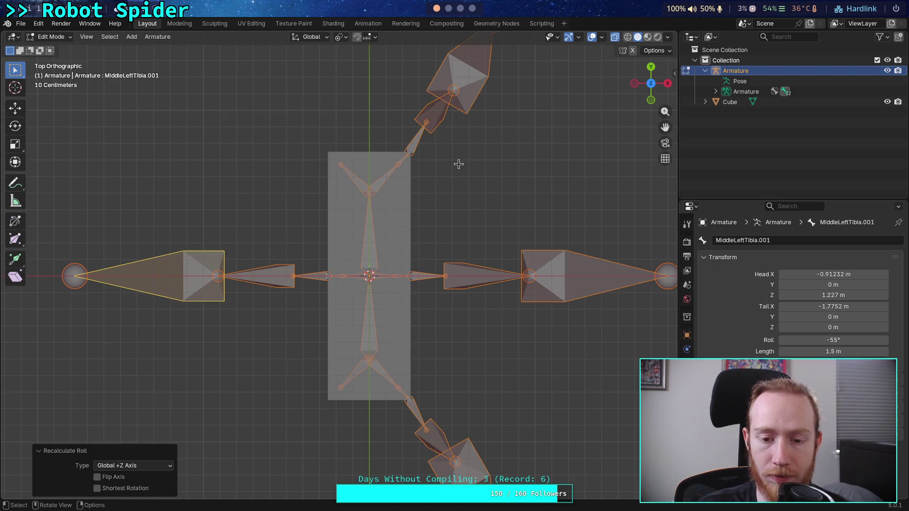
left_click(404, 266)
scroll(405, 266, "up", 1)
scroll(405, 267, "up", 1)
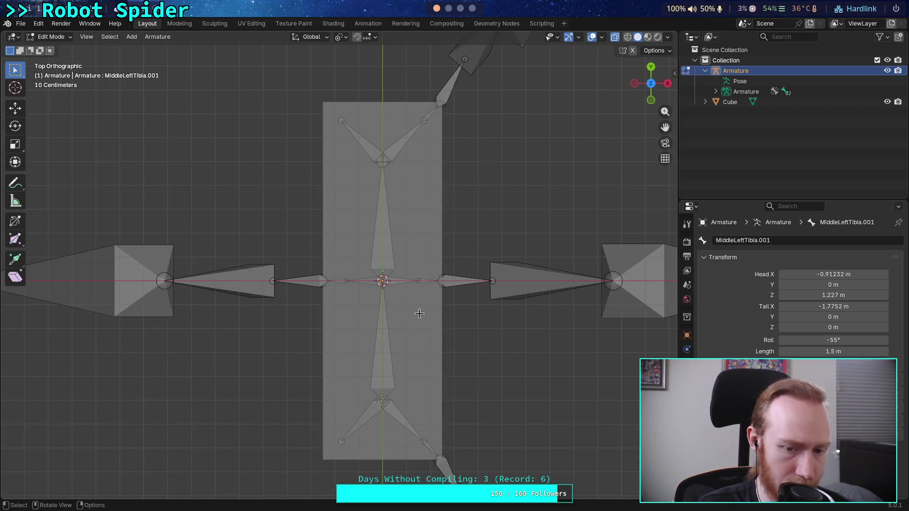
Compare the femur and tibia bones on both sides, ending with MiddleLeftTibia selected.
mouse_move(450, 319)
middle_mouse_down("shift")
mouse_move(430, 296)
mouse_move(380, 286)
middle_mouse_up("shift")
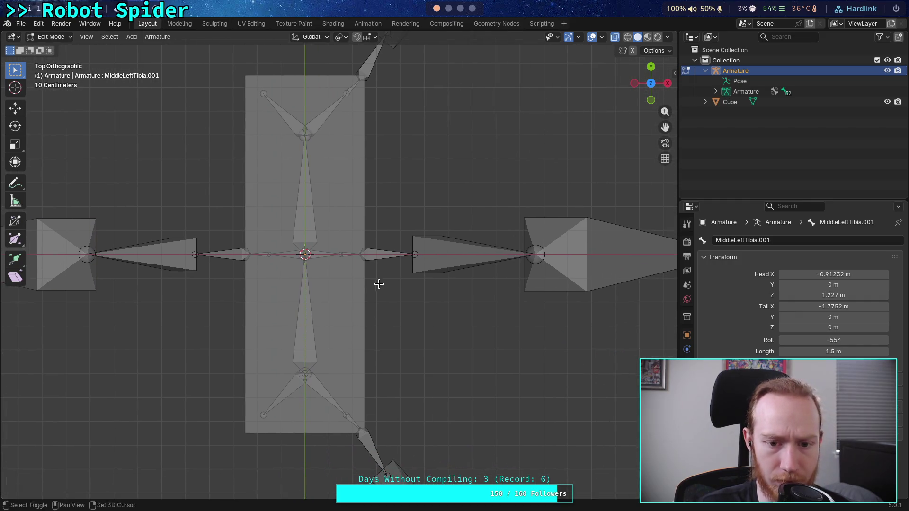
left_click(229, 254)
left_click(384, 254)
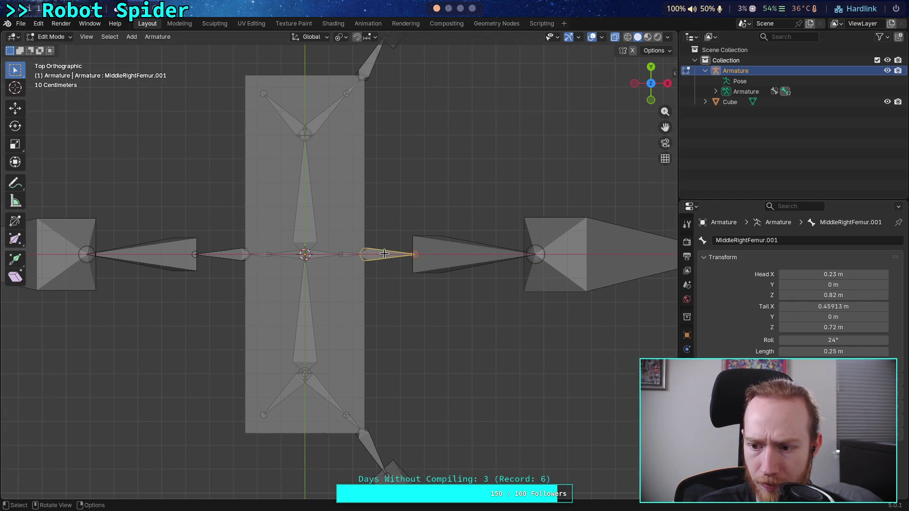
left_click(224, 255)
left_click(383, 254)
left_click(160, 260)
left_click(462, 252)
left_click(181, 256)
Give MiddleRightTibia the left tibia's Tail X negated, 0.91232 m.
left_click(833, 306)
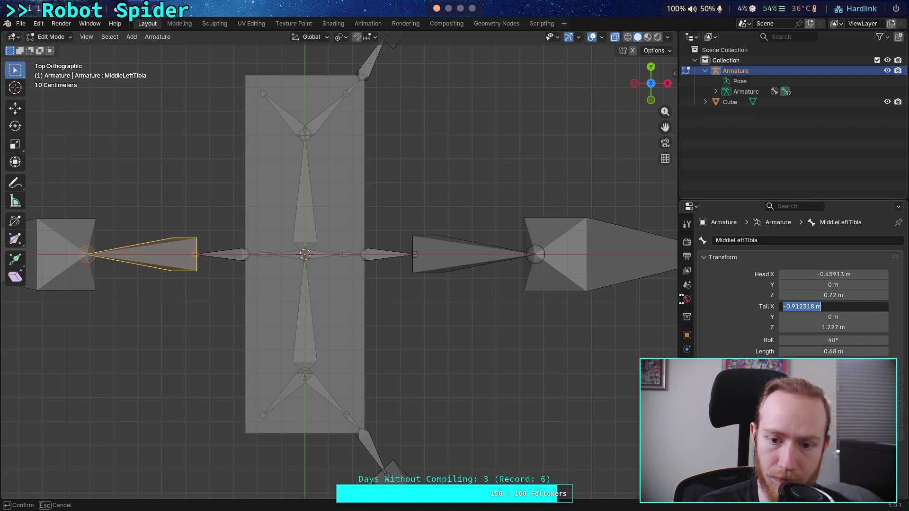
left_click(448, 266)
left_click(497, 256)
left_click(834, 306)
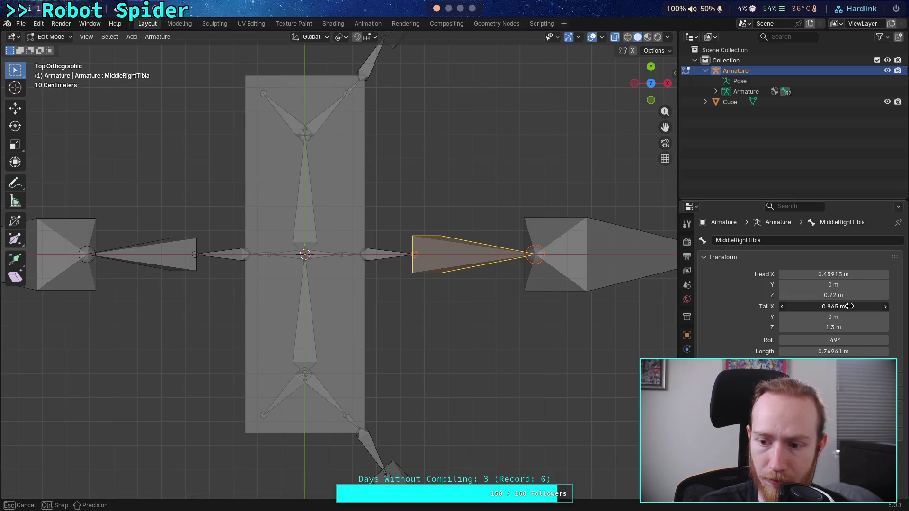
type("-")
type("-0.912318 m")
key("Return")
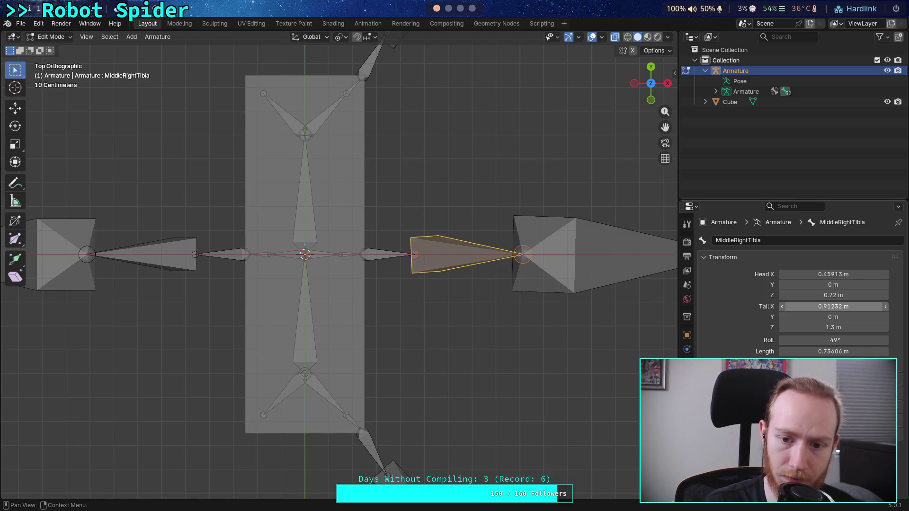
Copy the left tibia's Tail Z (1.22697 m) into MiddleRightTibia and check its 0.68 m length.
left_click(155, 256)
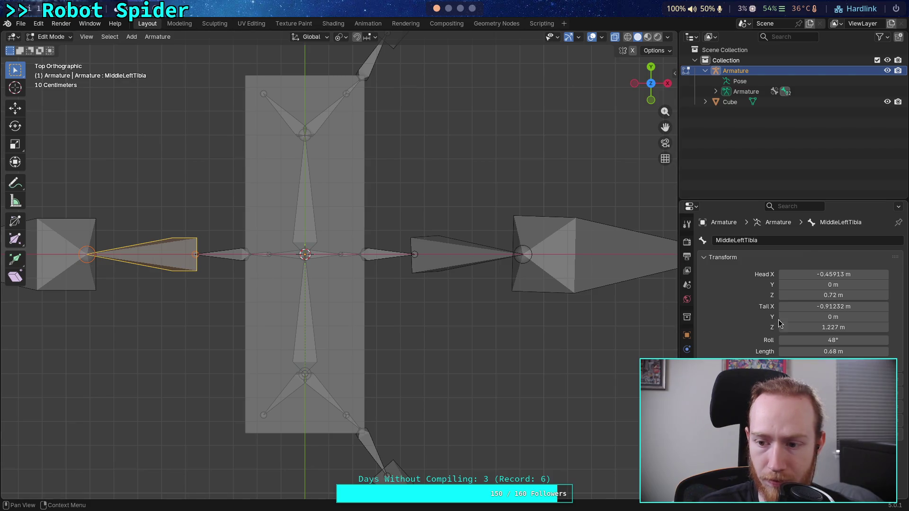
left_click(802, 324)
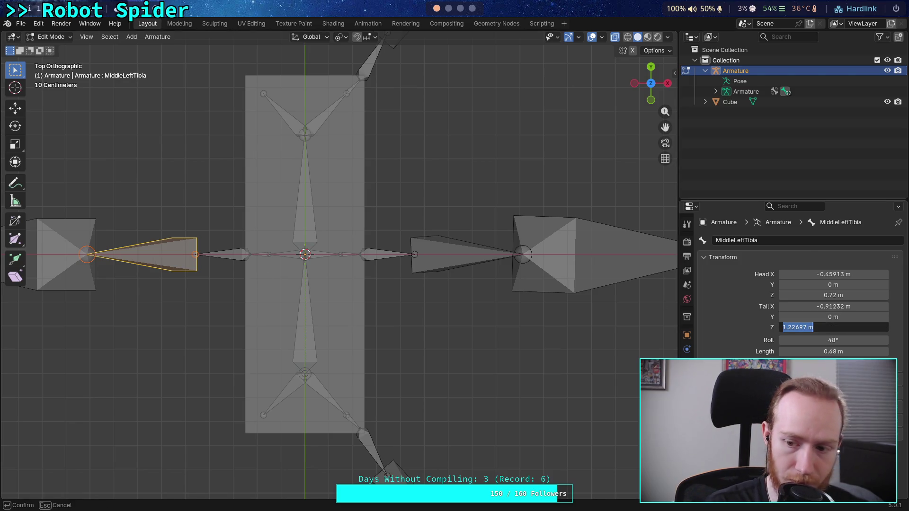
key("Return")
left_click(457, 255)
left_click(831, 325)
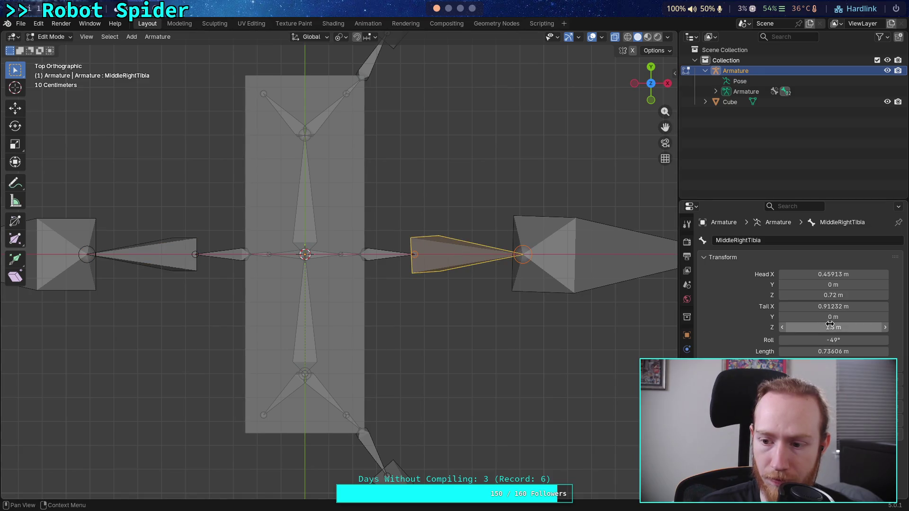
type("1.22697 m")
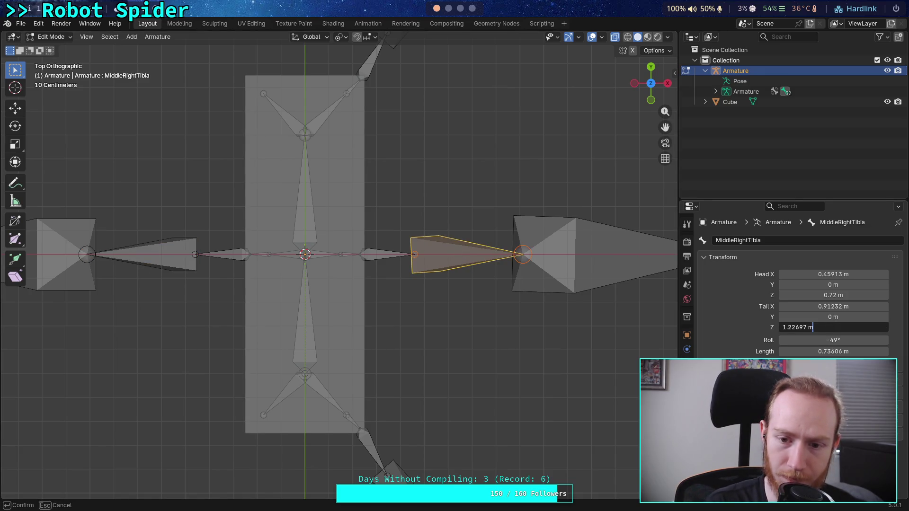
key("Return")
left_click(823, 350)
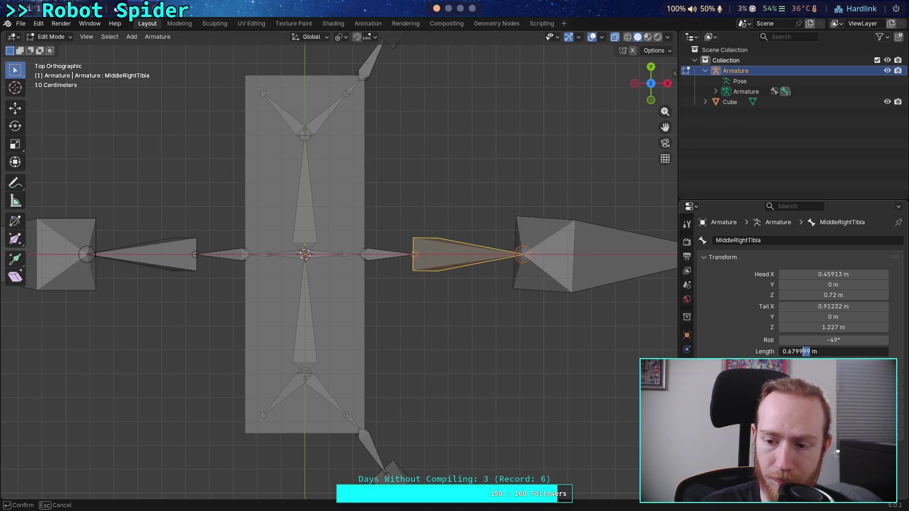
key("Escape")
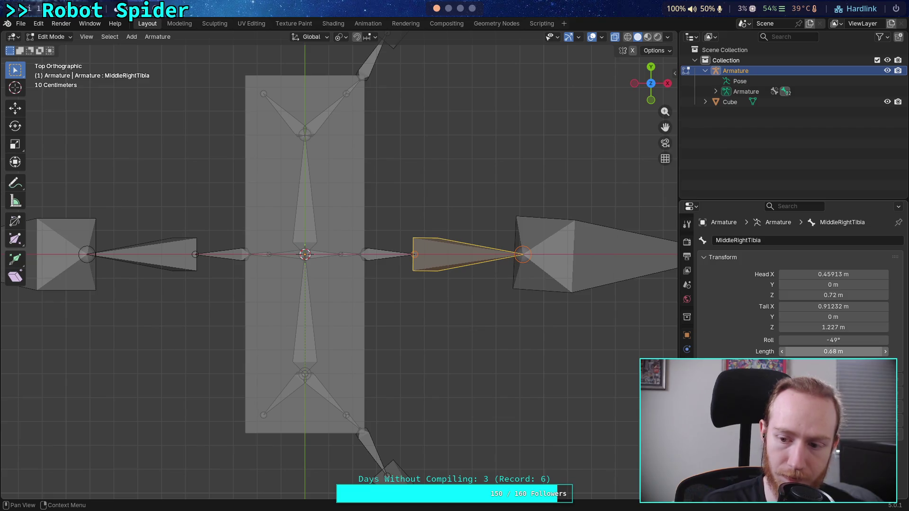
scroll(169, 263, "down", 2)
left_click(167, 260)
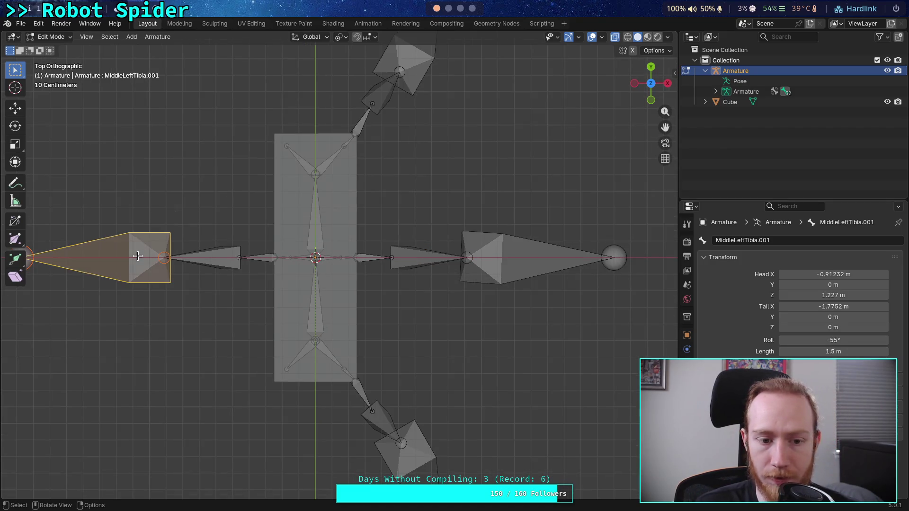
Set MiddleRightTarsus Tail X to 1.7752 m to mirror the left outer bone.
left_click(851, 304)
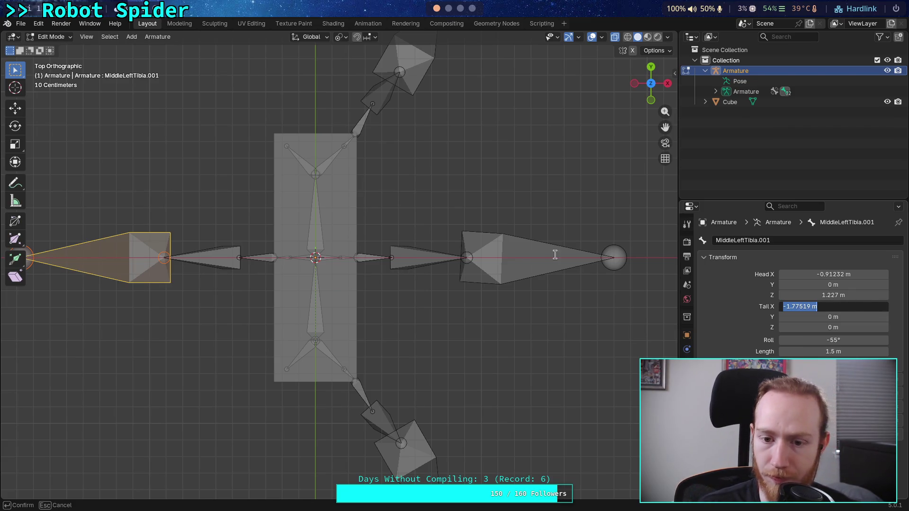
left_click(519, 257)
left_click(838, 306)
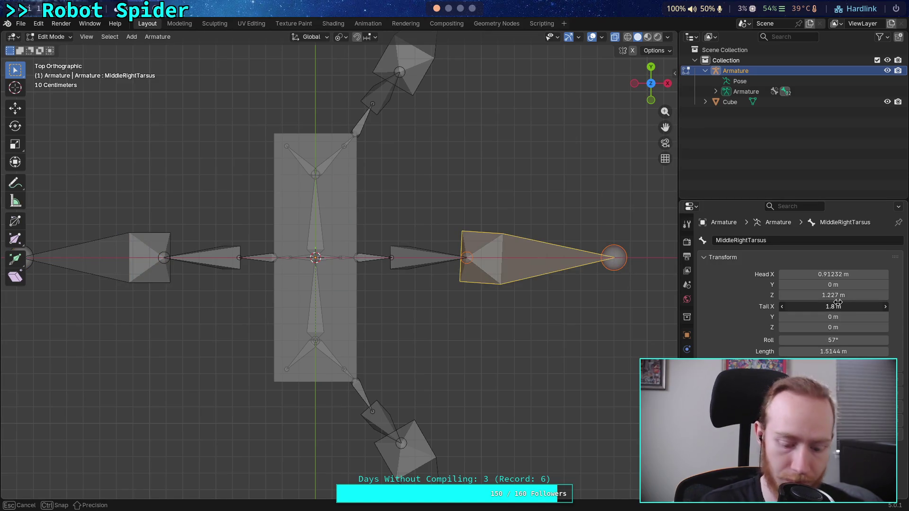
type("1.7752")
key("Return")
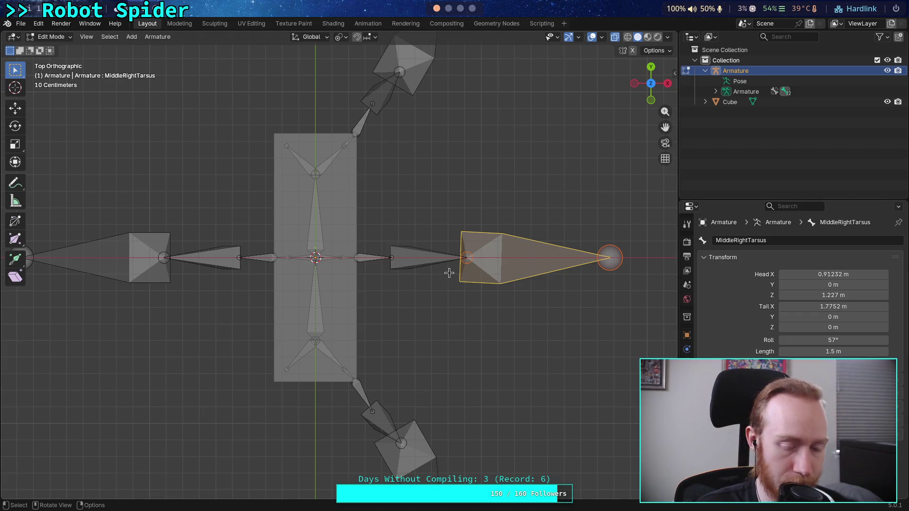
Recalculate every bone's roll to the Global +Z Axis, then deselect all and zoom out.
key("a")
left_click(158, 36)
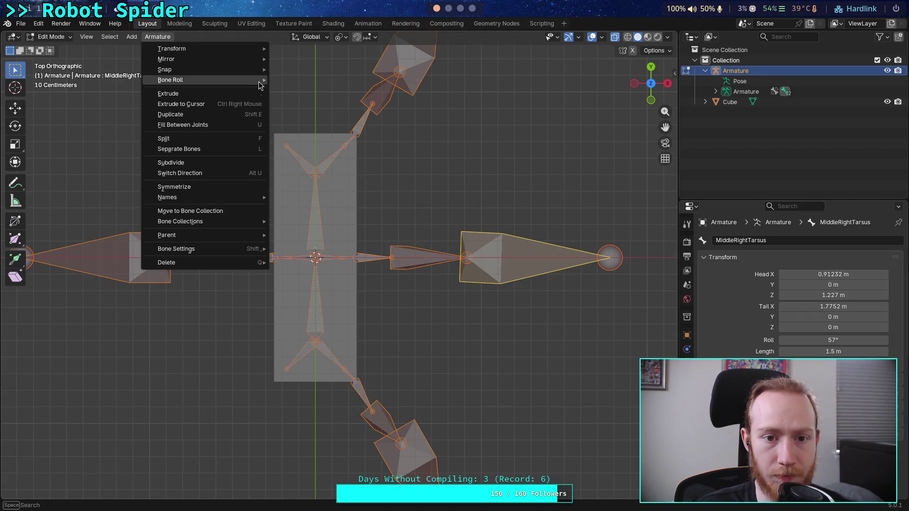
mouse_move(260, 80)
left_click(453, 139)
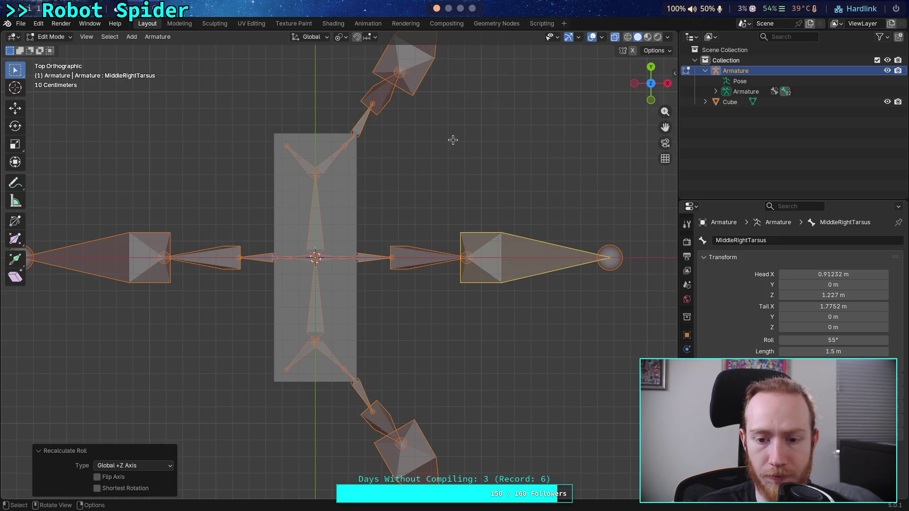
key("alt+a")
scroll(435, 212, "down", 2)
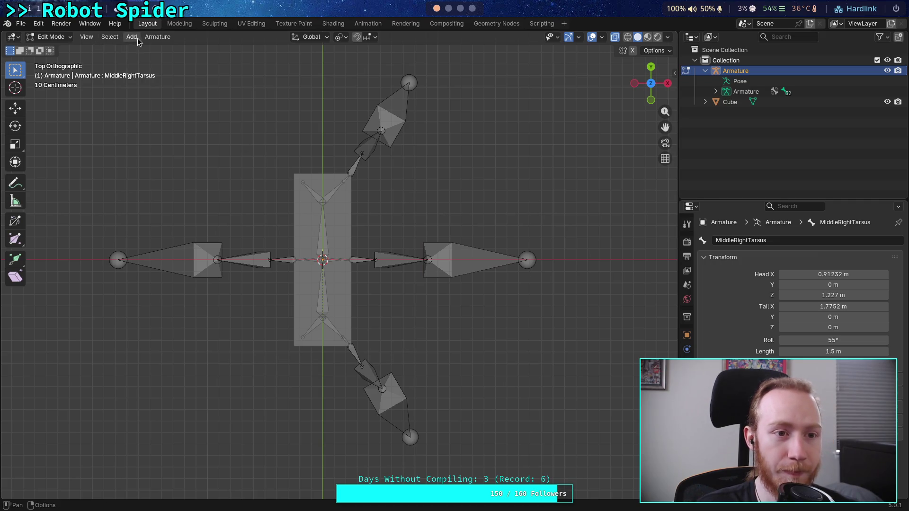
left_click(88, 38)
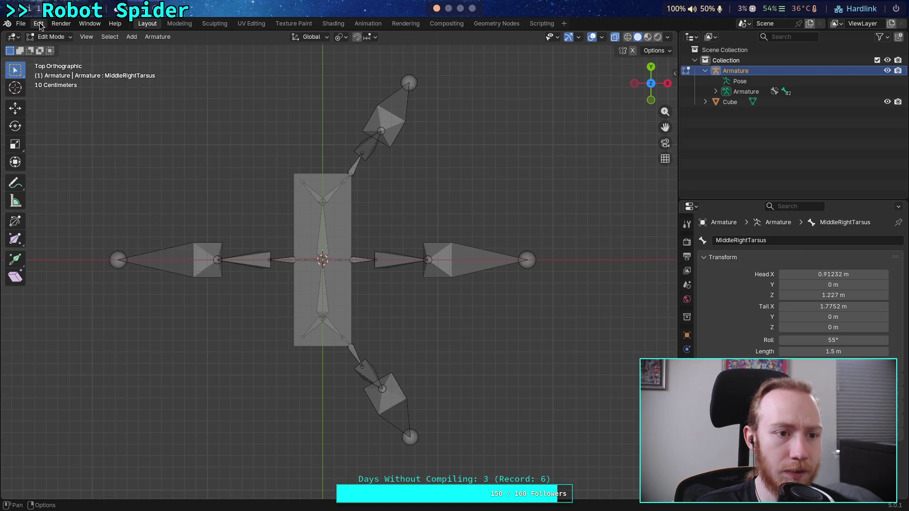
left_click(90, 24)
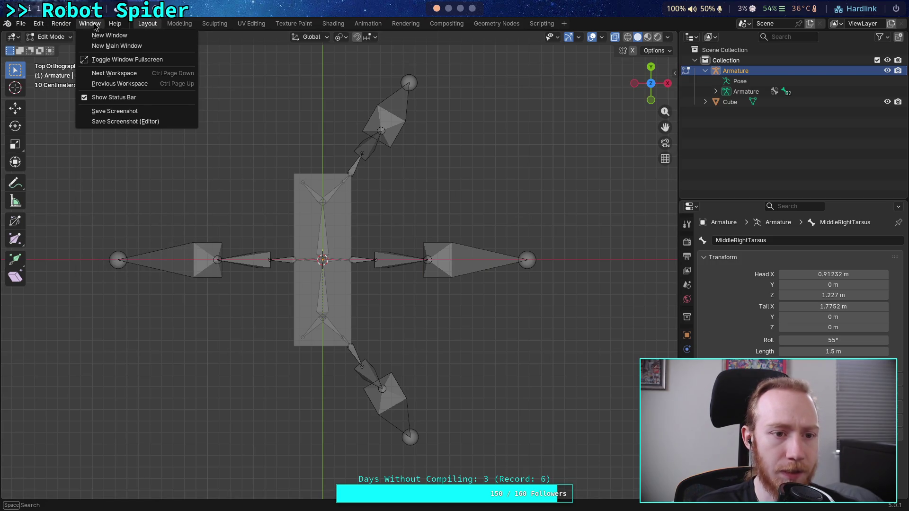
Select all bones and try Hide Unselected, toggling the Unselected option.
left_click(36, 26)
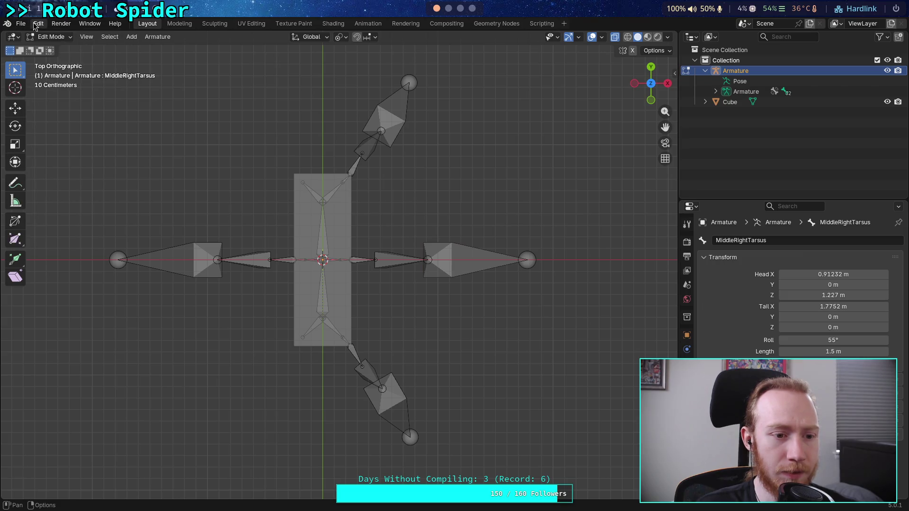
left_click(46, 26)
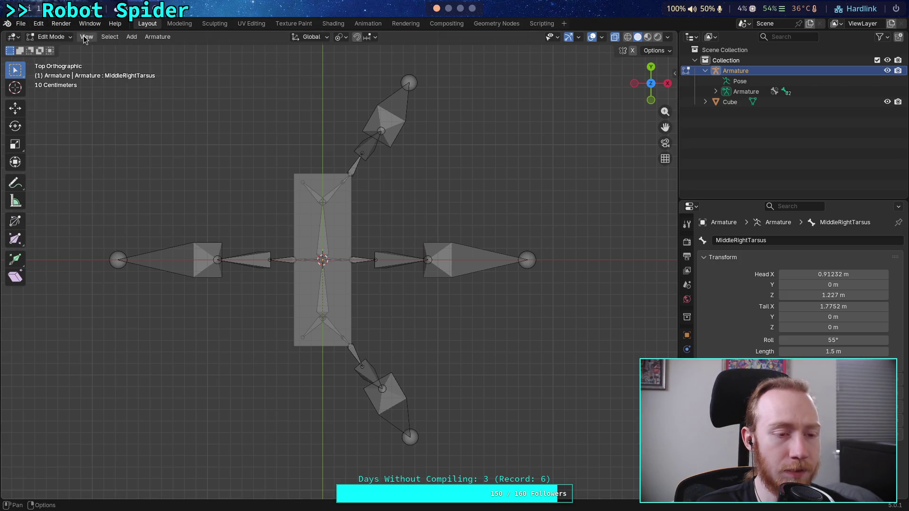
key("a")
key("alt+a")
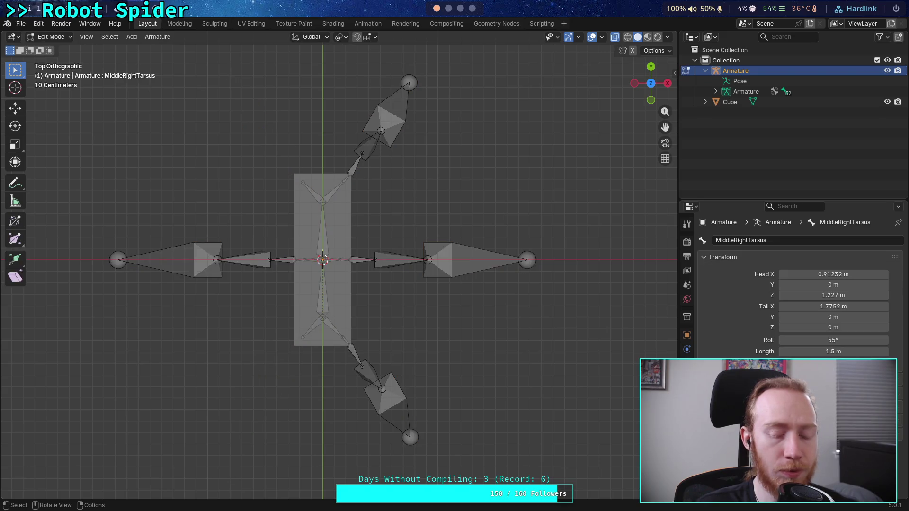
key("a")
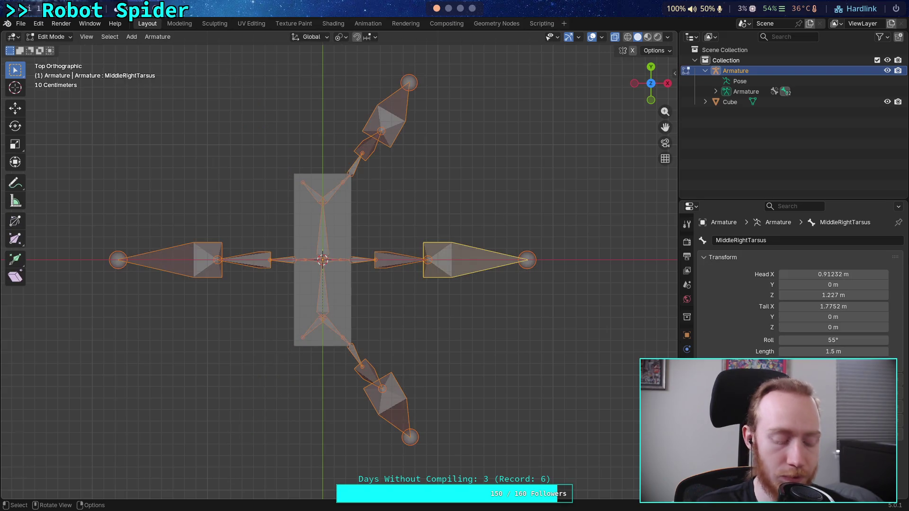
key("shift+h")
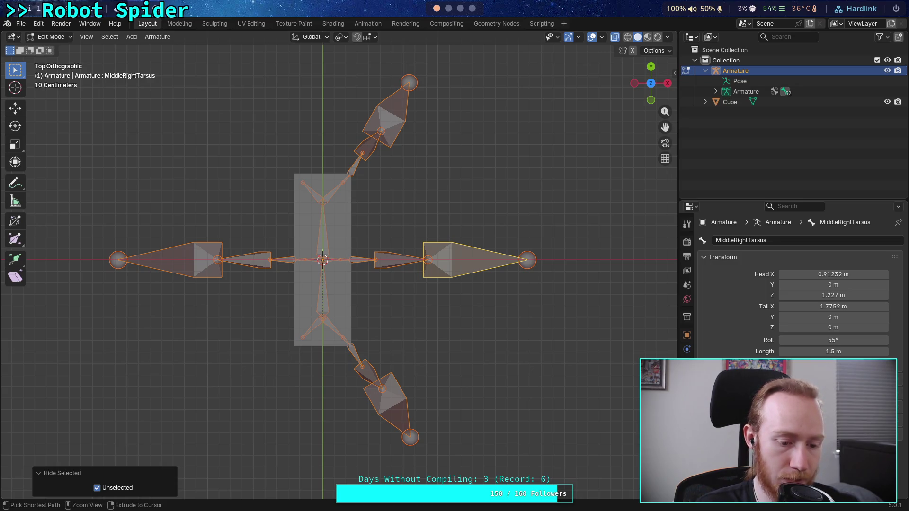
left_click(115, 491)
left_click(115, 491)
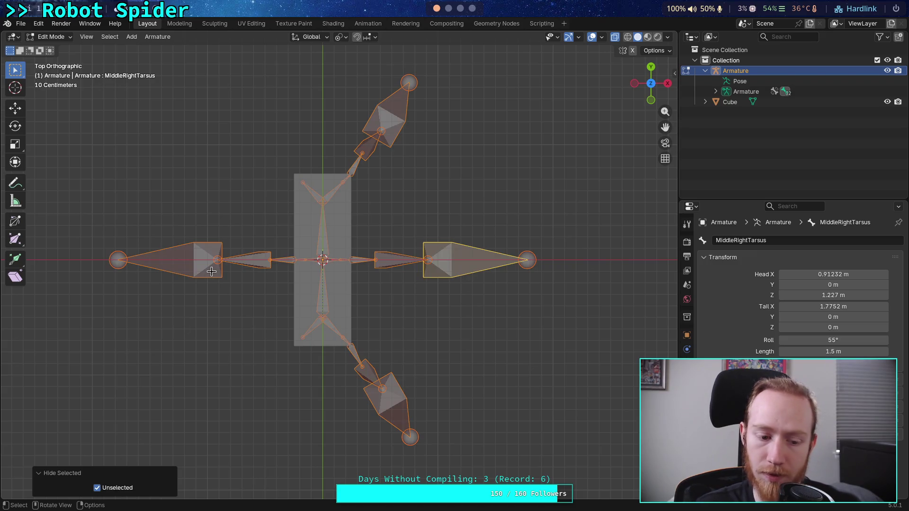
Select all bones again and hide them with H, leaving only the body block visible.
left_click(227, 221)
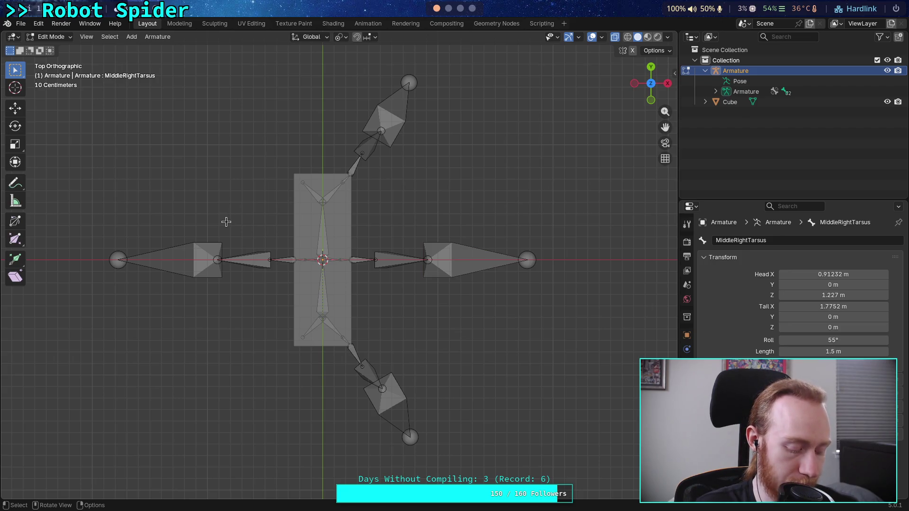
key("a")
key("shift+h")
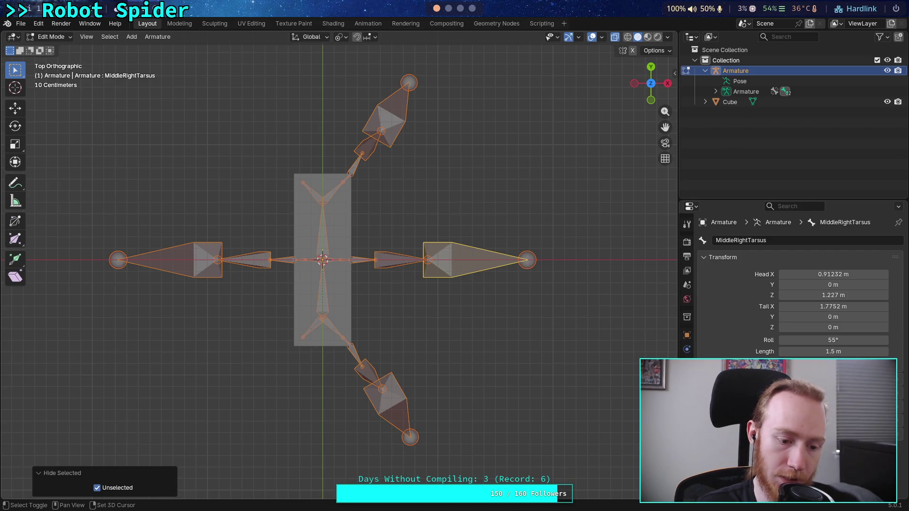
key("h")
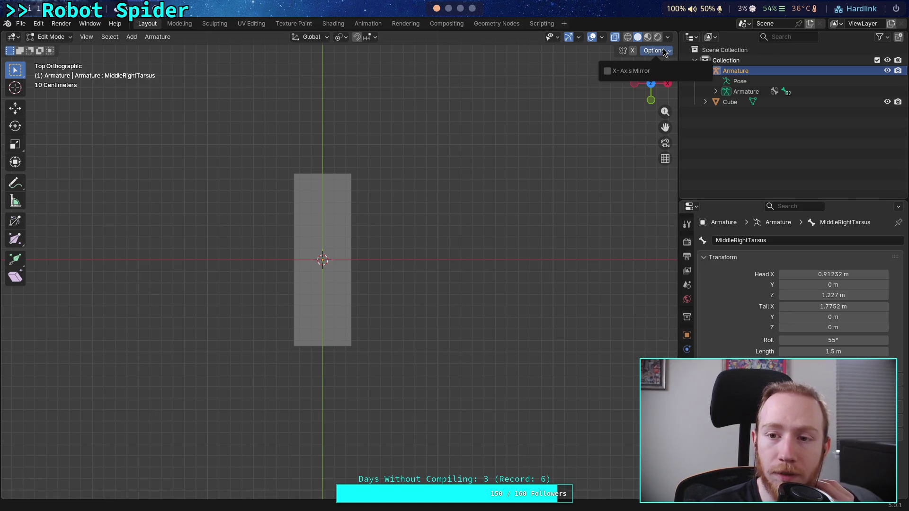
left_click(558, 38)
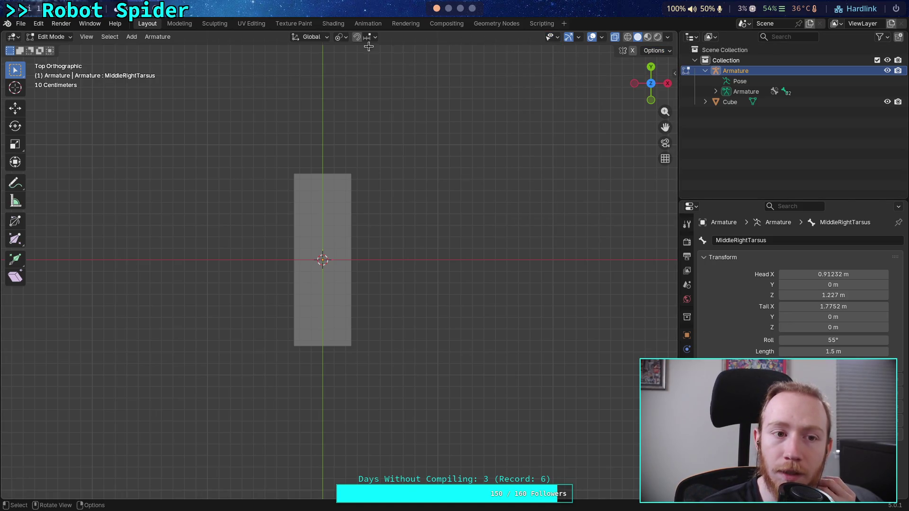
left_click(86, 37)
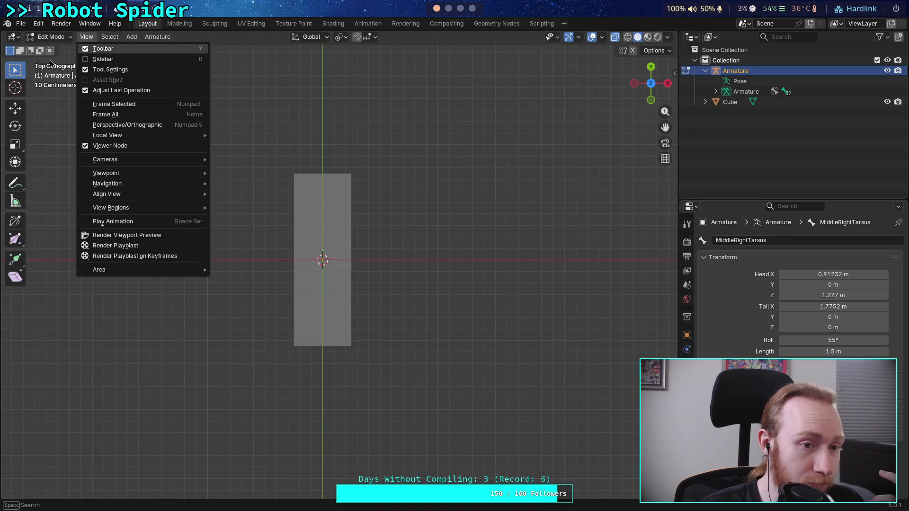
left_click(21, 23)
mouse_move(39, 25)
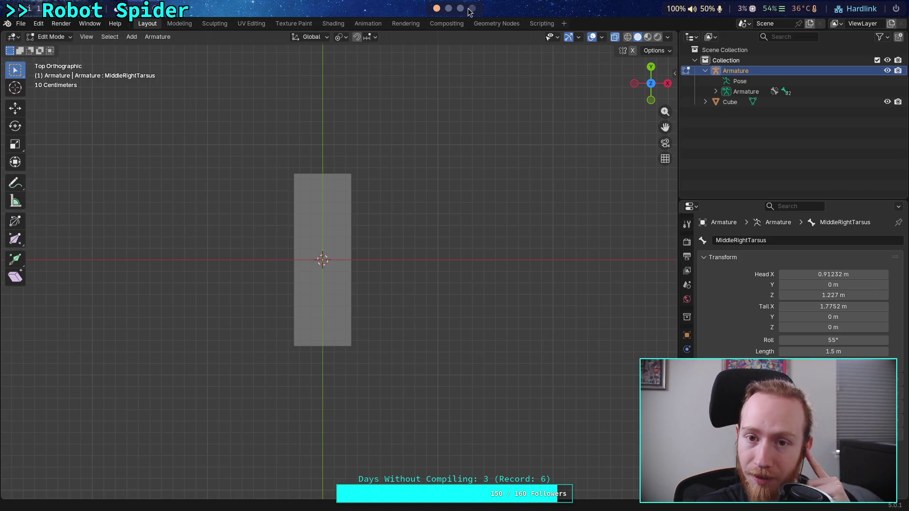
key("super+4")
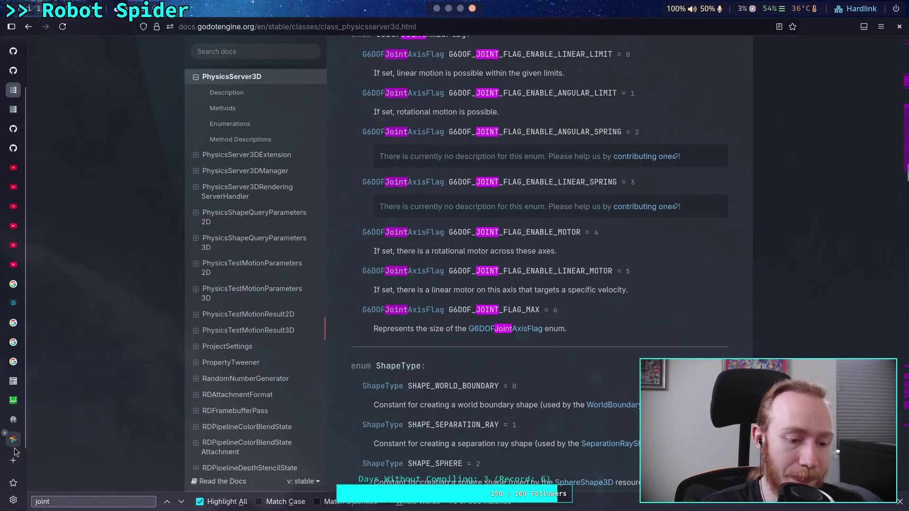
Close the Spotter Up tab and the three Google Search tabs, then go back to Blender.
mouse_move(16, 428)
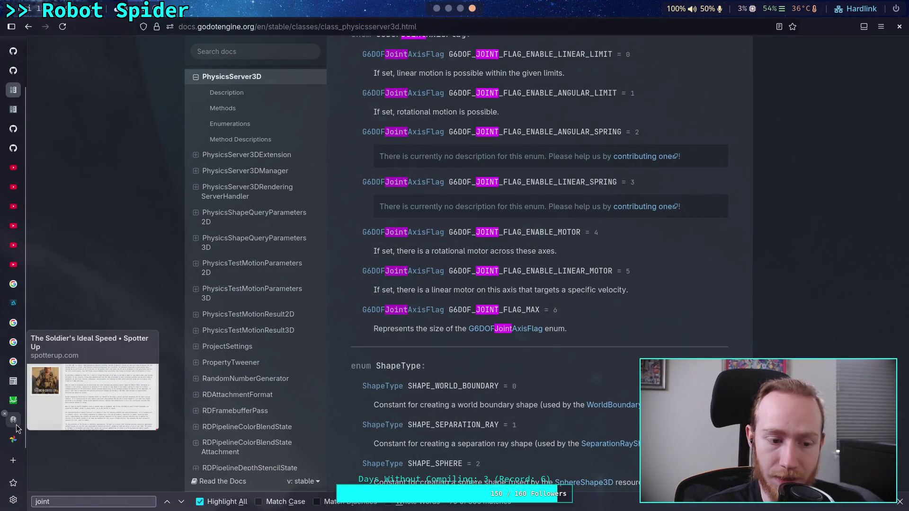
left_click(4, 414)
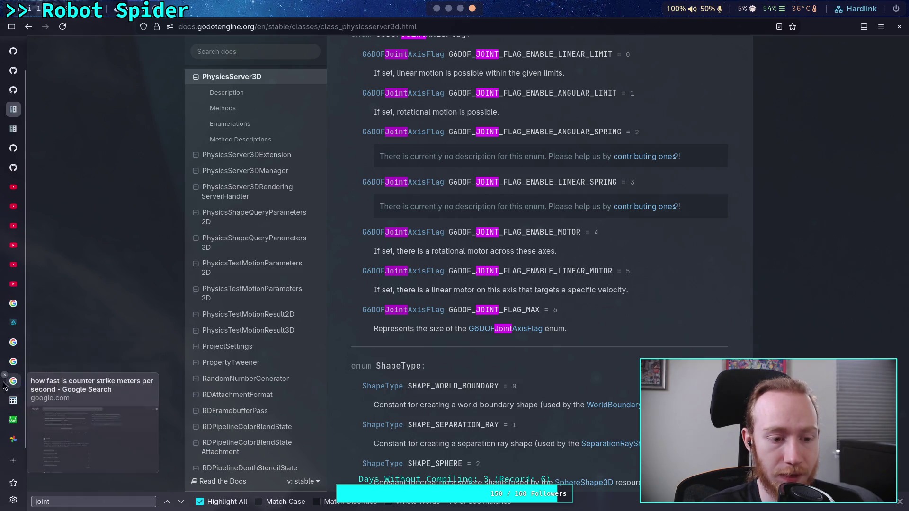
left_click(4, 377)
left_click(4, 375)
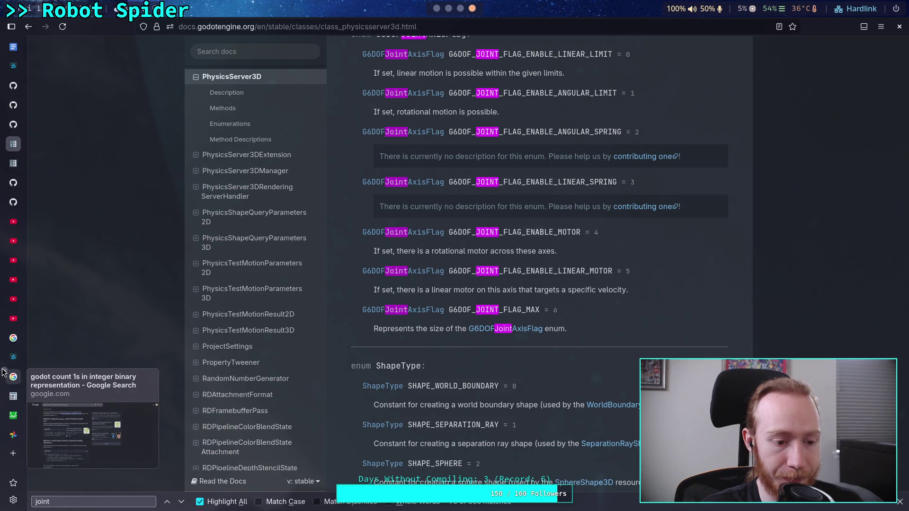
left_click(4, 374)
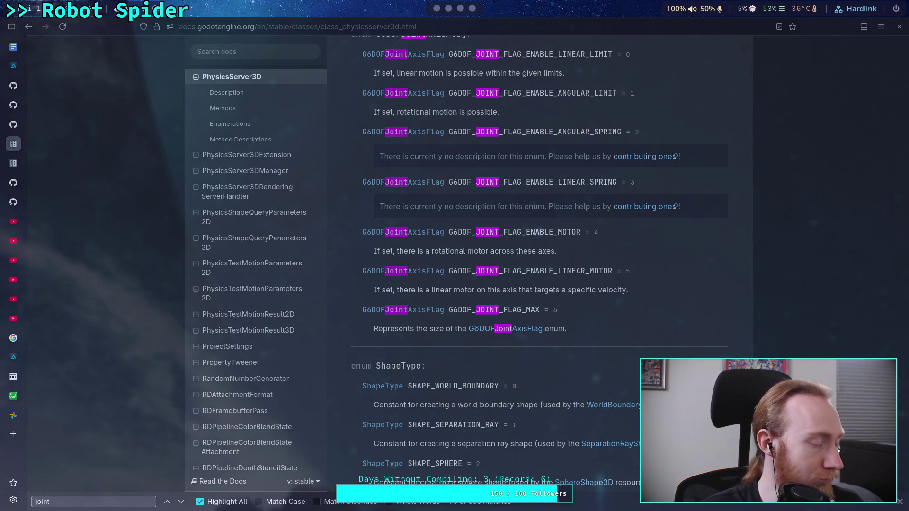
left_click(433, 11)
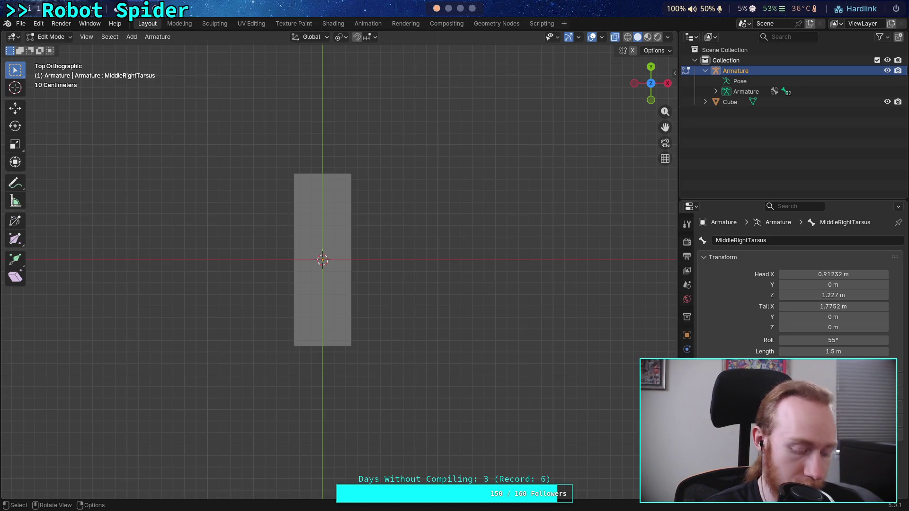
Reveal all hidden bones with Alt+H, inspect BackLeftFemur.002 and MiddleLeftFemur.002, and frame everything.
key("alt+h")
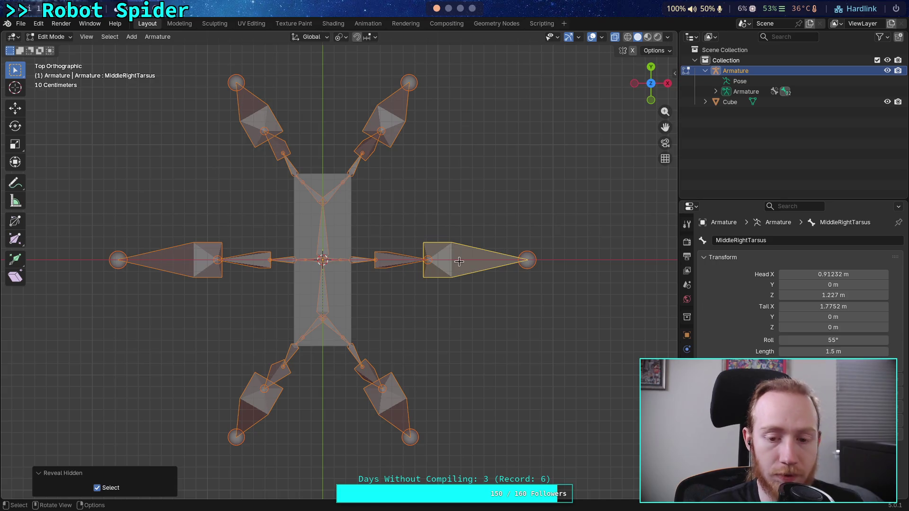
left_click(431, 286)
scroll(412, 291, "up", 2)
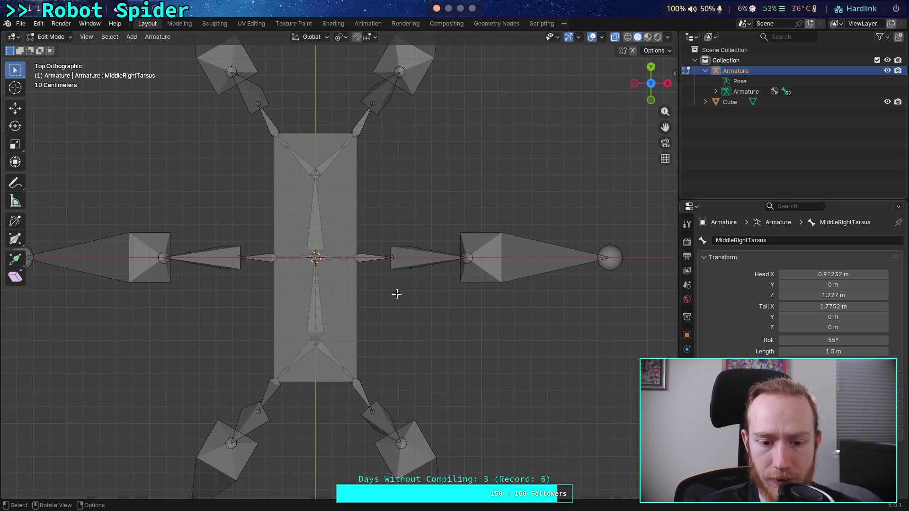
middle_click_drag(379, 345, 459, 246, "shift")
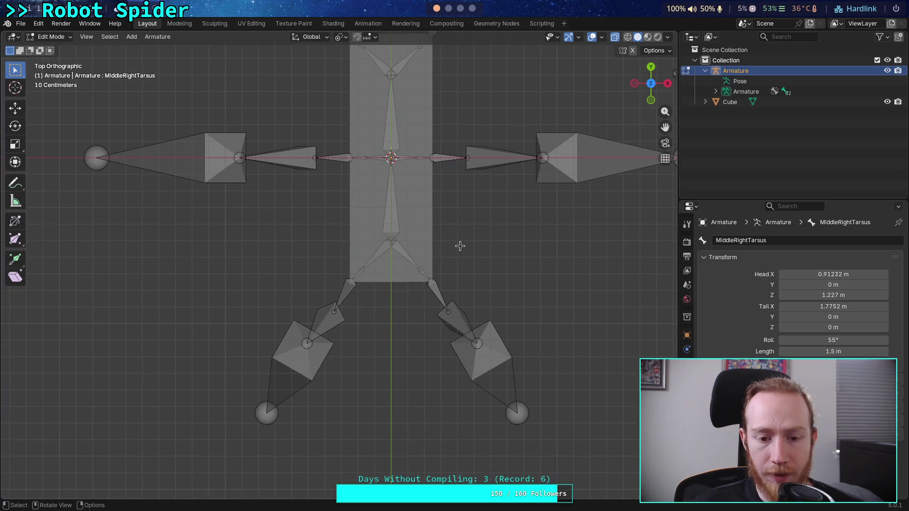
scroll(427, 299, "down", 1)
middle_click_drag(391, 329, 371, 325, "shift")
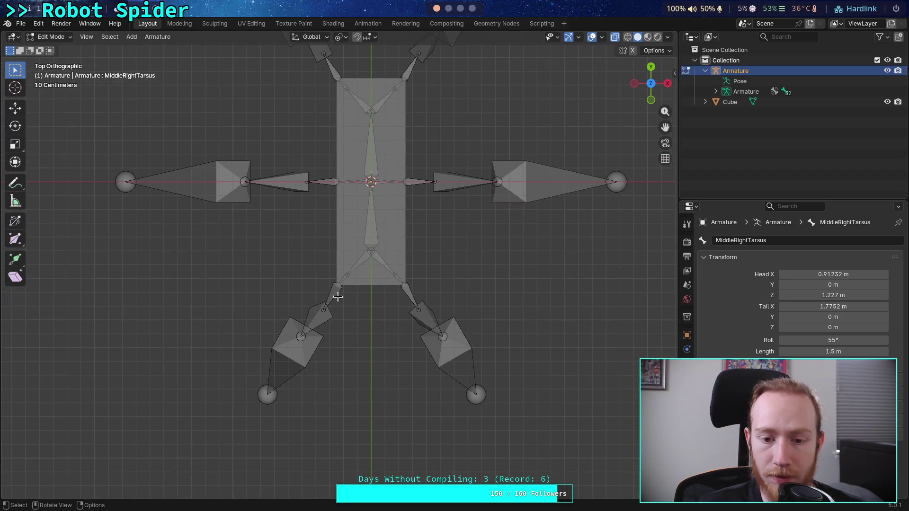
scroll(357, 305, "up", 2)
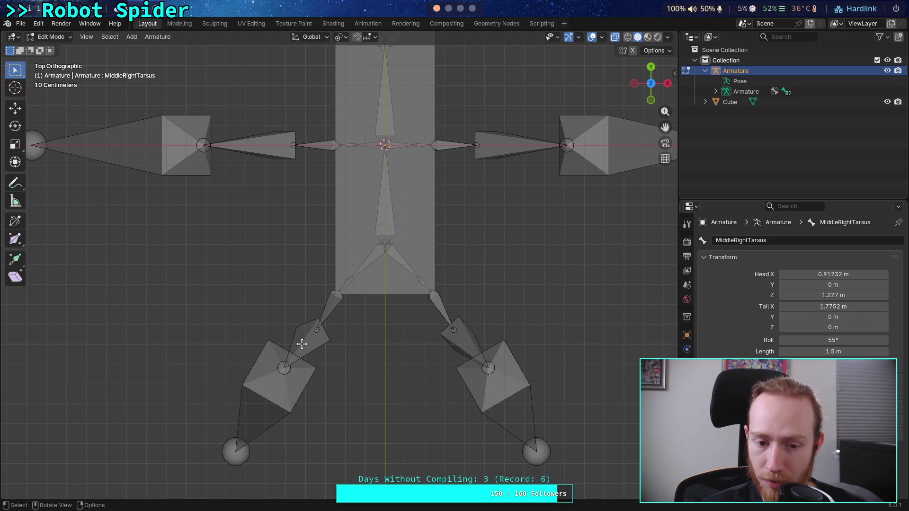
left_click(330, 306)
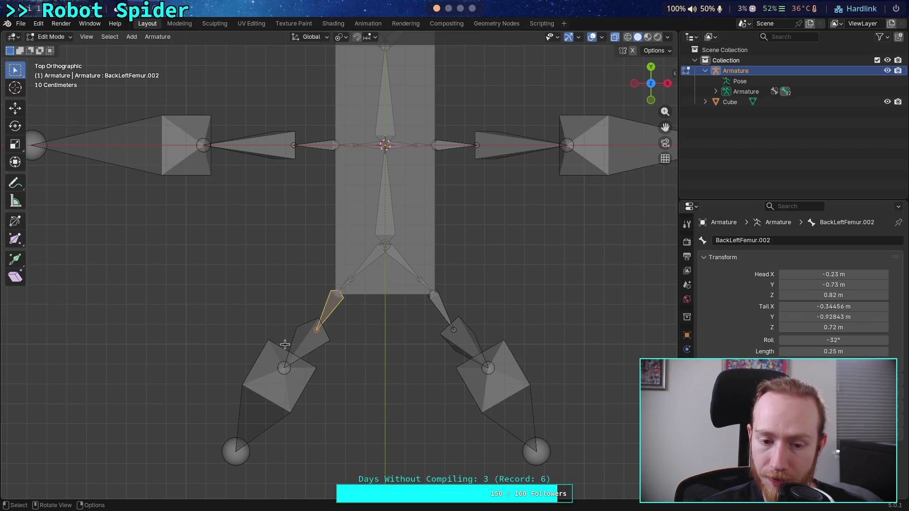
scroll(303, 344, "down", 2)
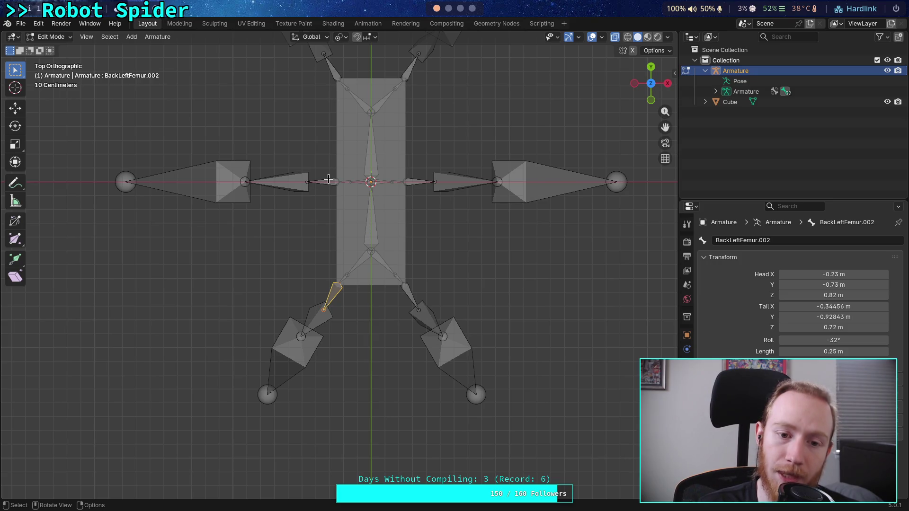
left_click(329, 179)
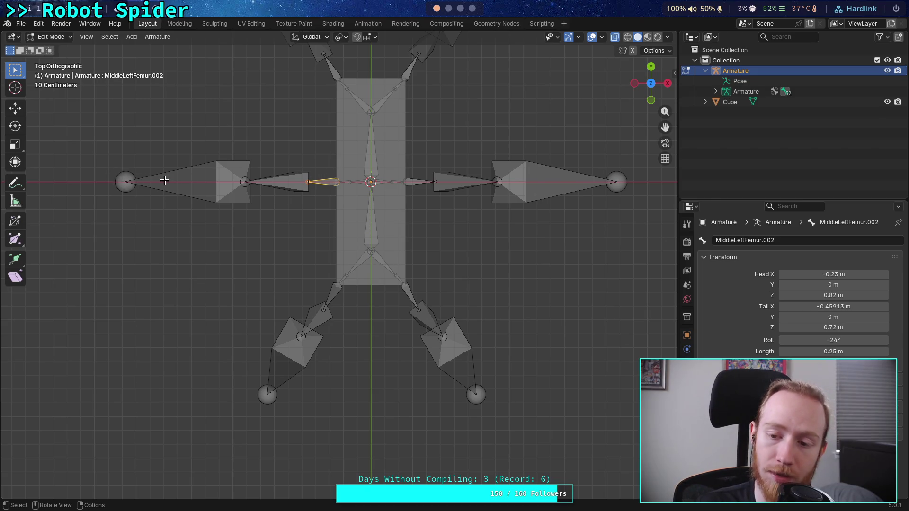
key("Home")
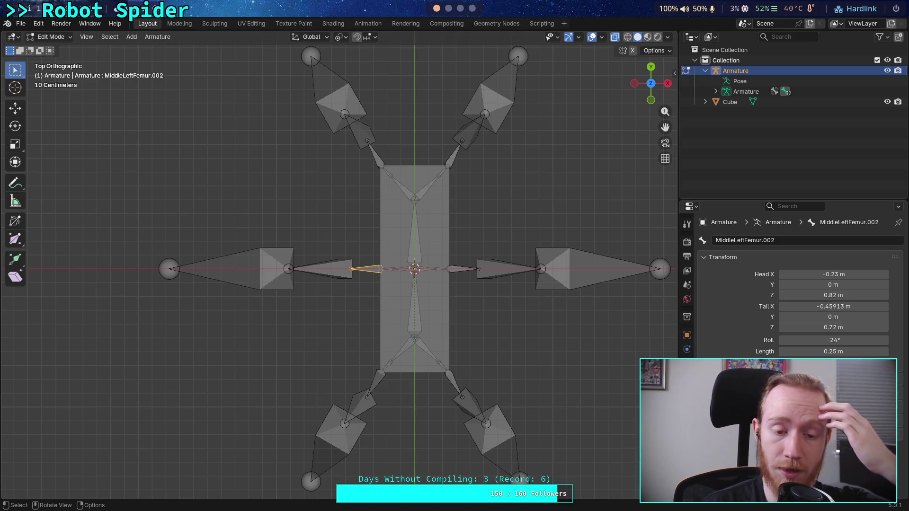
Extend MiddleLeftTibia.001 so its Tail X is -2.05 m.
left_click(173, 268)
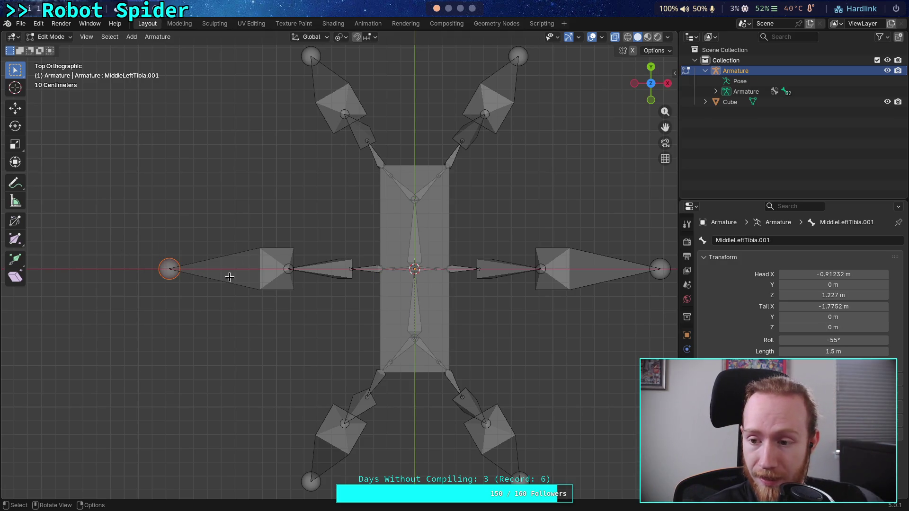
double_click(784, 307)
left_click_drag(791, 308, 806, 311)
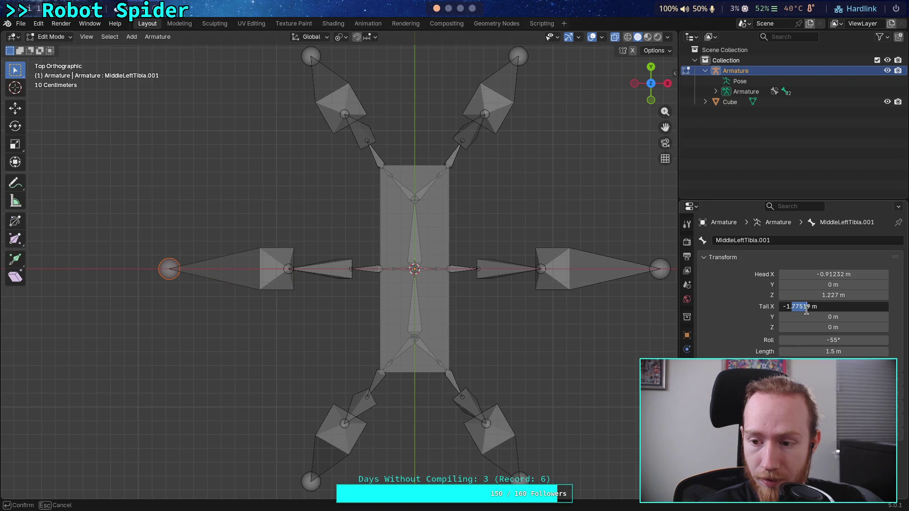
type("*")
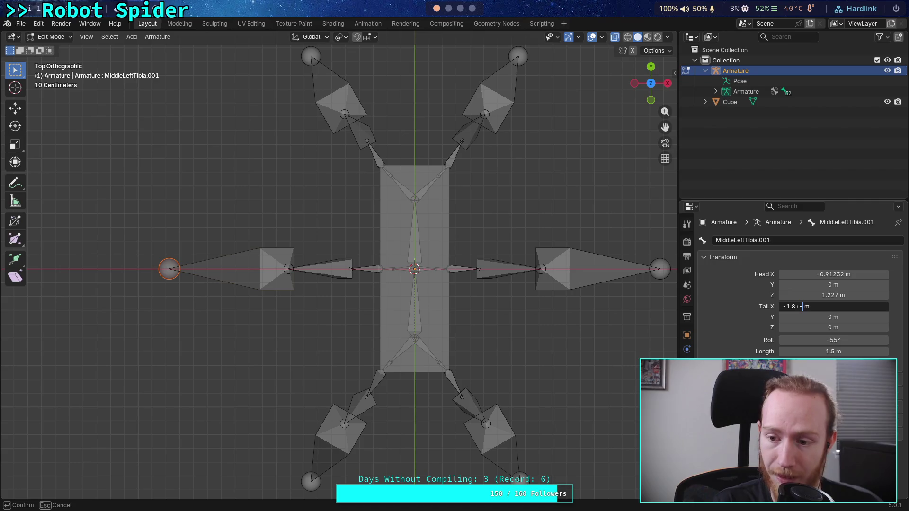
key("Return")
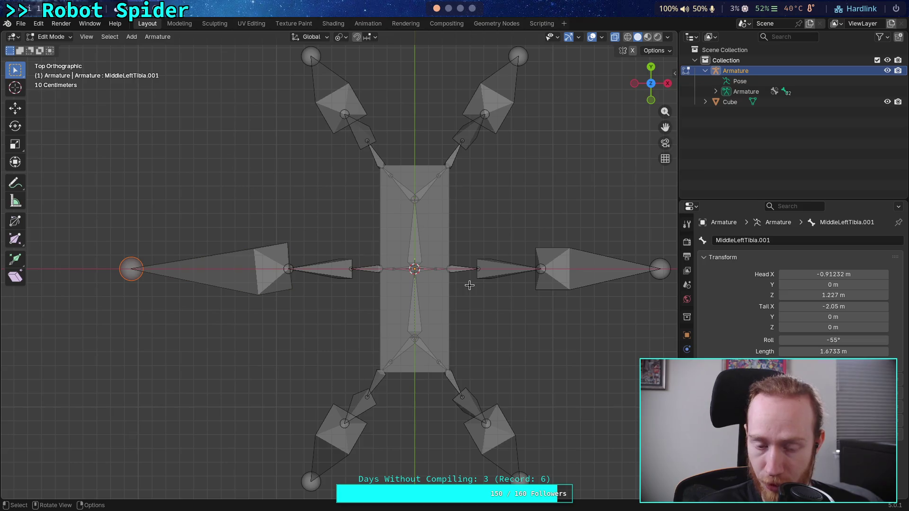
Set the middle-right leg's end bone Tail X to 2.05 m.
scroll(474, 286, "down", 1)
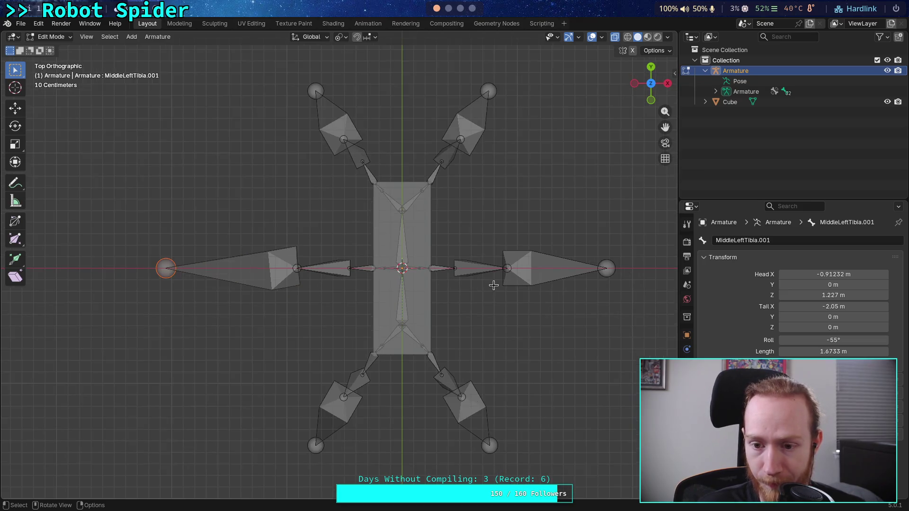
left_click(606, 269)
left_click(824, 307)
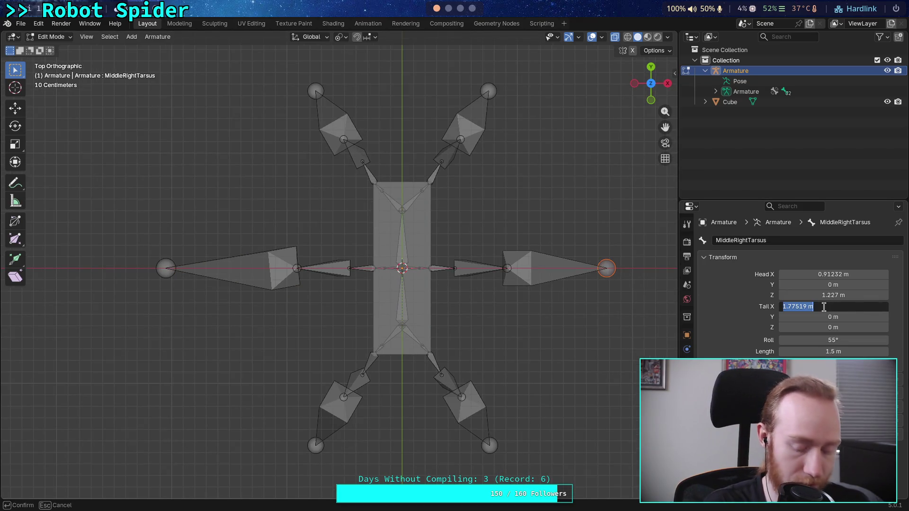
type("2.05")
key("Return")
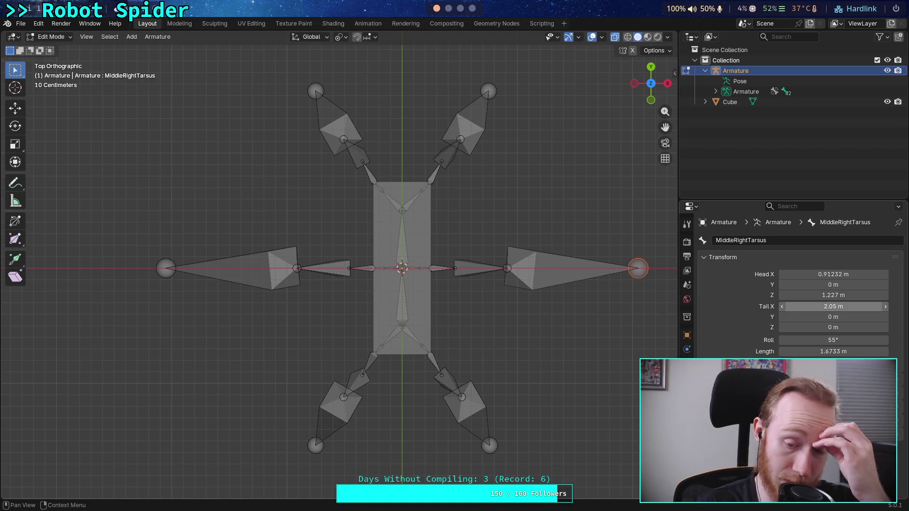
left_click(327, 269)
Dissolve MiddleLeftTarsus into the tibia and subdivide that bone with 2 cuts.
right_click(292, 268)
left_click(280, 268)
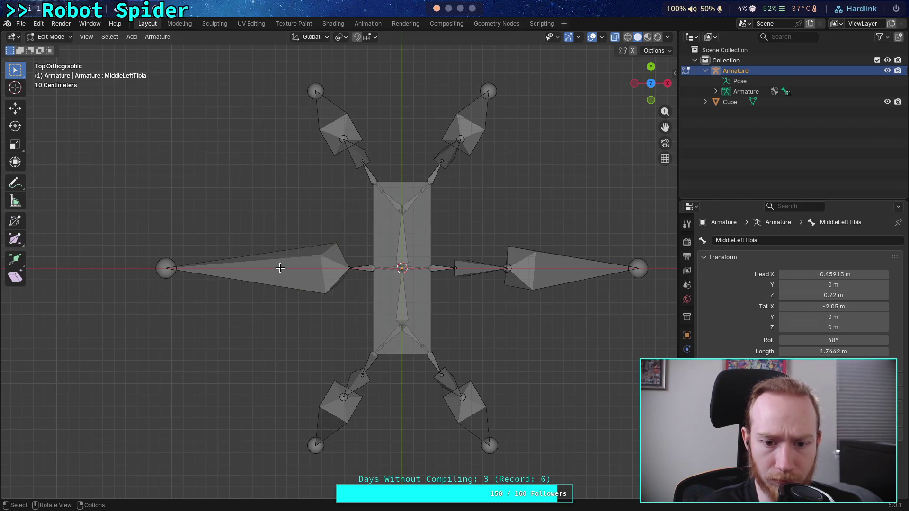
left_click(306, 268)
right_click(307, 269)
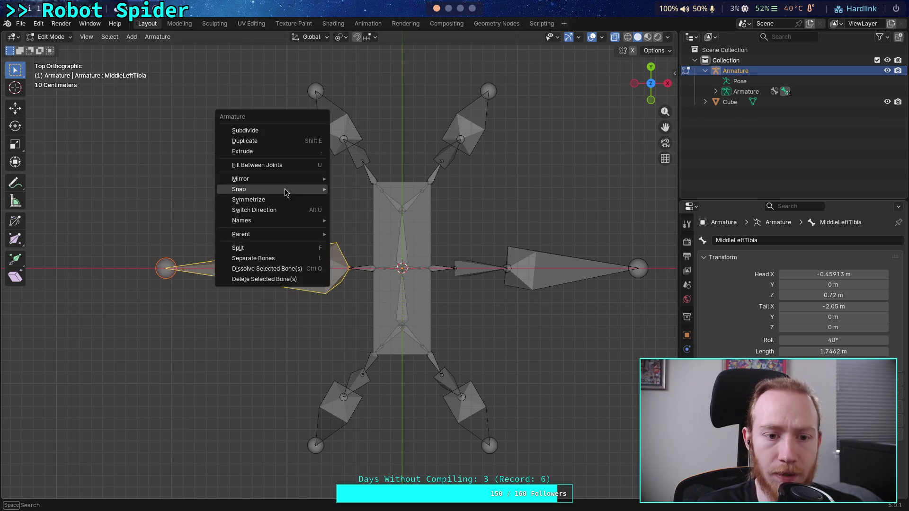
left_click(273, 131)
left_click(170, 488)
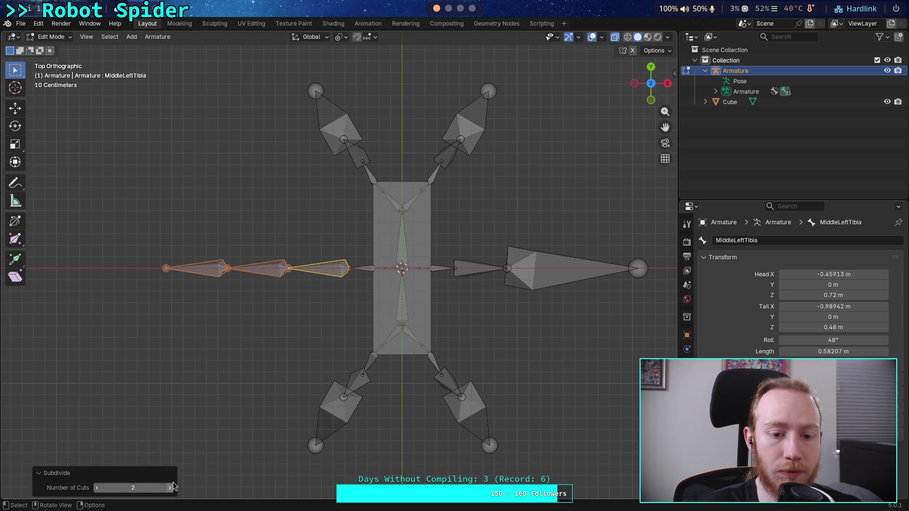
Dissolve the middle piece MiddleLeftTibia.001, leaving two leg bones, and switch to front view.
left_click(223, 269)
right_click(224, 268)
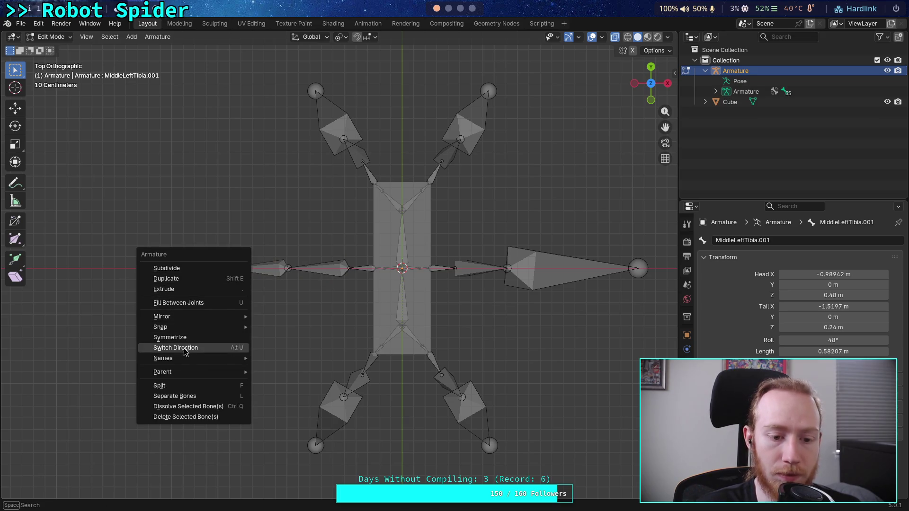
left_click(181, 407)
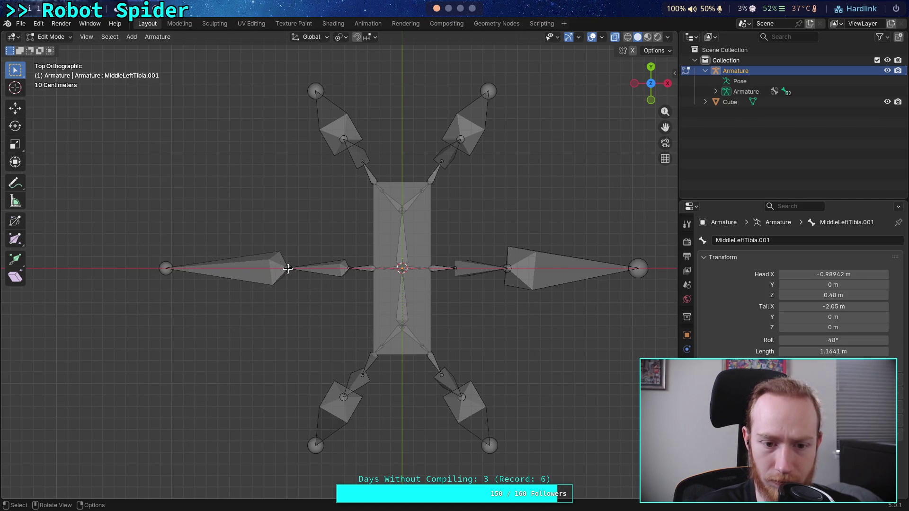
left_click(651, 100)
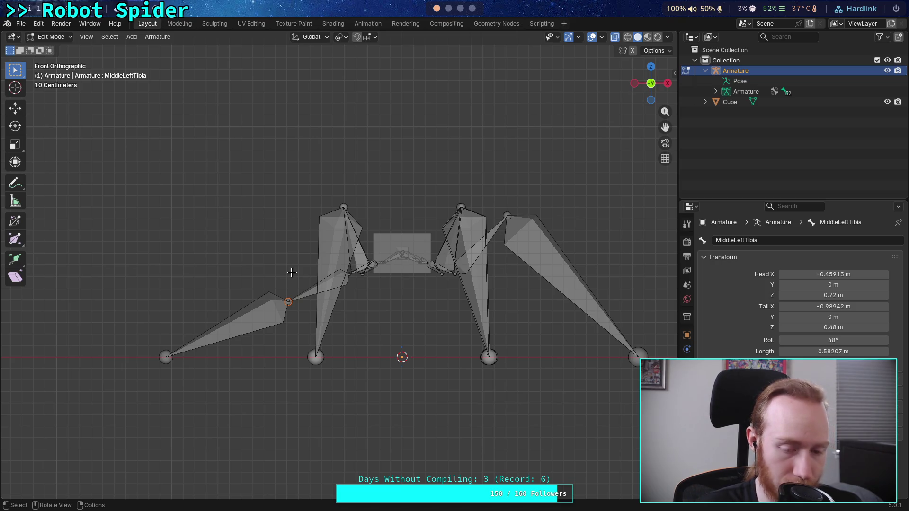
Start moving the knee joint along Z, then cancel and zoom in.
key("g")
key("z")
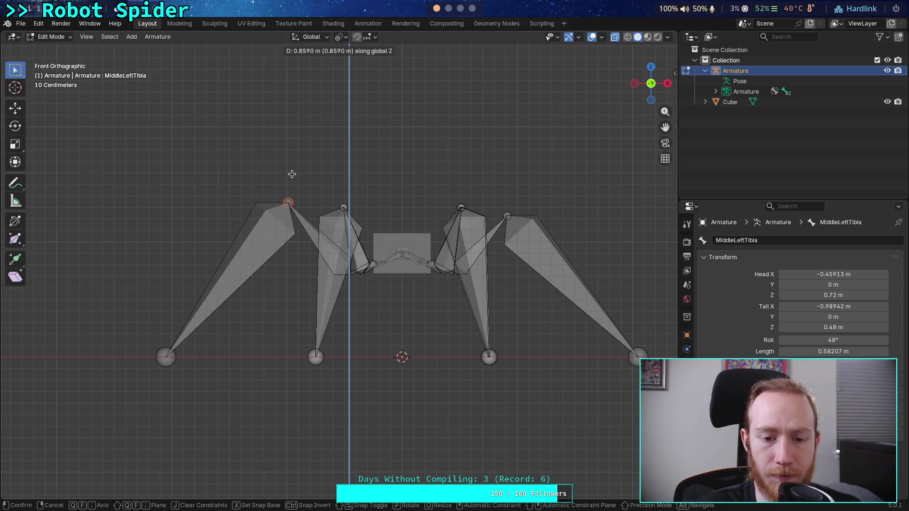
key("Escape")
scroll(263, 239, "up", 4)
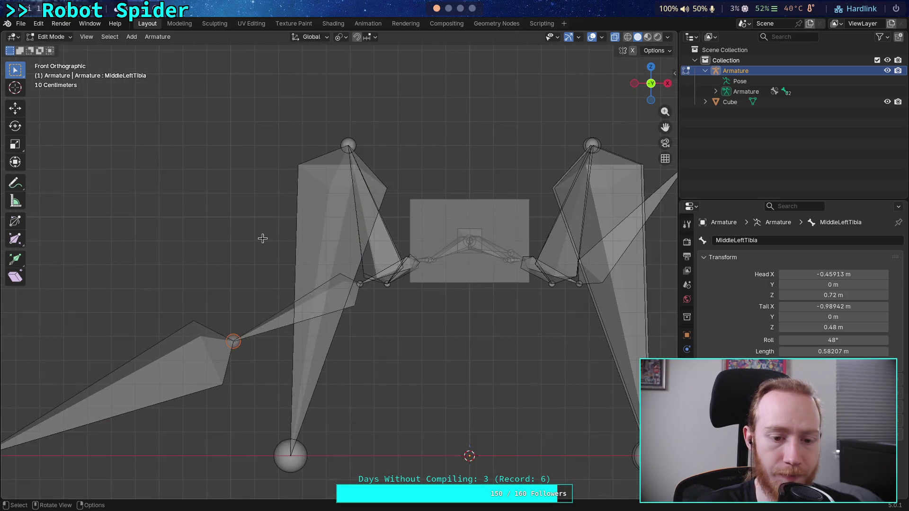
Measure a 48° angle from the body's side joint with the Measure tool.
left_click(15, 201)
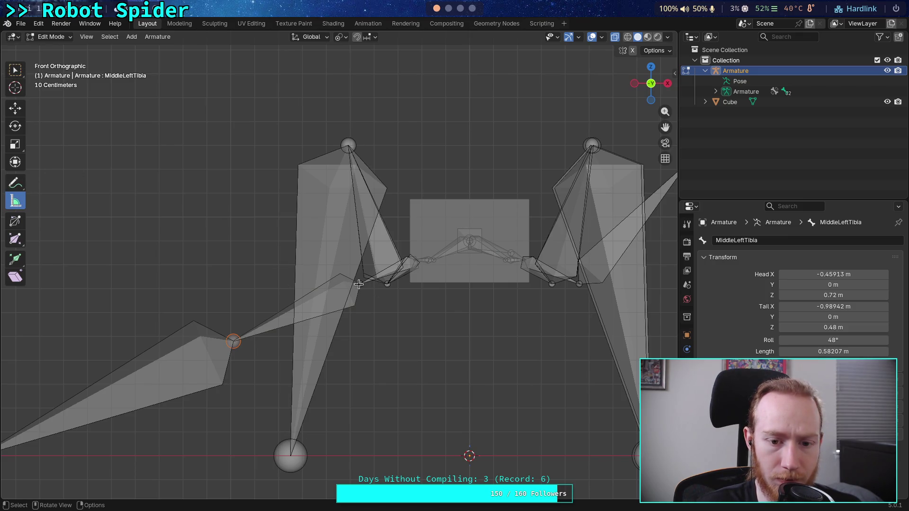
mouse_move(63, 283)
left_mouse_down()
mouse_move(494, 283)
mouse_move(361, 283)
left_mouse_up()
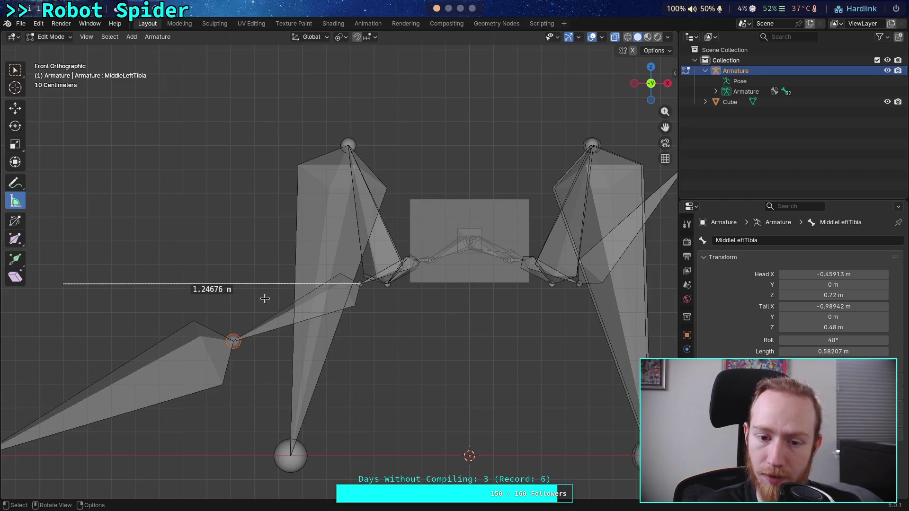
left_click_drag(361, 284, 232, 97)
mouse_move(147, 190)
left_mouse_down()
mouse_move(362, 295)
mouse_move(374, 290)
mouse_move(360, 284)
left_mouse_up()
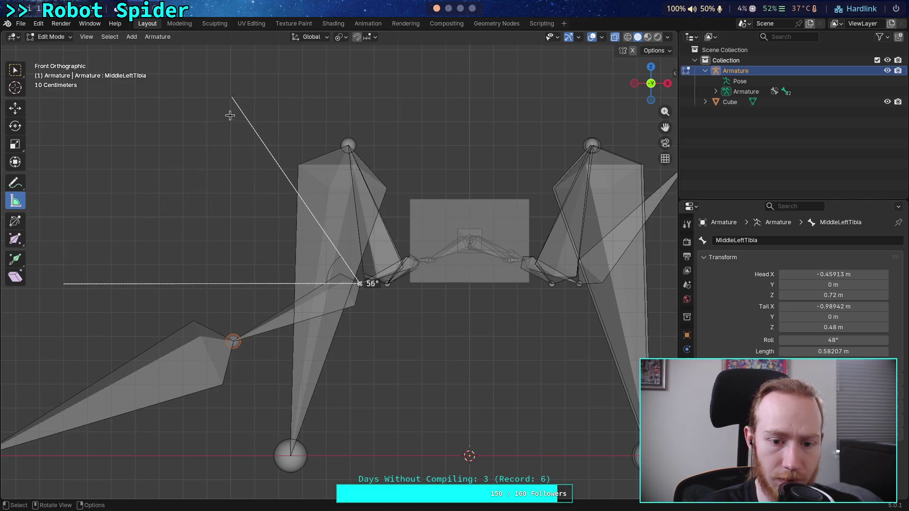
left_click_drag(232, 98, 231, 141)
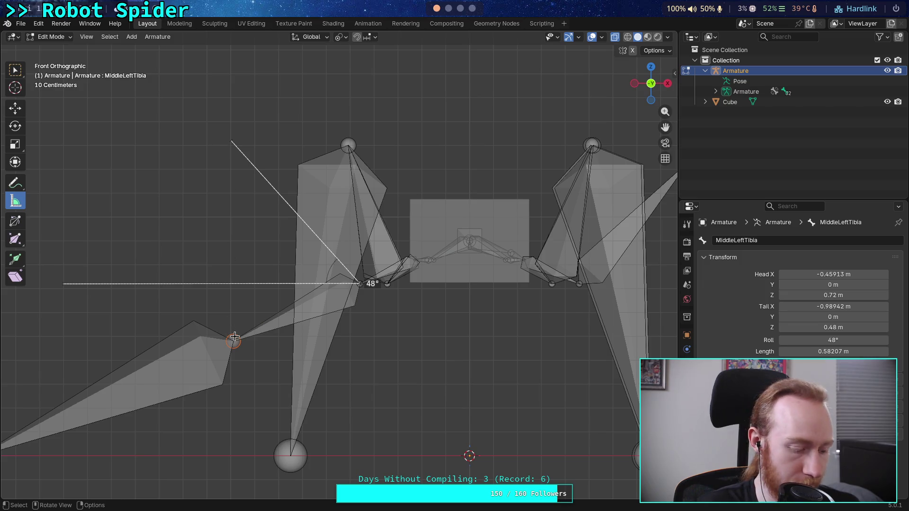
left_click(15, 70)
left_click(19, 187)
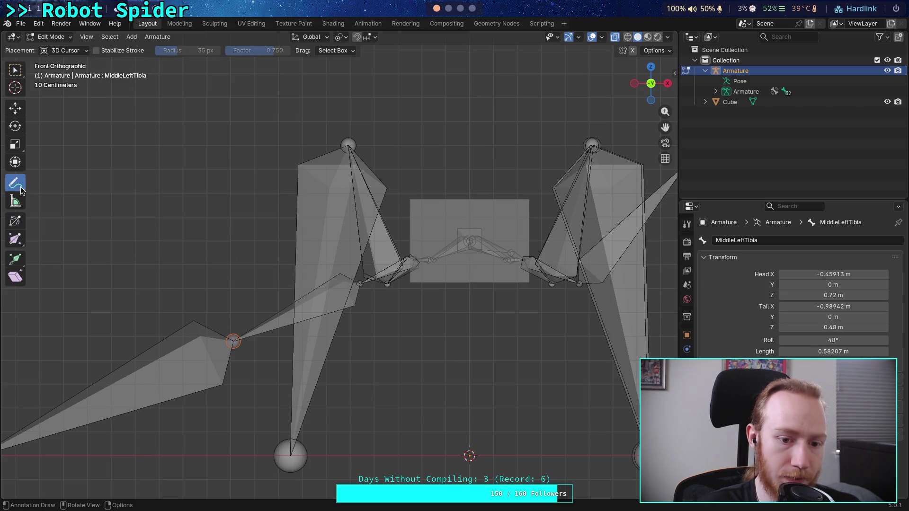
left_click(15, 202)
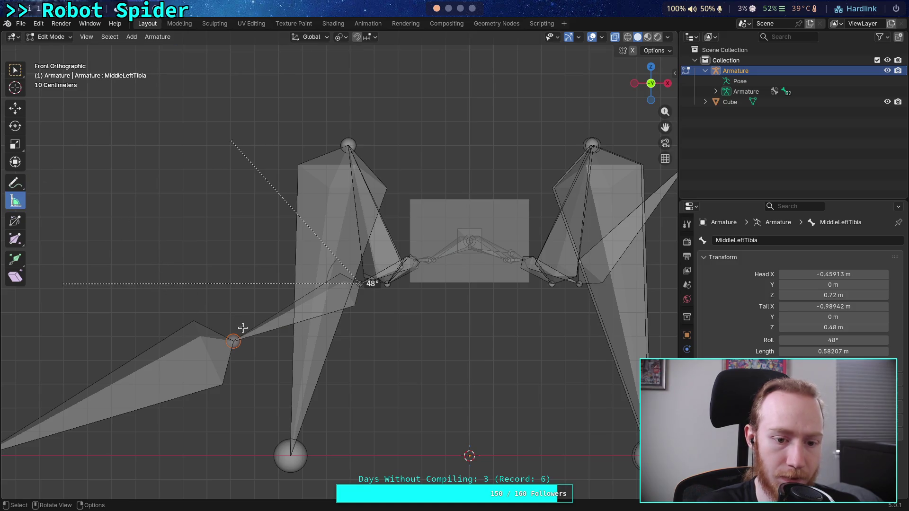
Raise the middle-left knee straight up along Z and set the upper bone length to 0.8 m.
key("g")
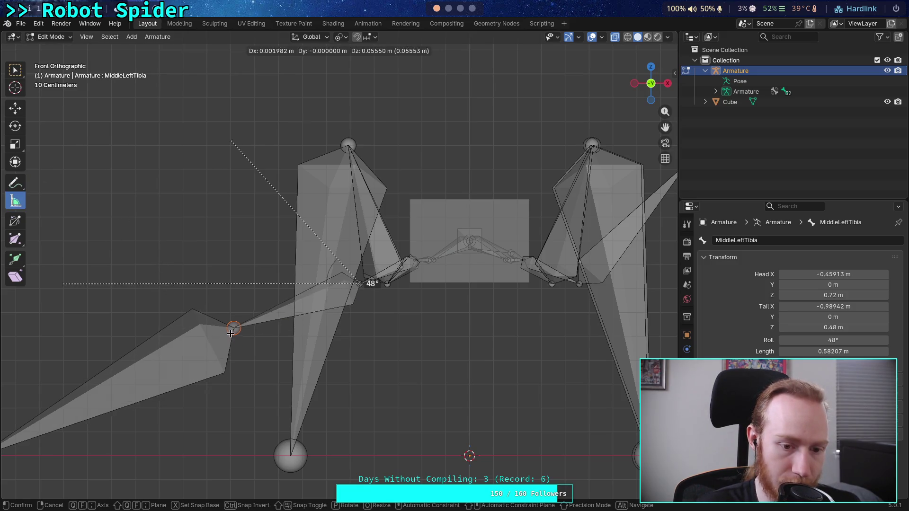
key("z")
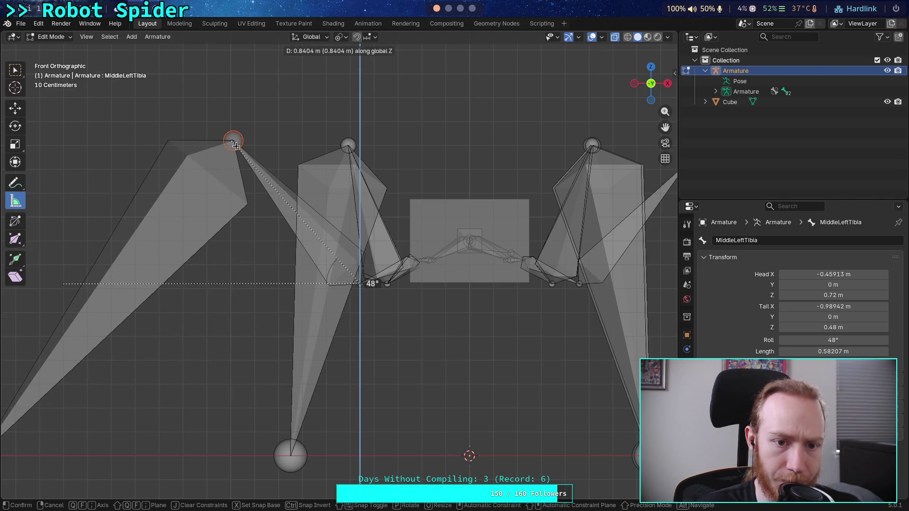
left_click(236, 145)
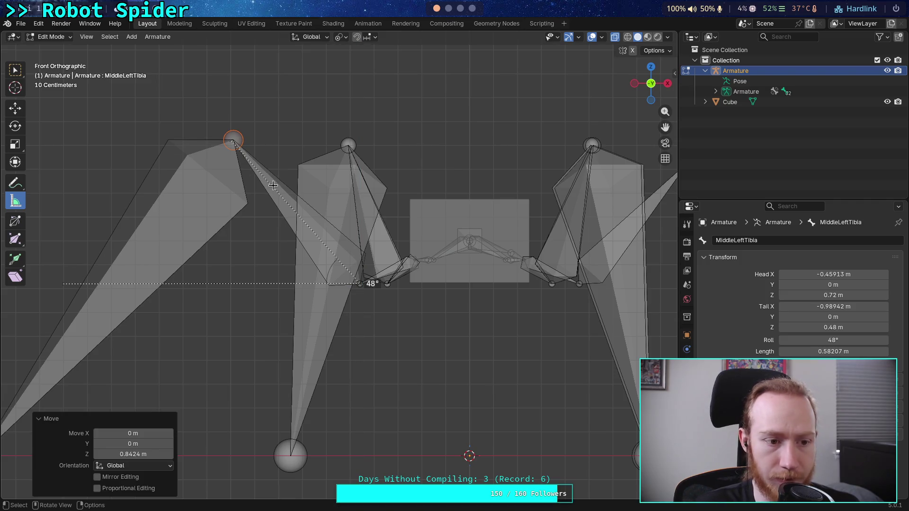
left_click(856, 354)
left_click_drag(811, 353, 796, 353)
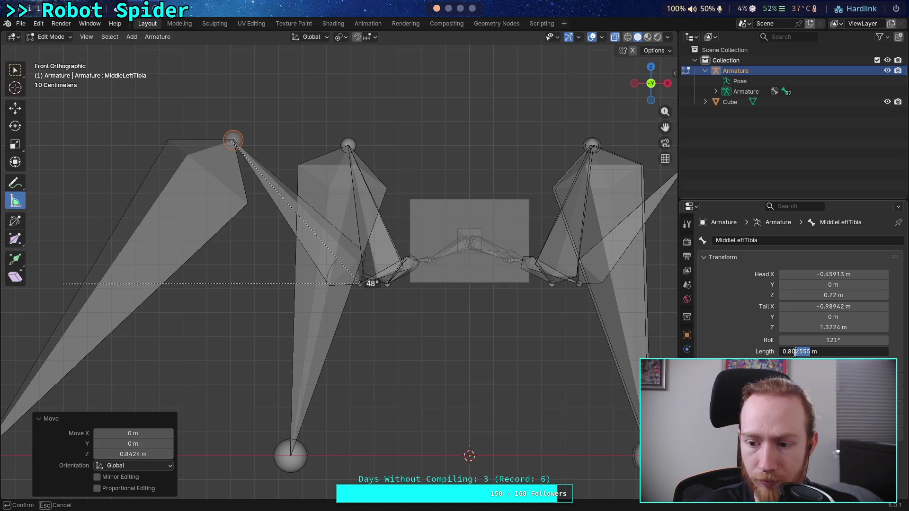
key("BackSpace")
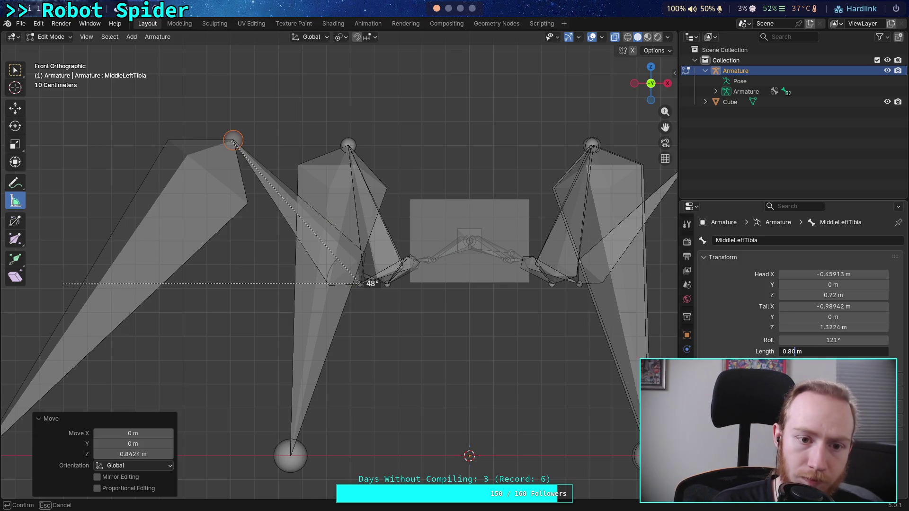
key("Return")
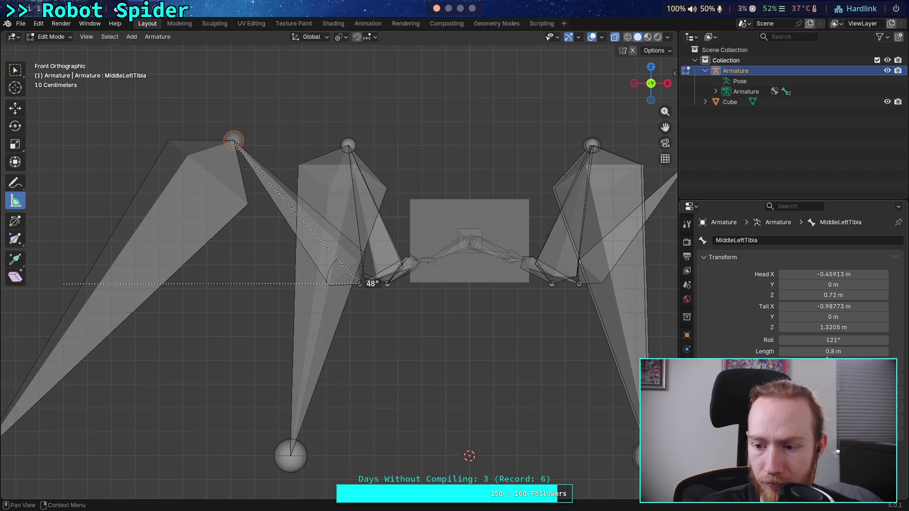
Refine MiddleLeftTibia to exactly 0.8 m long with Tail Z 1.3205 m.
left_click(808, 351)
left_click(809, 351)
left_click_drag(809, 351, 788, 351)
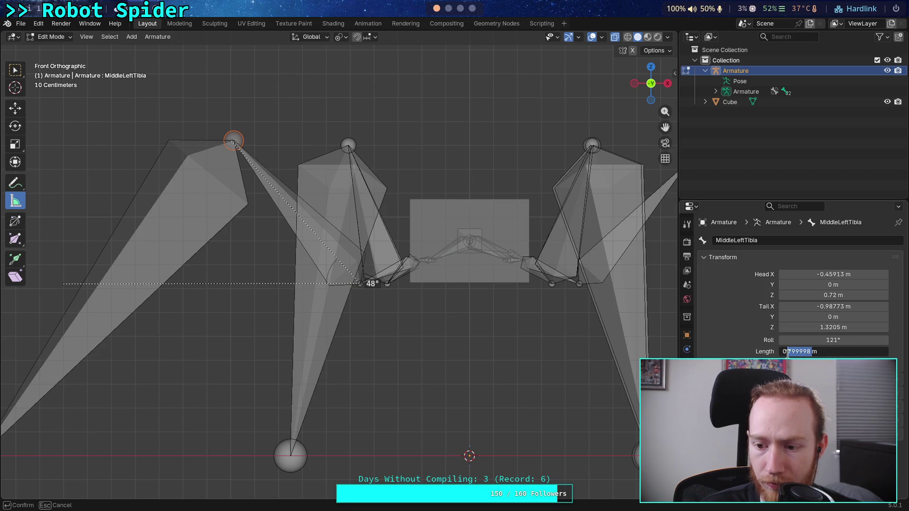
type("8")
key("Return")
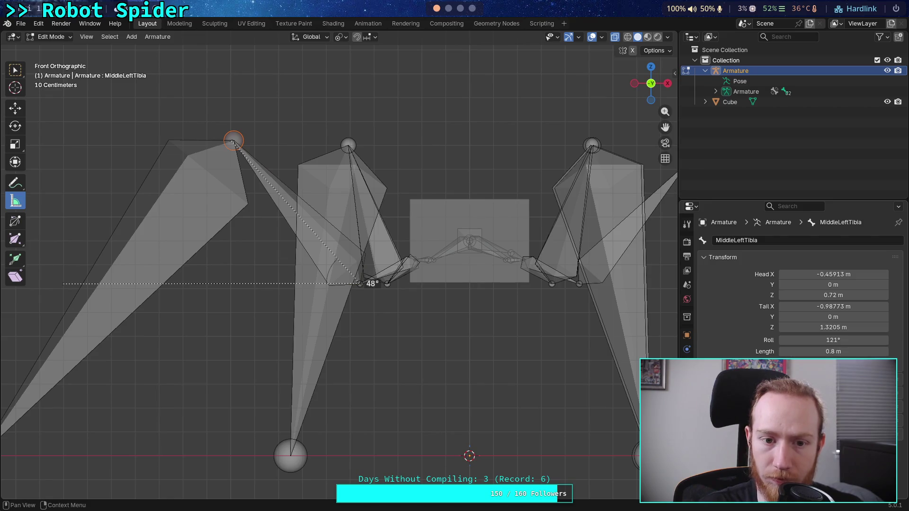
left_click(807, 328)
left_click(807, 327)
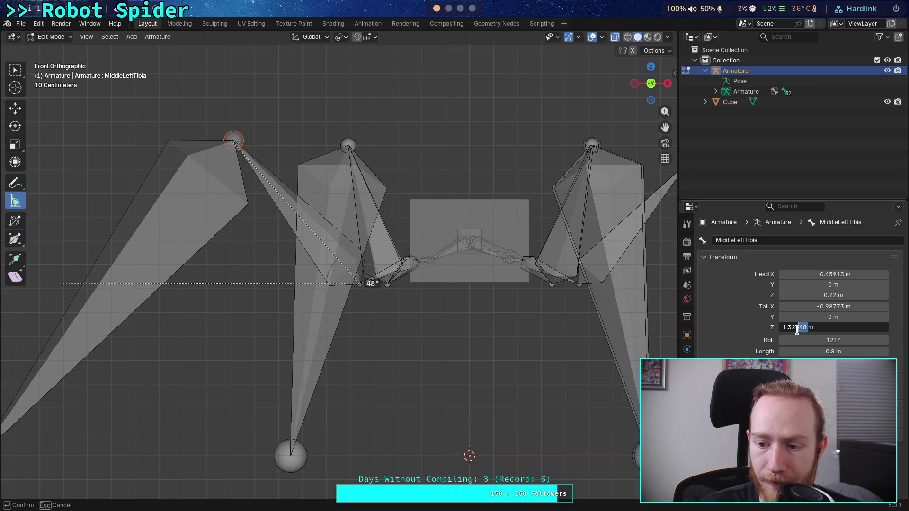
type("05")
key("Return")
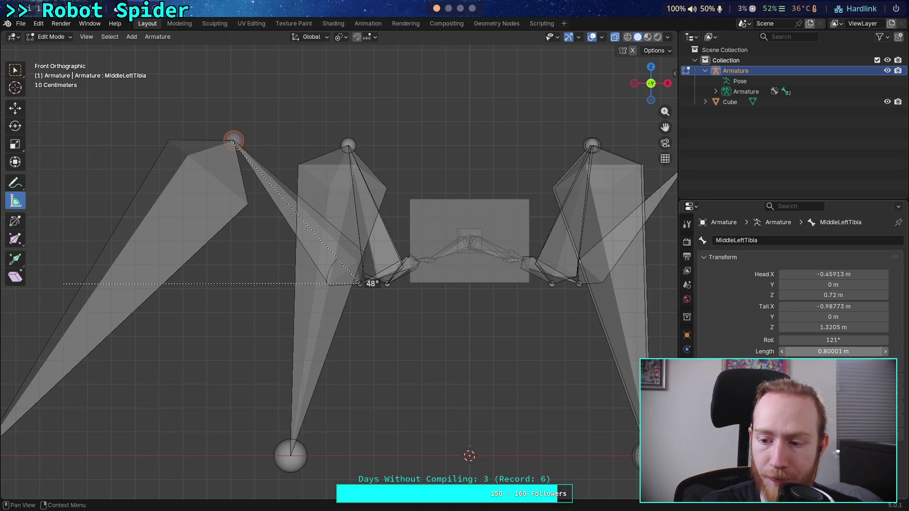
left_click(812, 352)
left_click(813, 351)
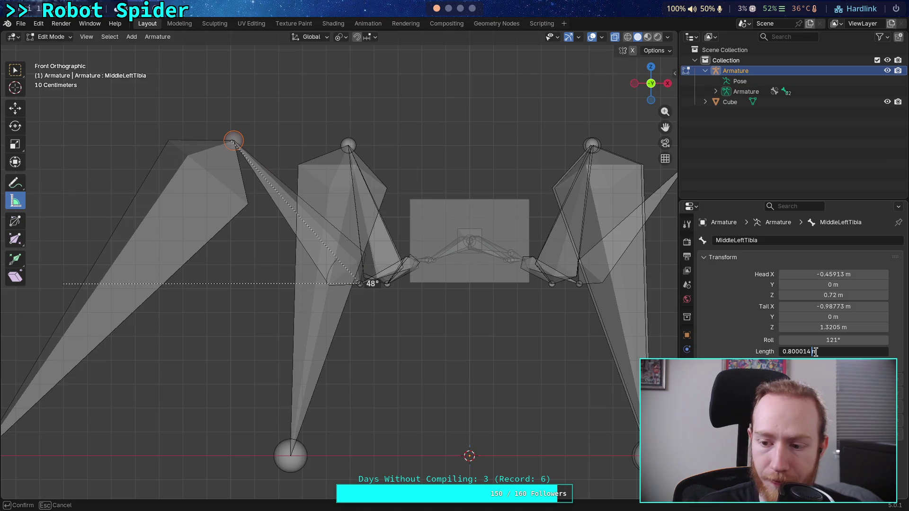
key("BackSpace")
key("BackSpace")
key("BackSpace")
key("Return")
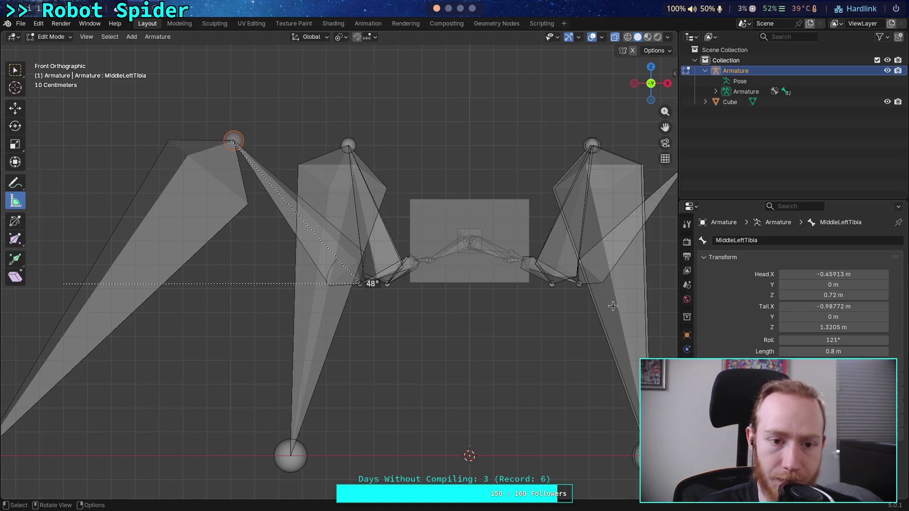
Select MiddleLeftTibia.001, then set its length to 1.7 m and its tail Z to 0 m.
scroll(260, 250, "down", 2)
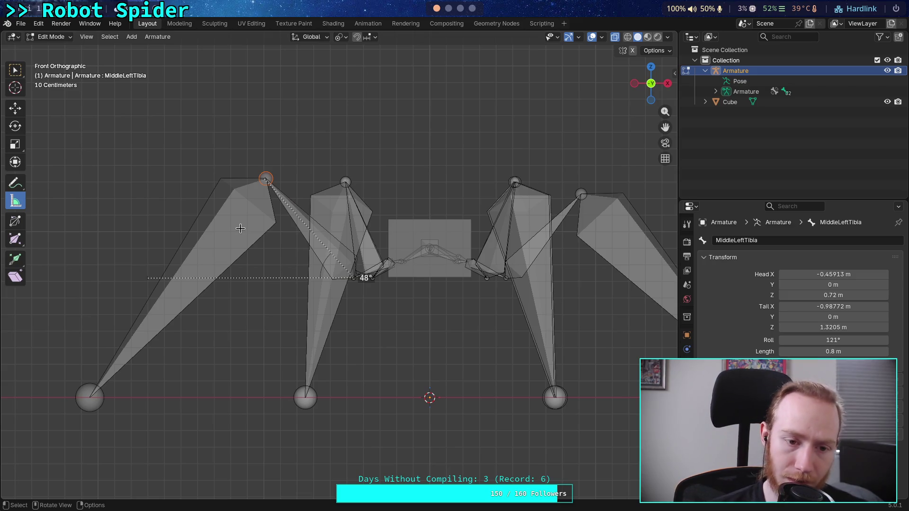
left_click(241, 229)
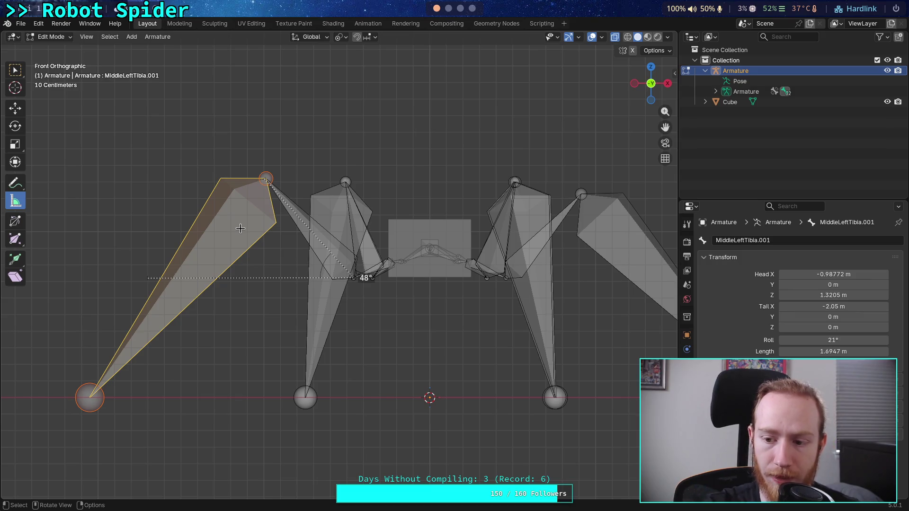
left_click(791, 351)
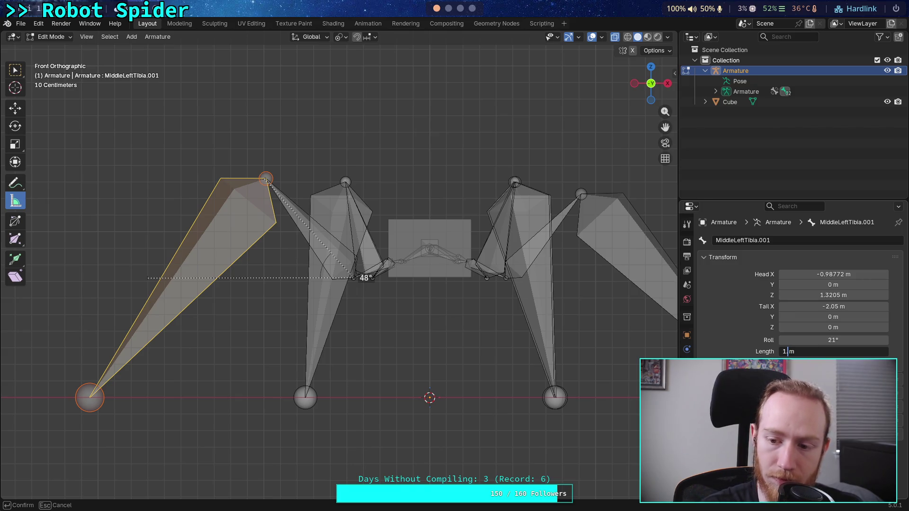
type(".7")
key("Return")
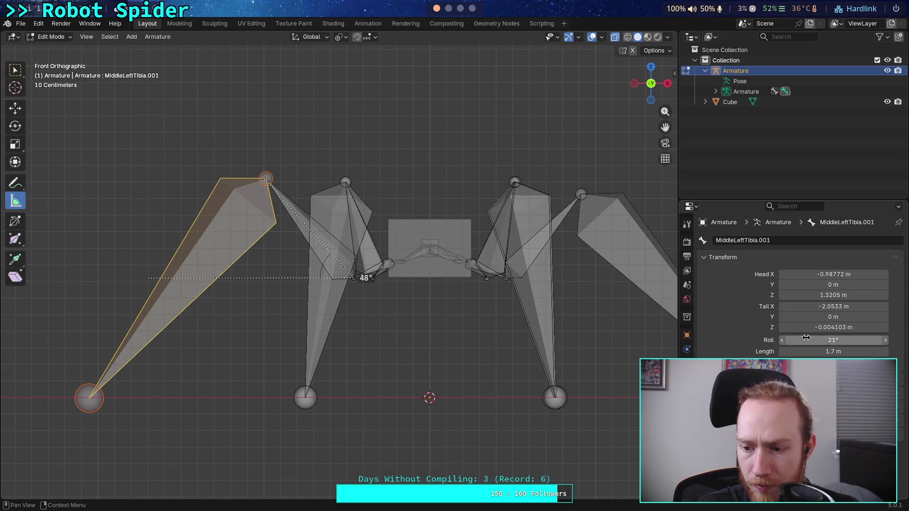
left_click(801, 327)
left_click(800, 327)
key("ctrl+a")
type("0")
key("Return")
Re-enter length 1.7 m and tail Z 0 m repeatedly until both values hold.
left_click(796, 351)
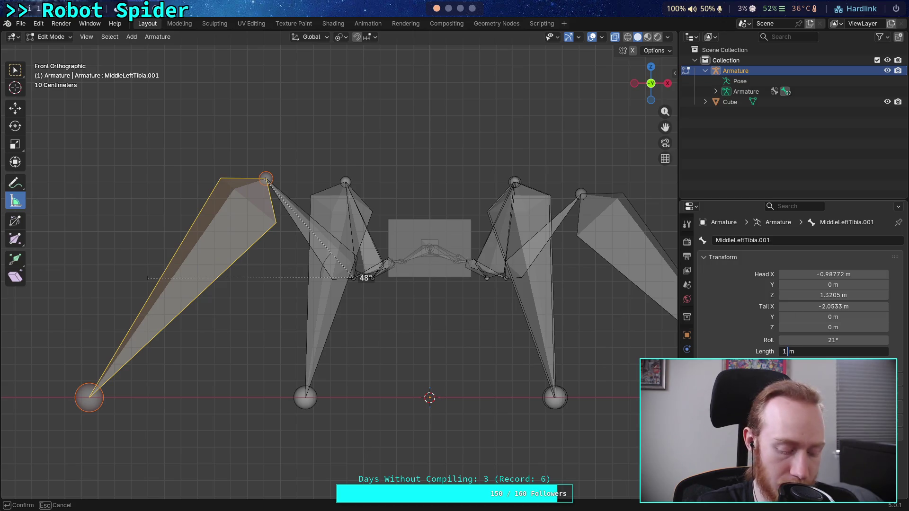
key("Return")
left_click(813, 327)
left_click_drag(800, 327, 813, 328)
type("0")
key("Return")
left_click(799, 352)
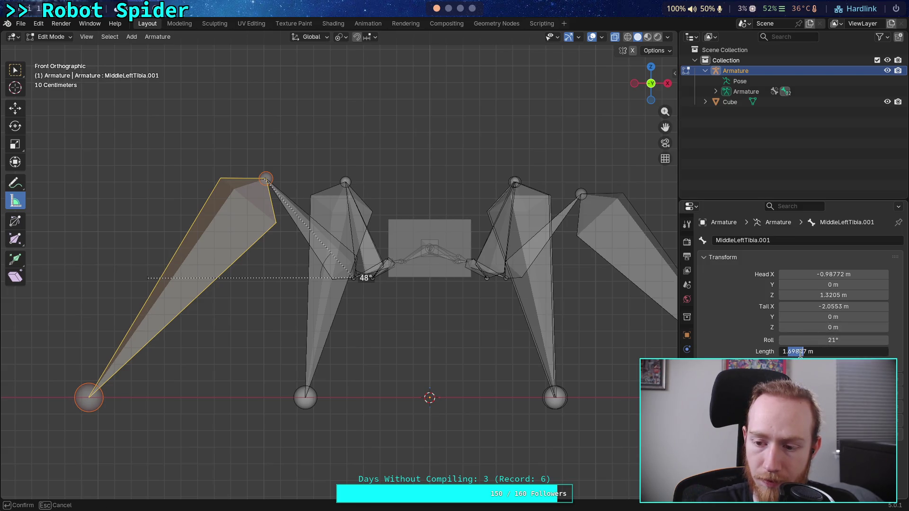
key("Return")
left_click(795, 327)
type("0")
key("Return")
left_click(789, 351)
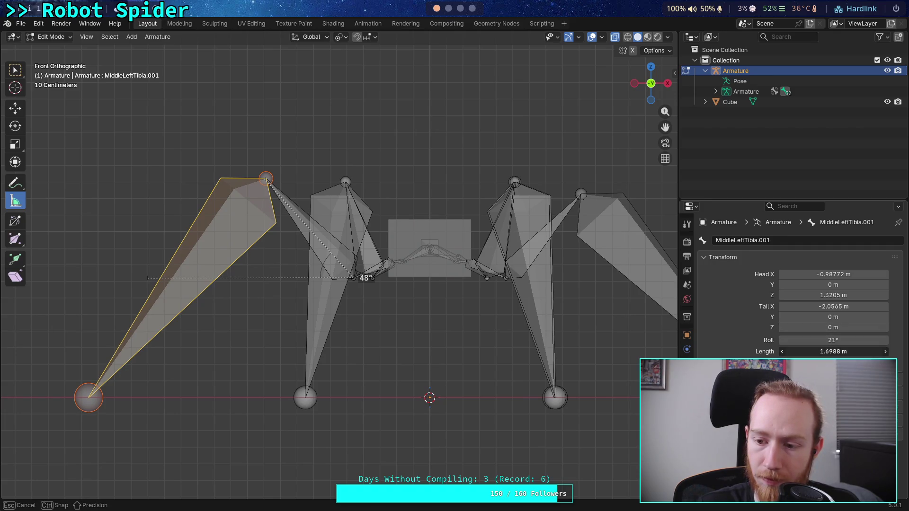
key("Delete")
key("Delete")
key("Delete")
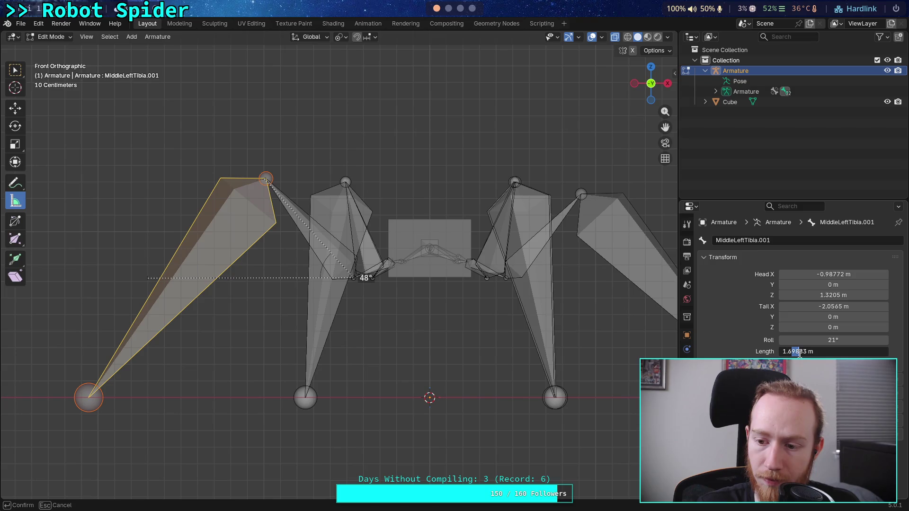
type("7")
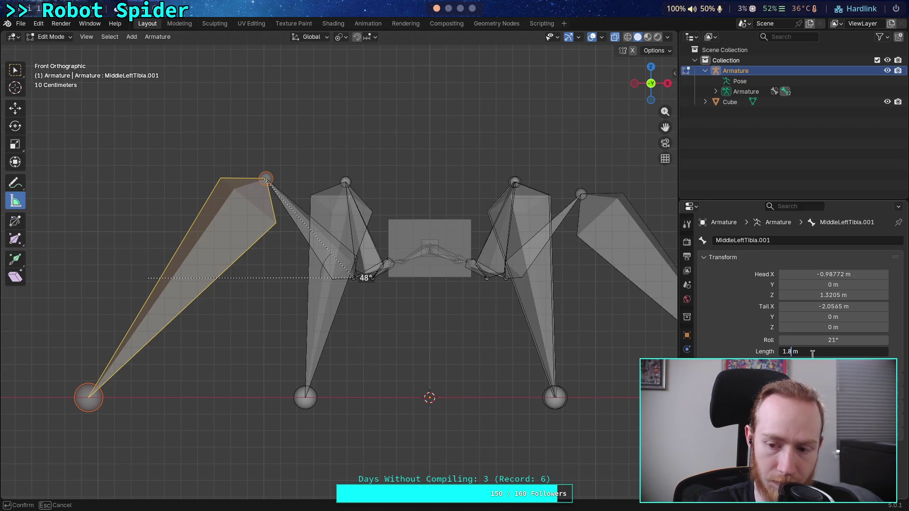
key("Return")
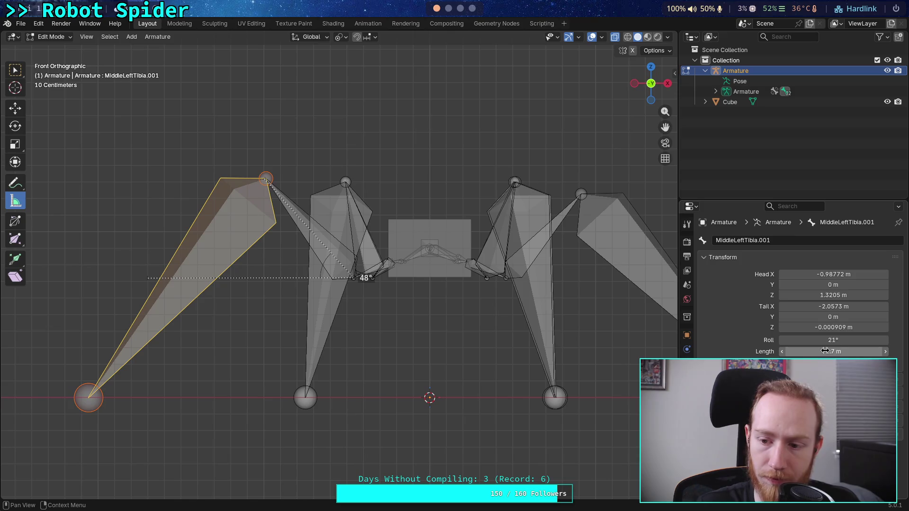
Enter tail Z 0 and correct the length field back to 1.7 m.
left_click(803, 328)
left_click(803, 327)
type("0")
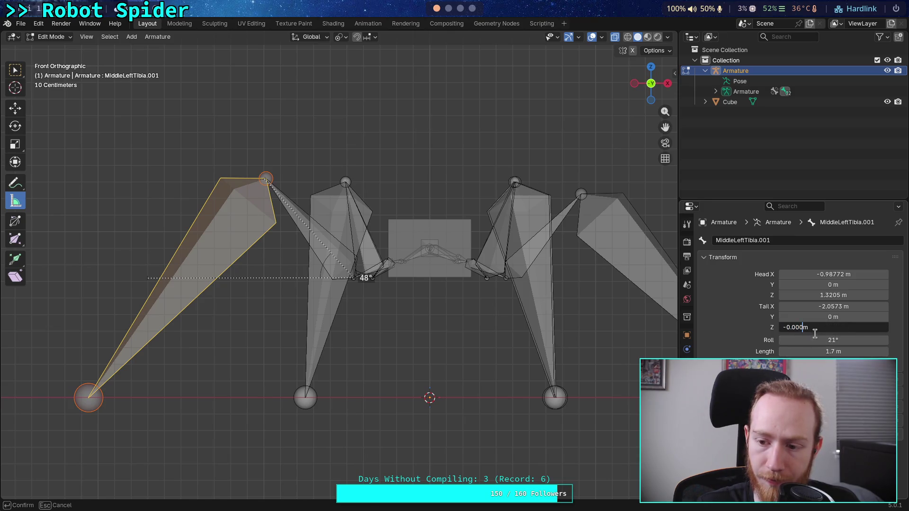
double_click(791, 351)
left_click_drag(791, 351, 799, 352)
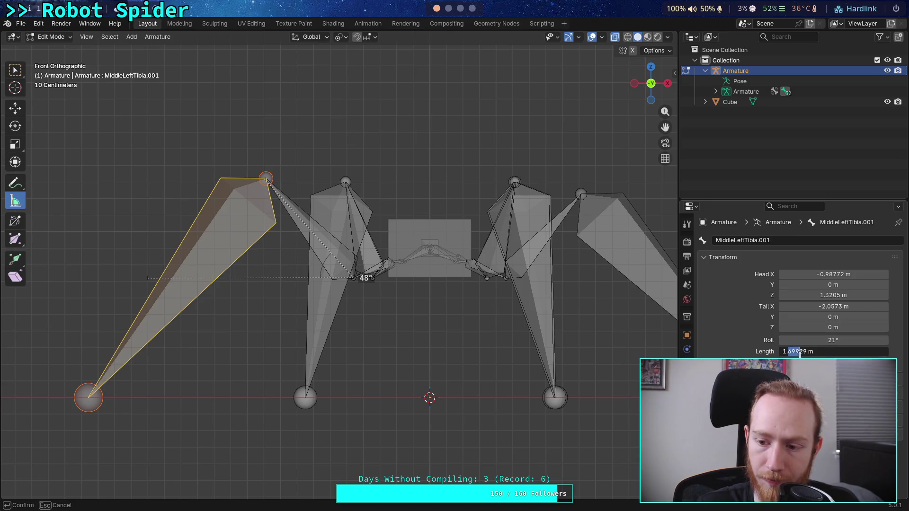
key("BackSpace")
type("6")
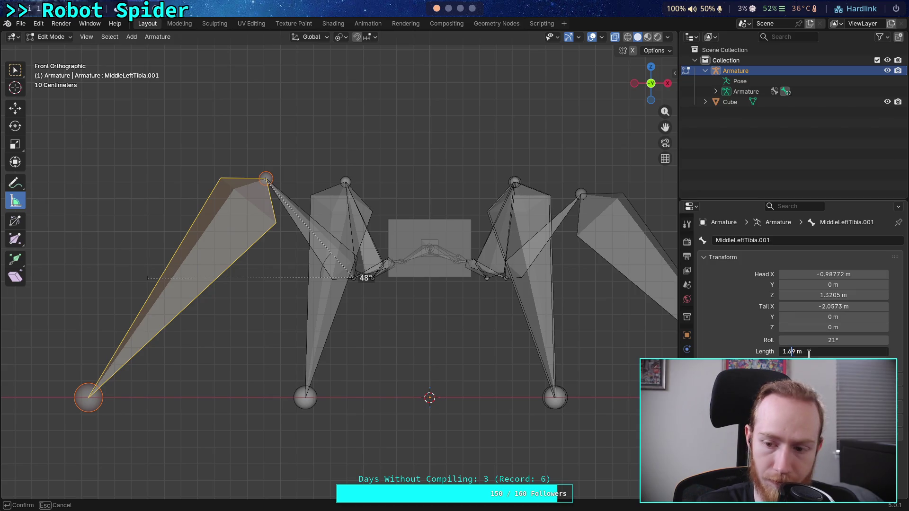
key("BackSpace")
type("7")
key("Delete")
key("Return")
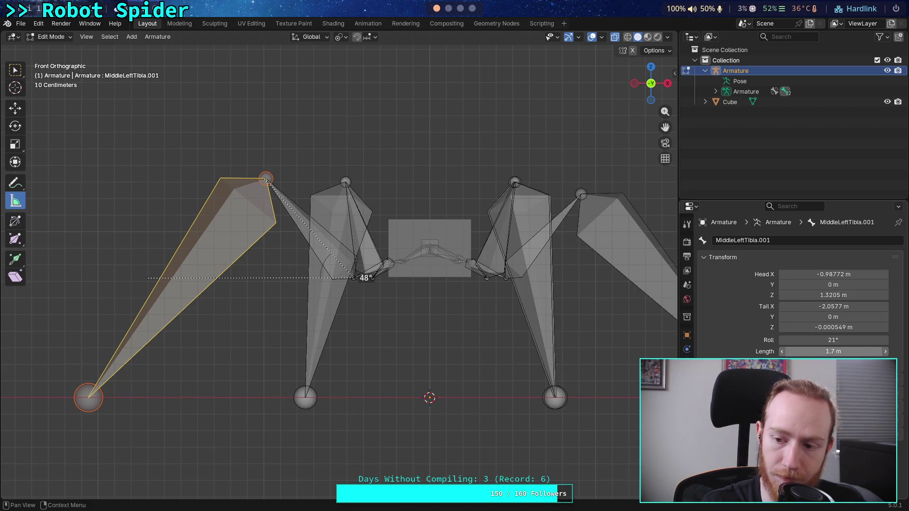
Set tail Z to 0 m, retype the length as 1.7, then zero tail Z again.
left_click(829, 331)
type("0")
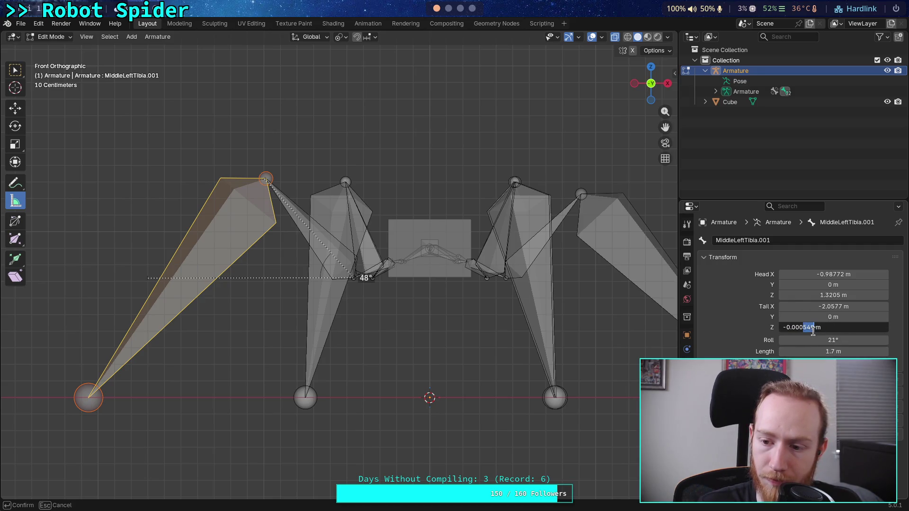
key("Return")
left_click(795, 352)
left_click(793, 353)
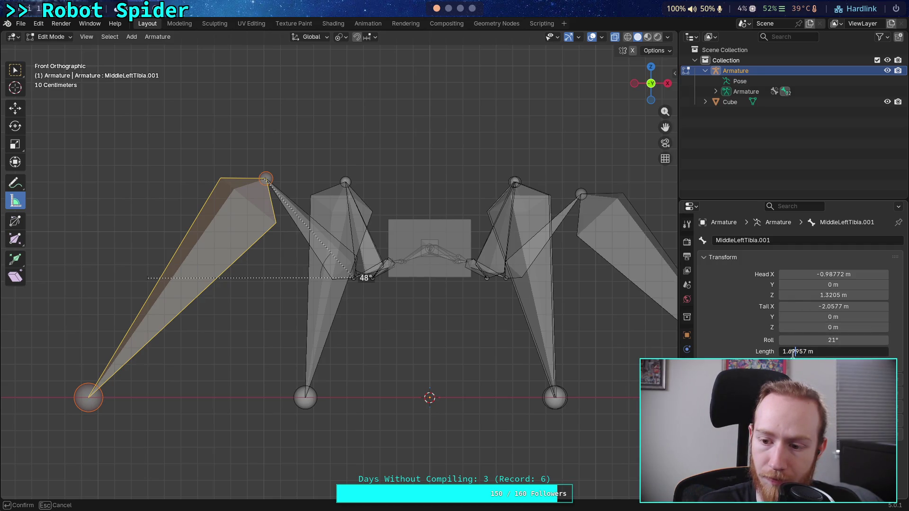
key("ctrl+a")
type("1.7")
key("Return")
left_click(804, 328)
left_click_drag(799, 328, 804, 332)
key("ctrl+a")
type("0")
key("Return")
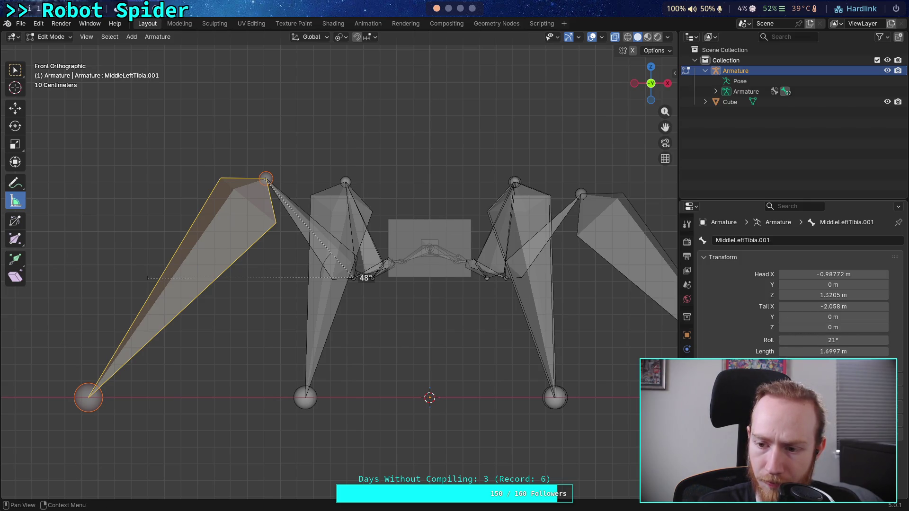
Reconfirm the 1.7 m length and the 0 m tail Z.
left_click(796, 352)
left_click_drag(792, 351, 799, 352)
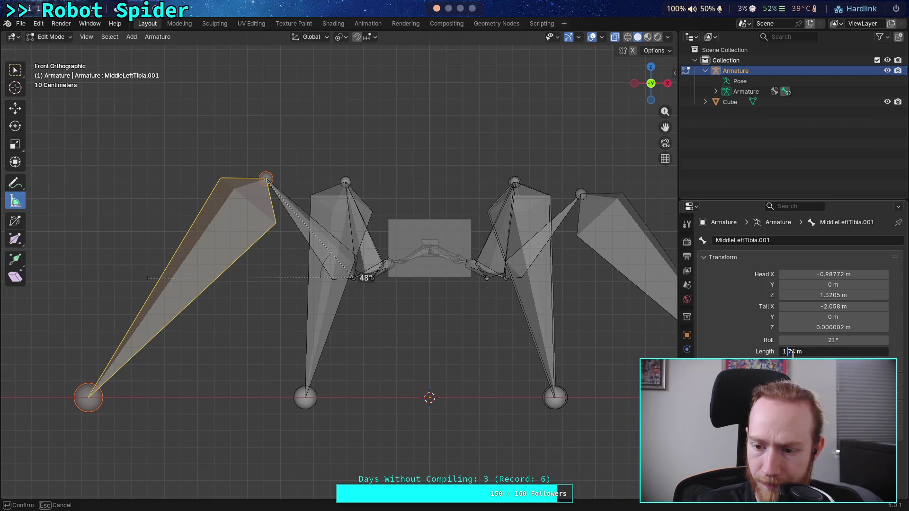
key("Return")
left_click(799, 327)
type("0")
key("Return")
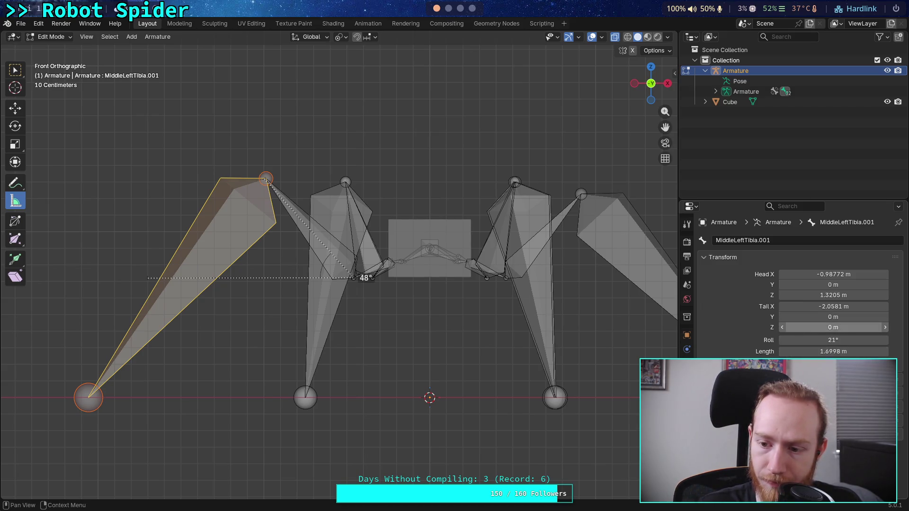
left_click(795, 350)
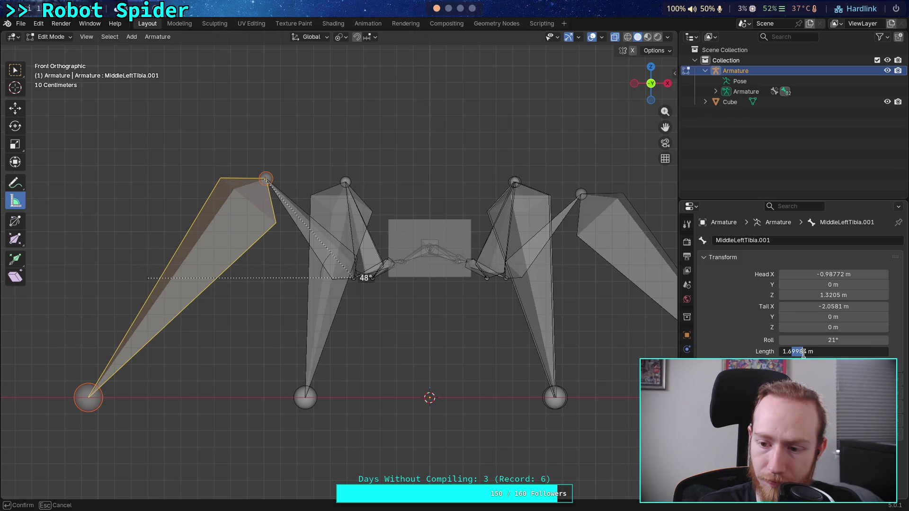
key("Return")
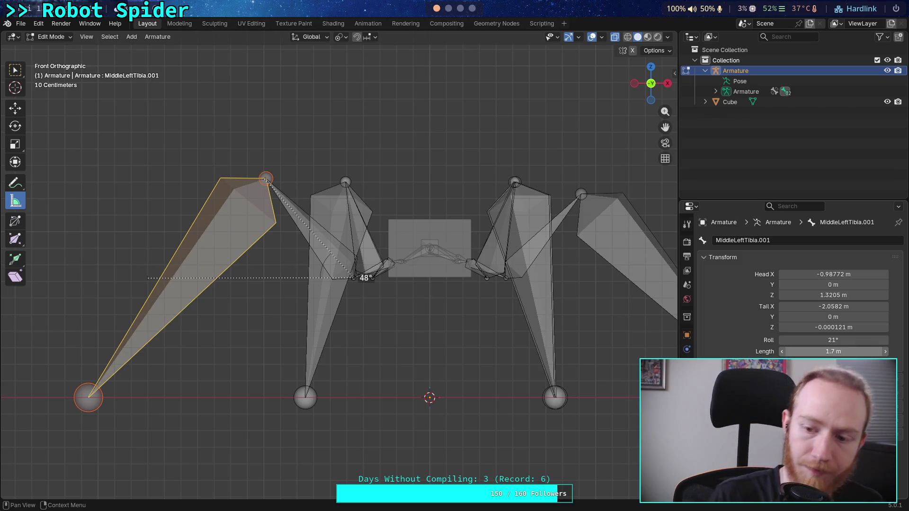
key("Up")
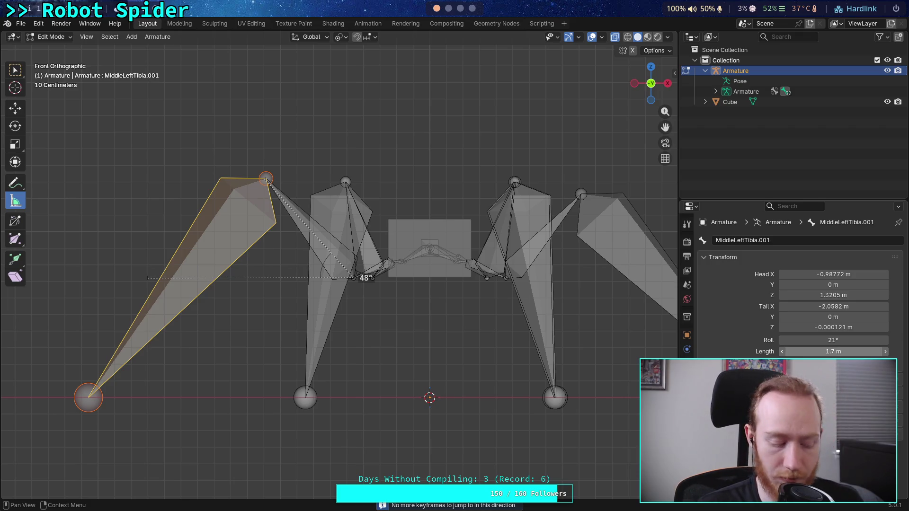
Recheck the tail Z value and commit the 1.7 m length once more.
left_click(810, 327)
left_click_drag(803, 327, 814, 326)
left_click(817, 351)
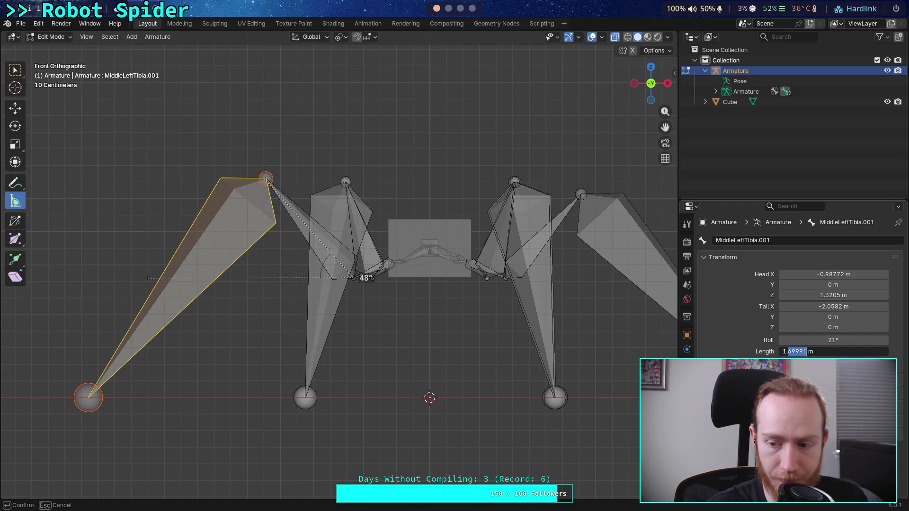
type("1.7")
key("Return")
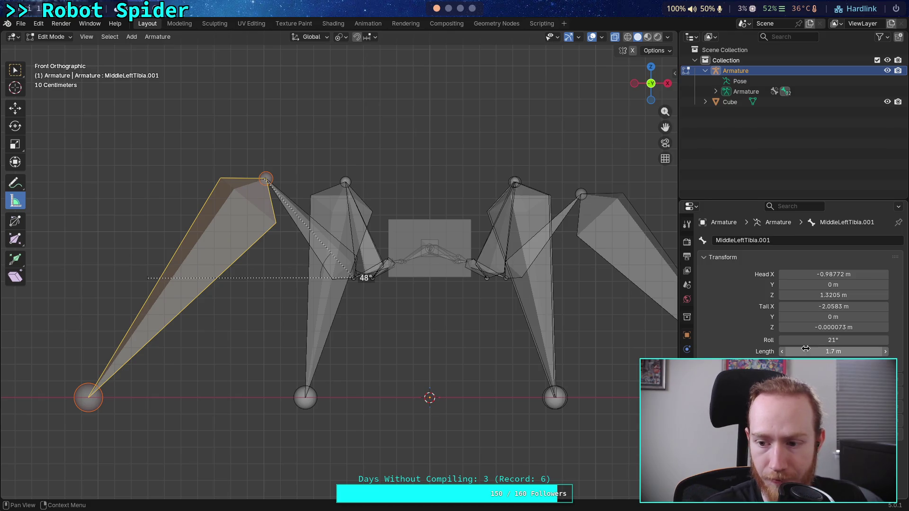
left_click(813, 328)
left_click(813, 328)
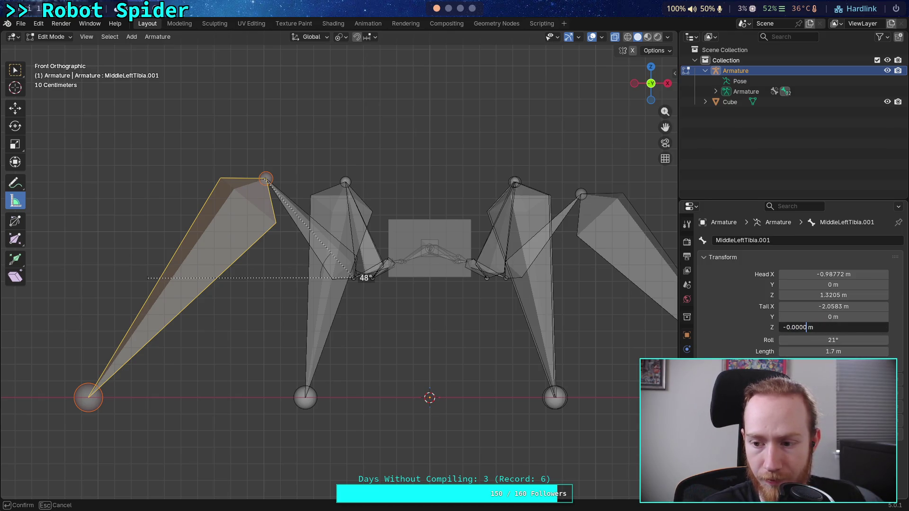
key("Return")
left_click(800, 353)
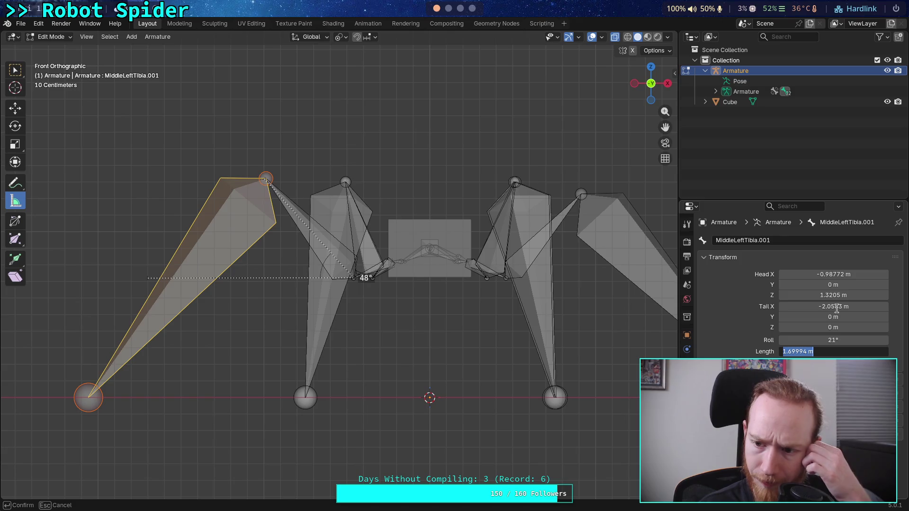
key("Return")
Zero tail Z and edit tail X toward -2.0584 m.
double_click(837, 307)
double_click(838, 328)
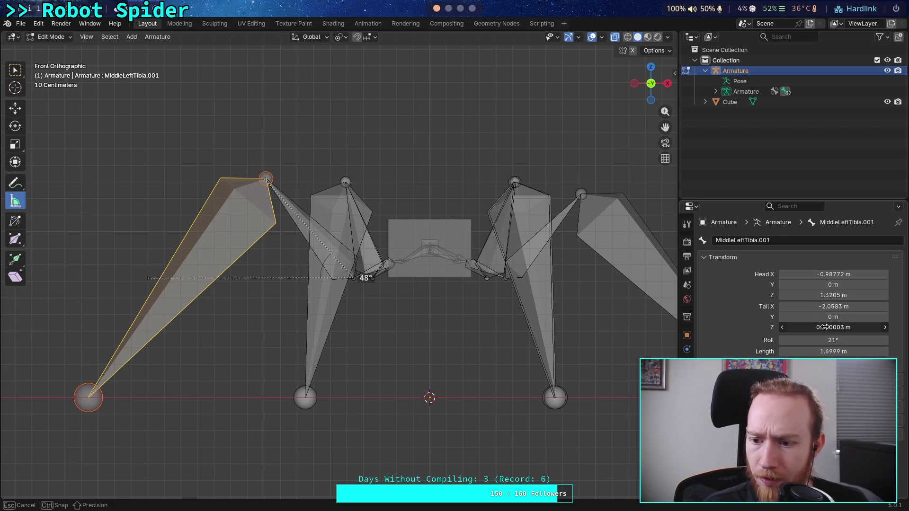
type("0")
key("Return")
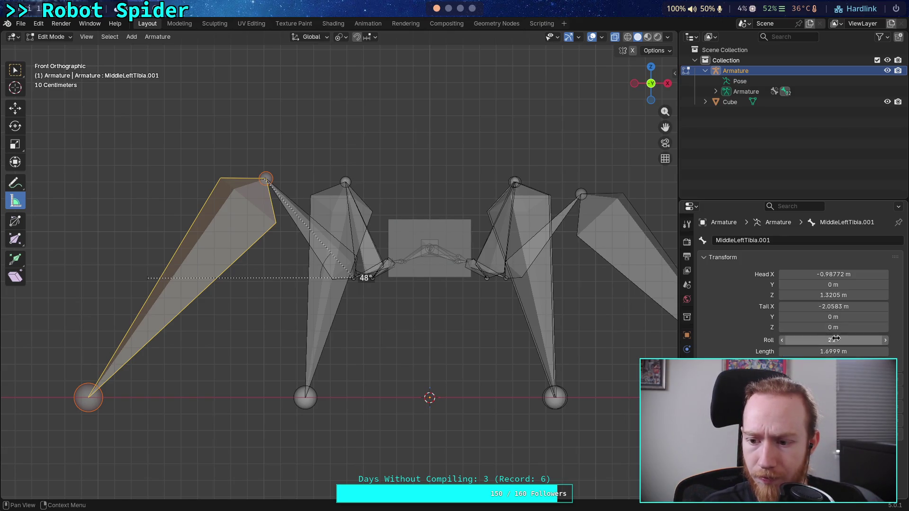
double_click(826, 307)
double_click(820, 328)
double_click(809, 307)
left_click(808, 307)
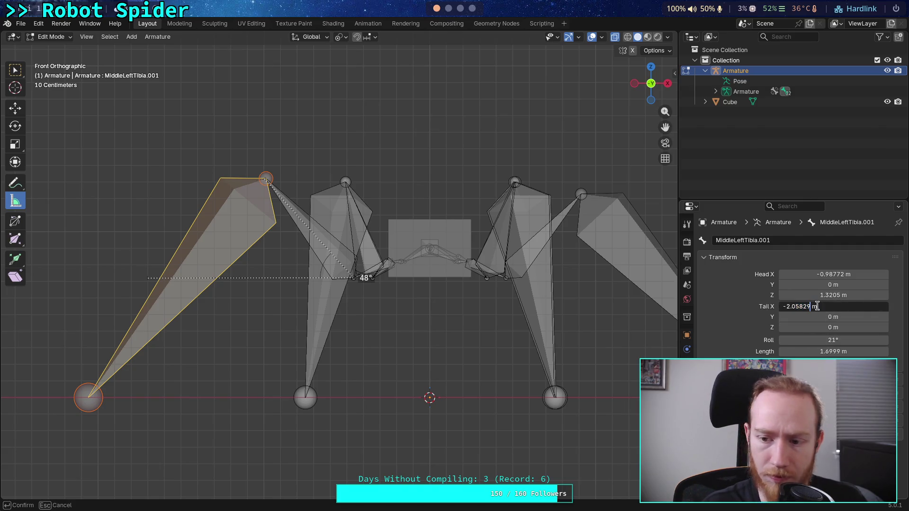
key("BackSpace")
key("BackSpace")
type("3")
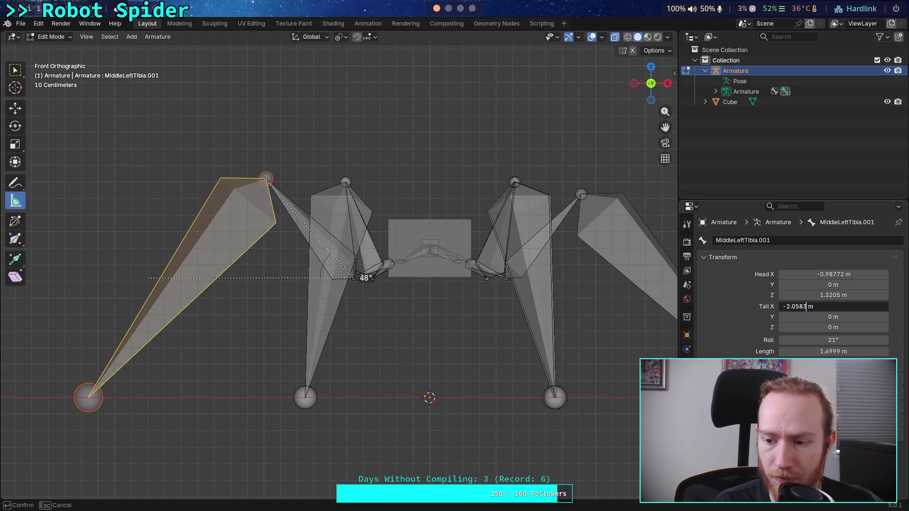
key("Home")
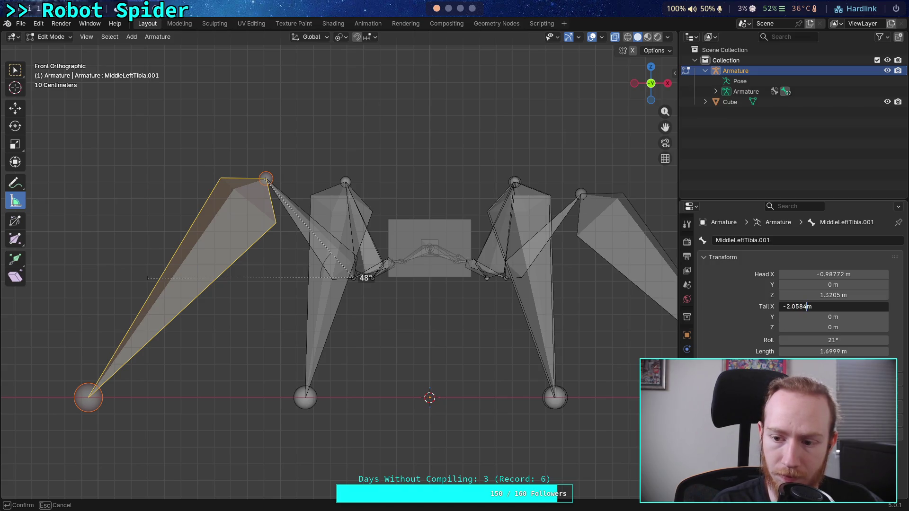
key("Return")
Retype the length as 1.7 m and adjust the final digits of tail X.
left_click(819, 350)
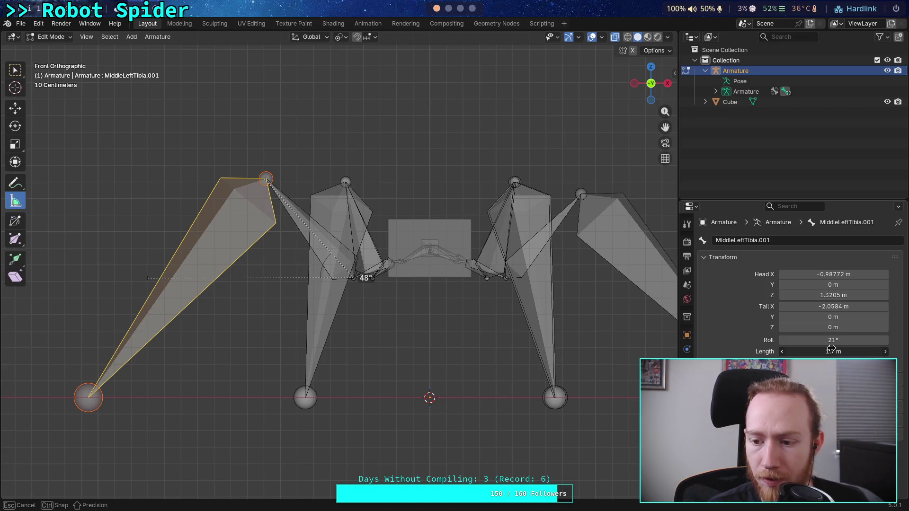
type("1.7")
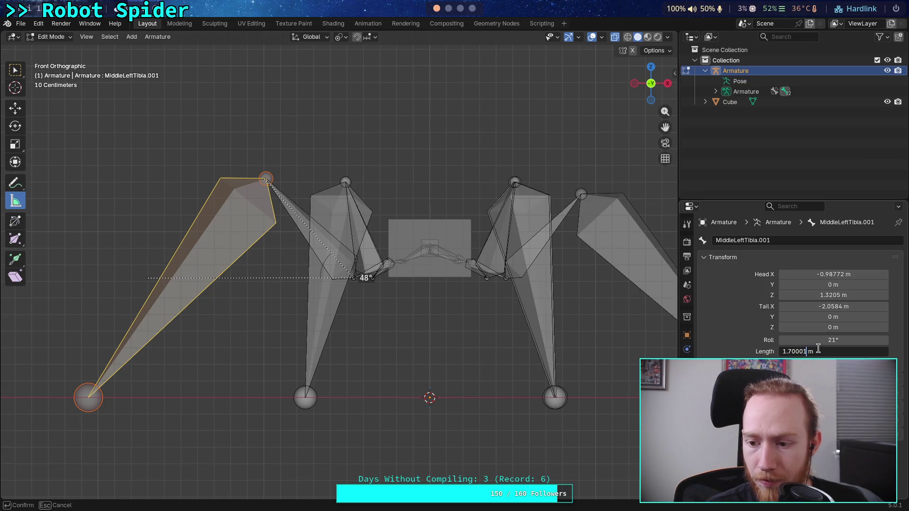
key("Return")
left_click(841, 307)
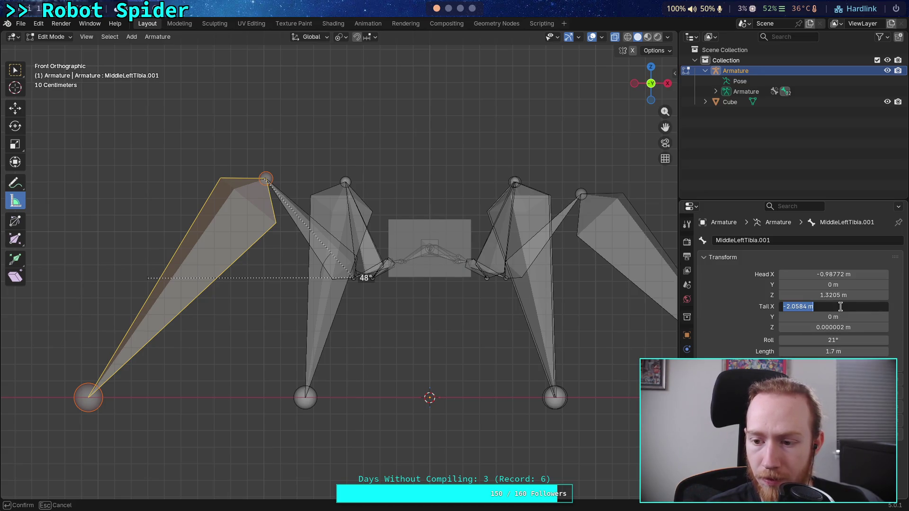
left_click(831, 351)
left_click(830, 350)
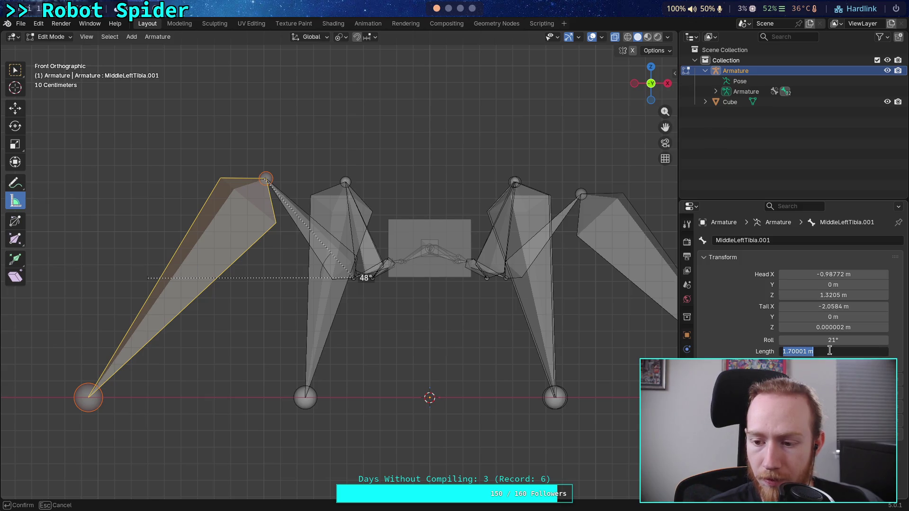
left_click(836, 307)
left_click(811, 307)
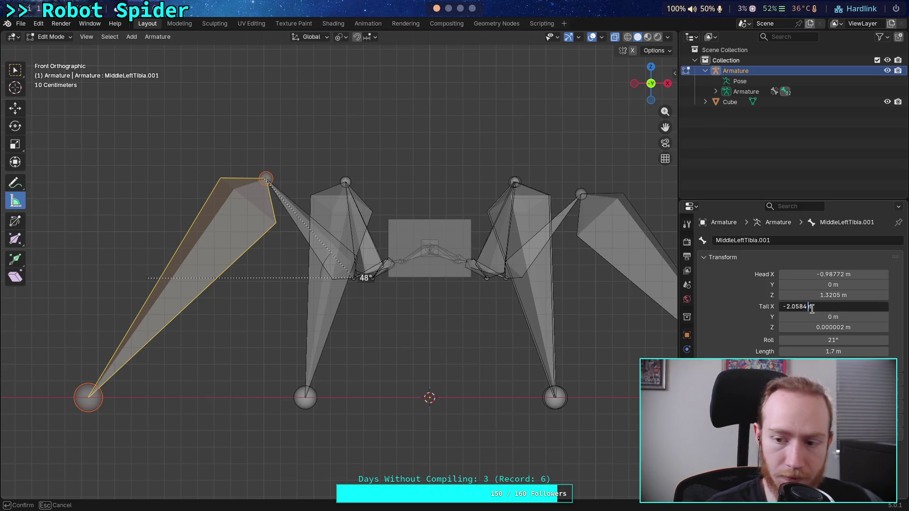
key("BackSpace")
type("39")
key("Return")
Enter tail Z 0 twice and reapply the 1.7 m length.
left_click(824, 351)
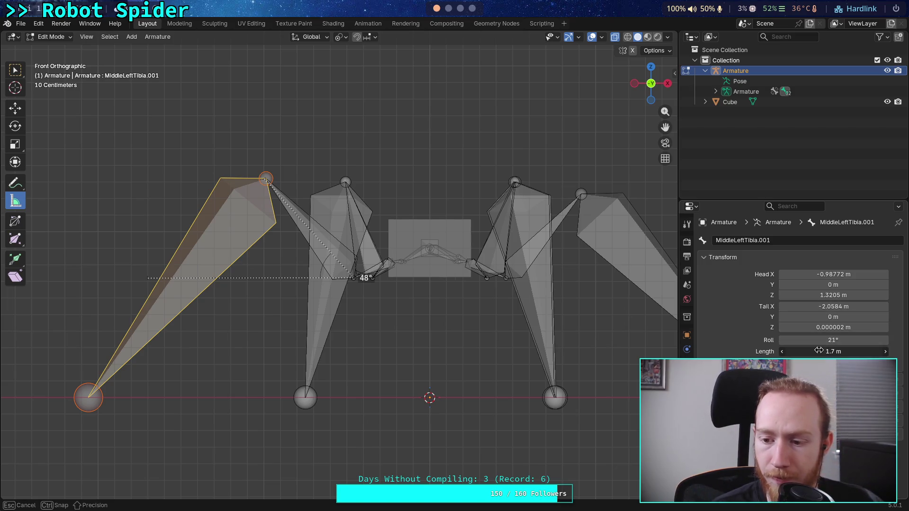
left_click(822, 307)
left_click(825, 327)
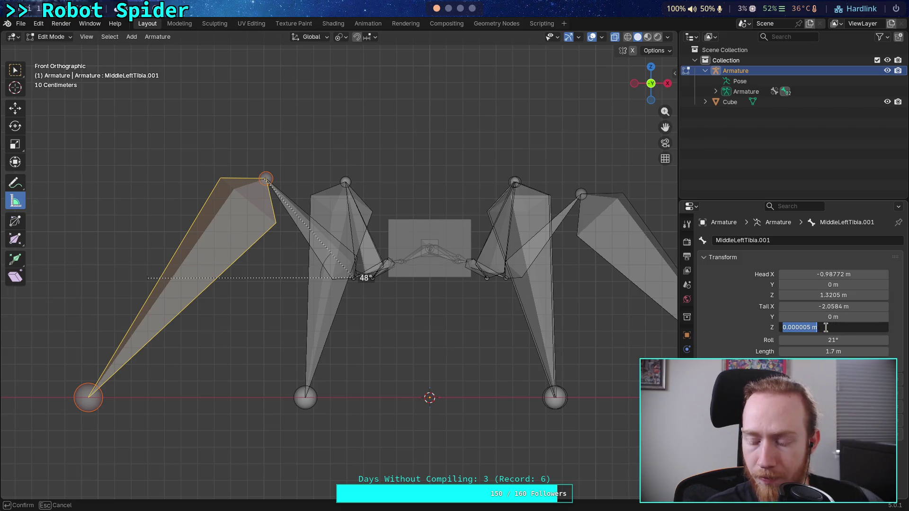
type("0")
key("Return")
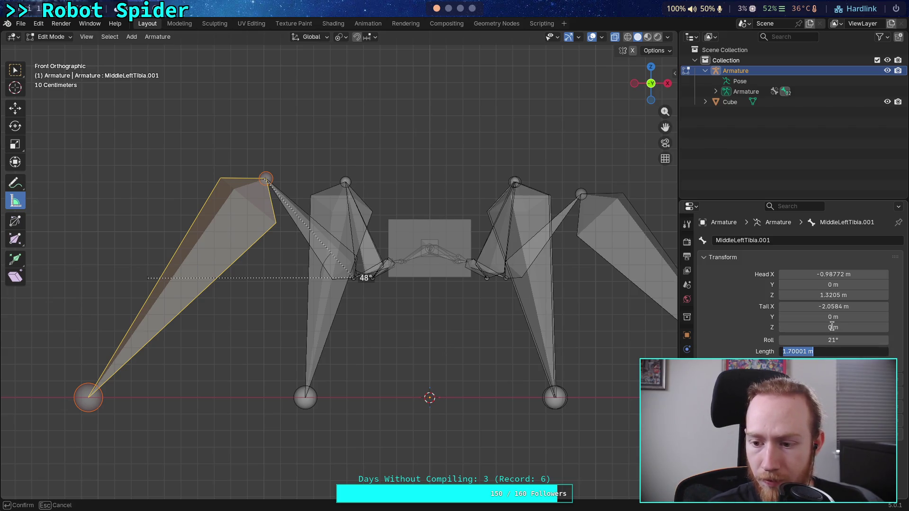
left_click(830, 327)
type("0")
key("Return")
left_click(830, 351)
type("1.7")
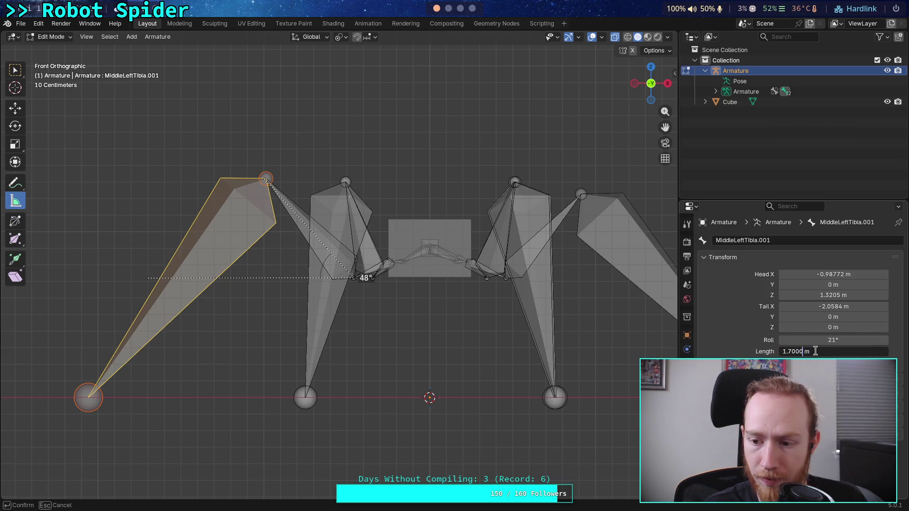
key("Return")
left_click(816, 328)
key("Escape")
Correct the final digit of tail Z, then clear it to 0 m.
left_click(815, 328)
left_click(814, 329)
key("Delete")
type("3")
key("Return")
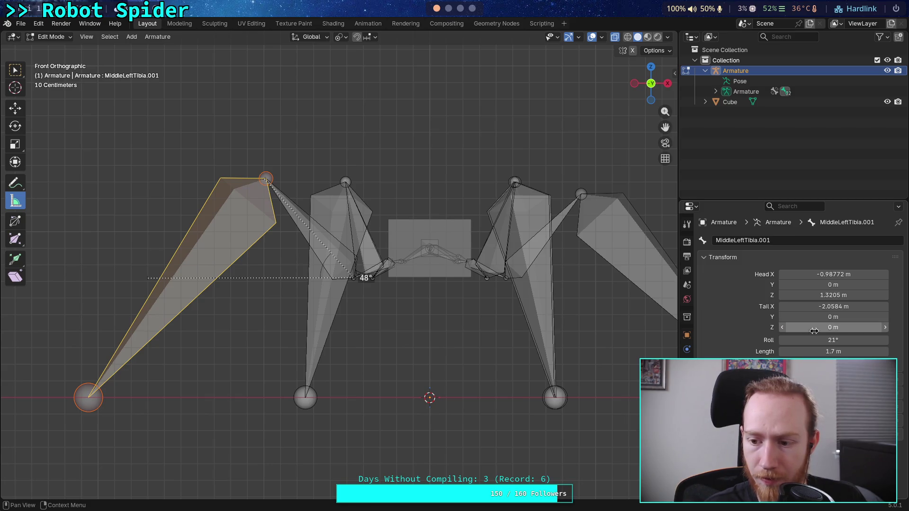
left_click(815, 327)
key("BackSpace")
key("Return")
Confirm head Z at 1.3205 m and zero tail Z twice more.
left_click(834, 295)
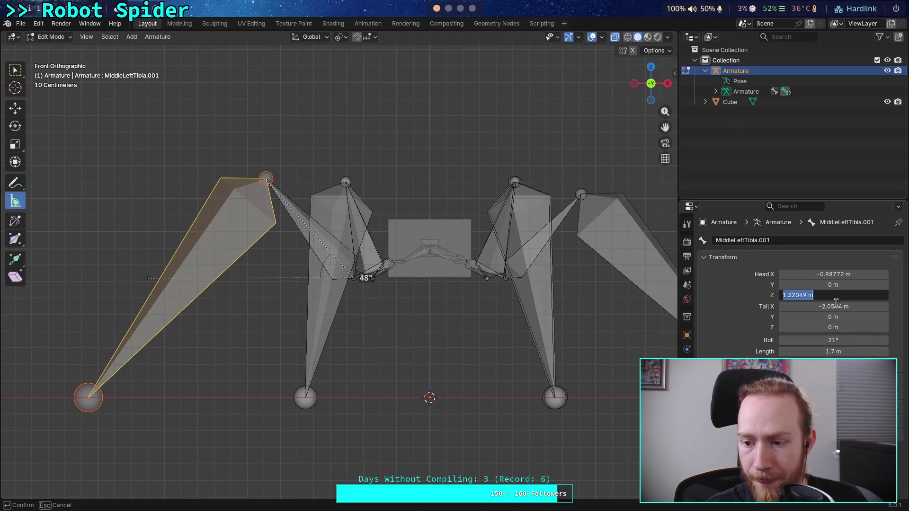
key("Return")
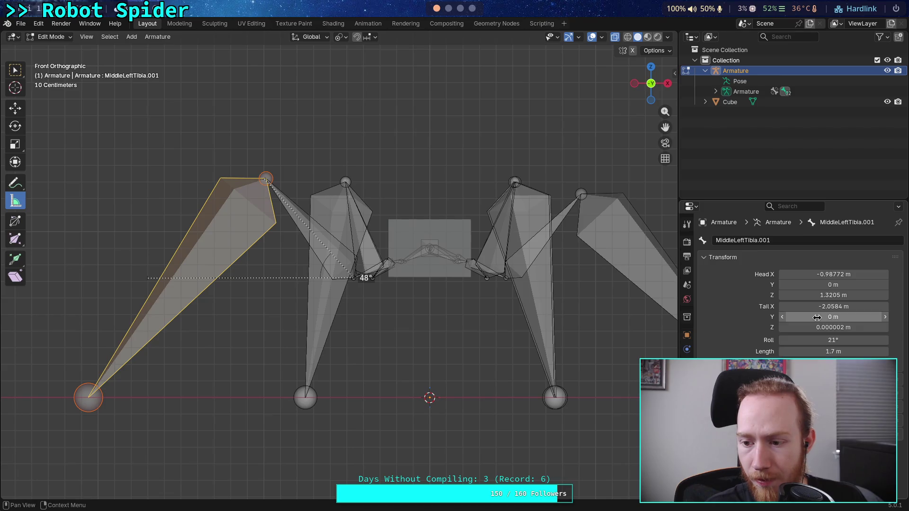
left_click(811, 328)
key("BackSpace")
key("Return")
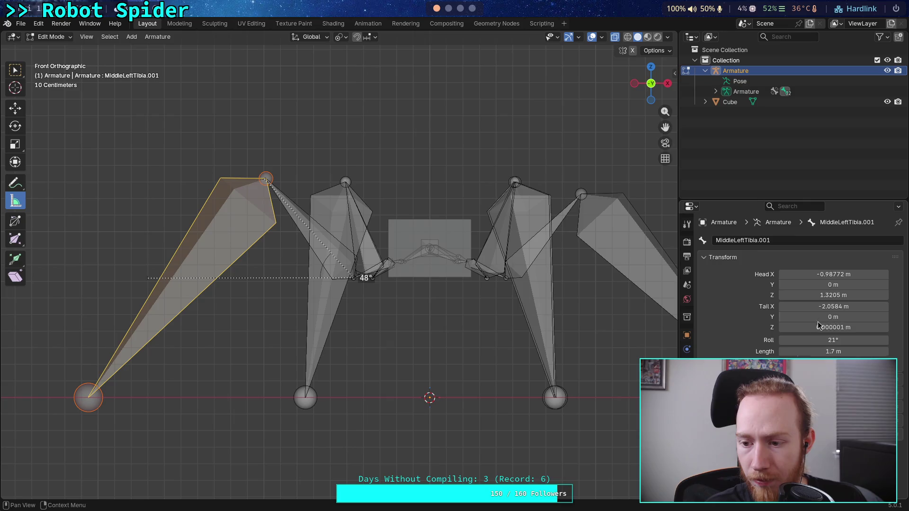
left_click(818, 328)
key("BackSpace")
key("Return")
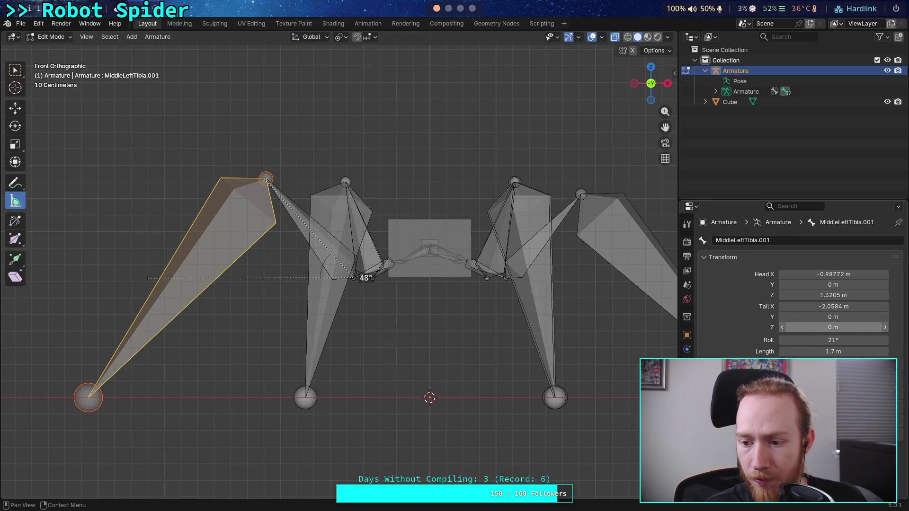
Verify length 1.7 m and tail Z 0, then confirm tail X at -2.0584 m.
left_click(818, 352)
left_click(818, 327)
left_click(811, 328)
key("Return")
left_click(812, 327)
left_click(811, 328)
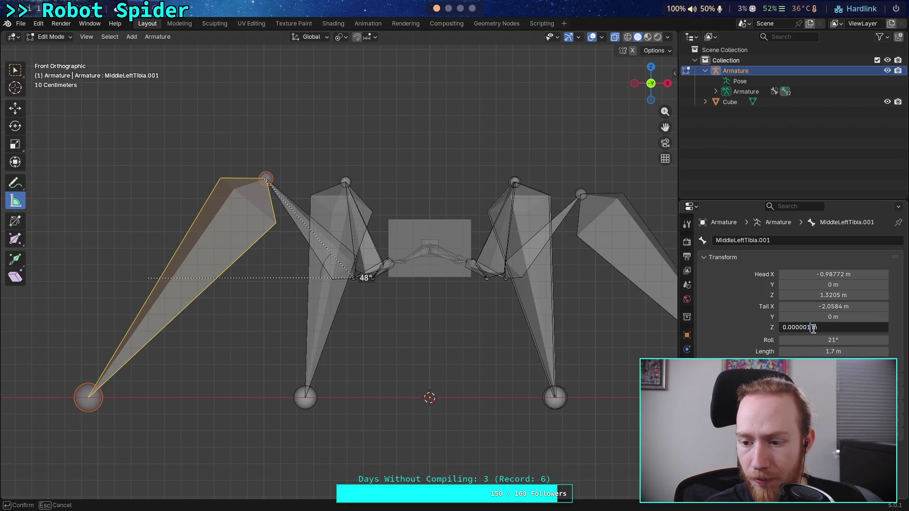
left_click(800, 351)
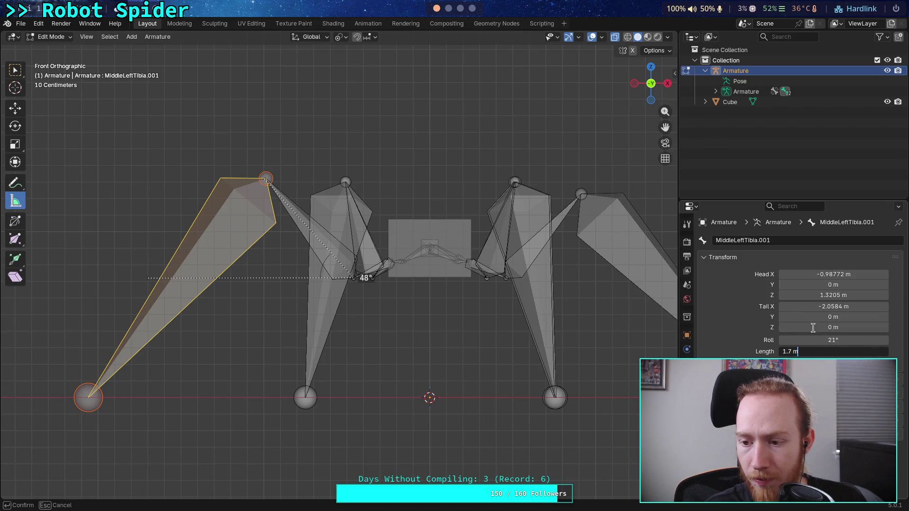
left_click(813, 328)
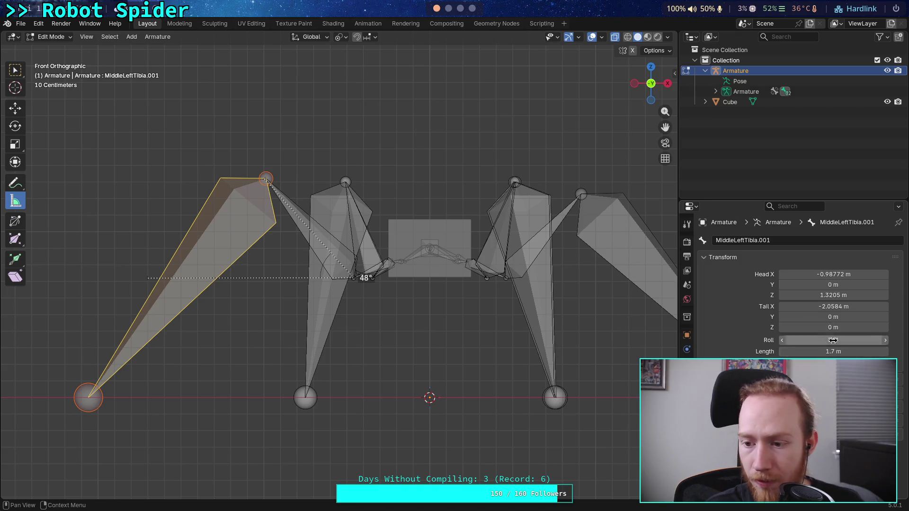
left_click(840, 309)
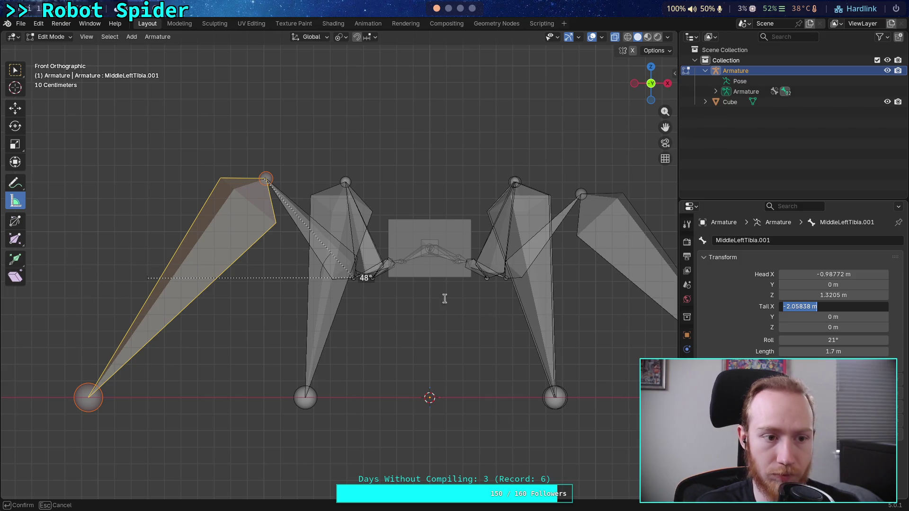
key("Return")
Frame the armature and select the MiddleRightTarsus bone, leaving its length unchanged.
middle_click_drag(497, 311, 456, 315, "shift")
scroll(457, 315, "down", 1)
left_click(639, 378)
double_click(813, 352)
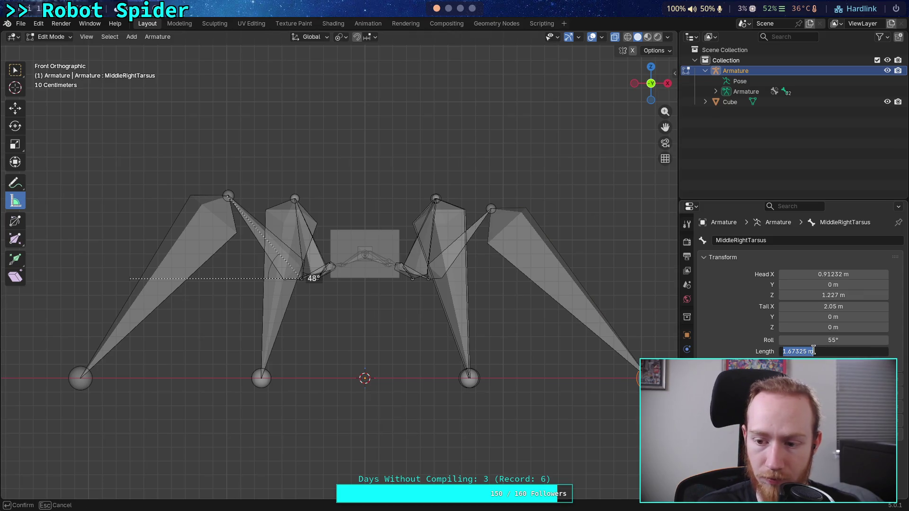
key("Return")
Set MiddleRightTarsus tail Z to 0 m and tail X to 2.0584 m.
double_click(831, 329)
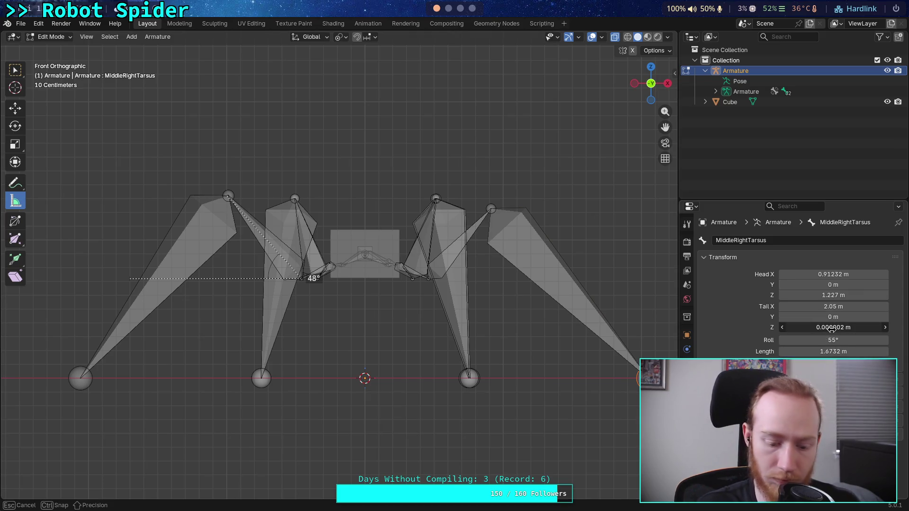
type("9")
key("BackSpace")
type("0")
key("Return")
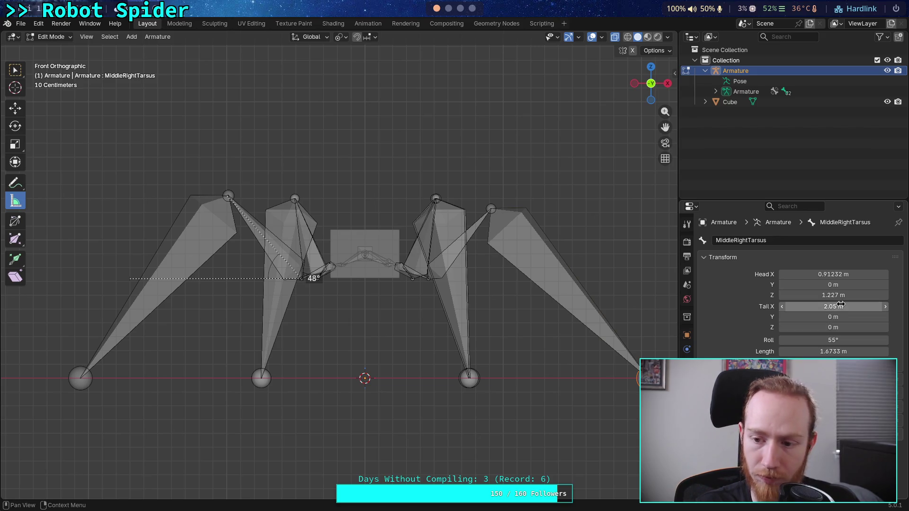
left_click(839, 307)
type("2.0584")
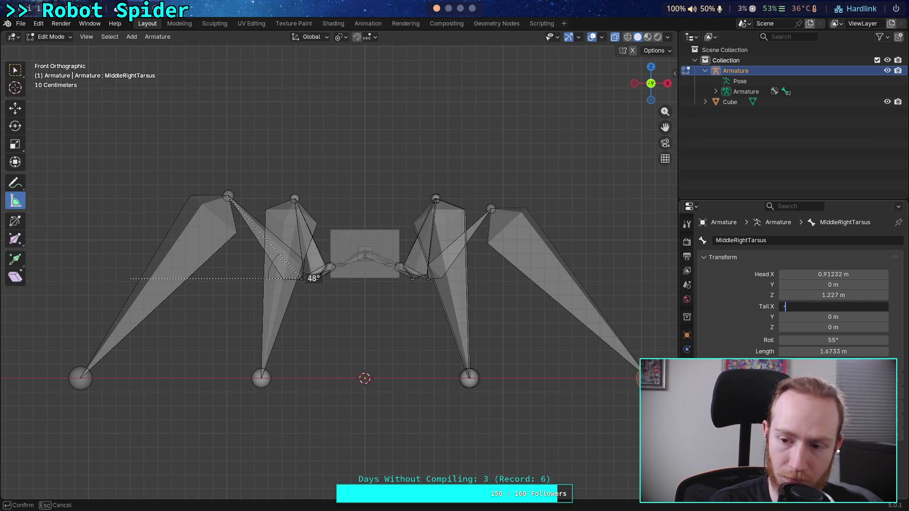
key("Return")
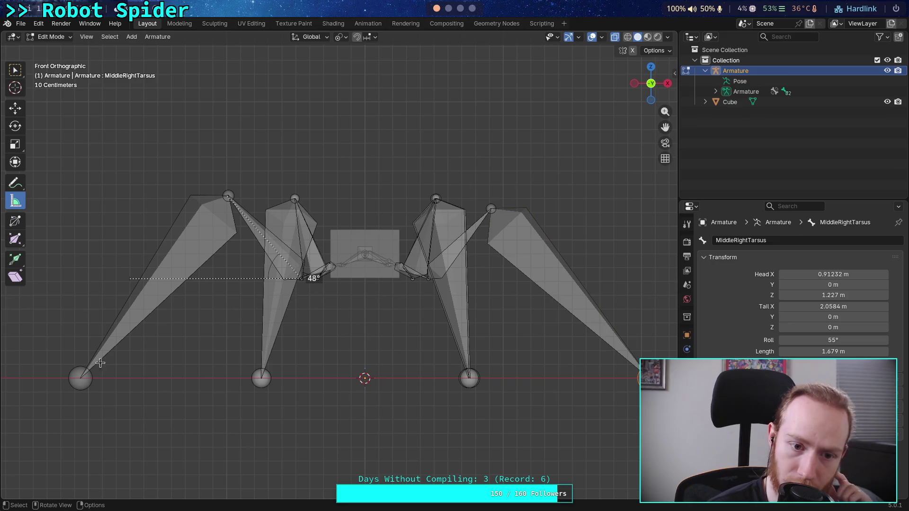
left_click(215, 205)
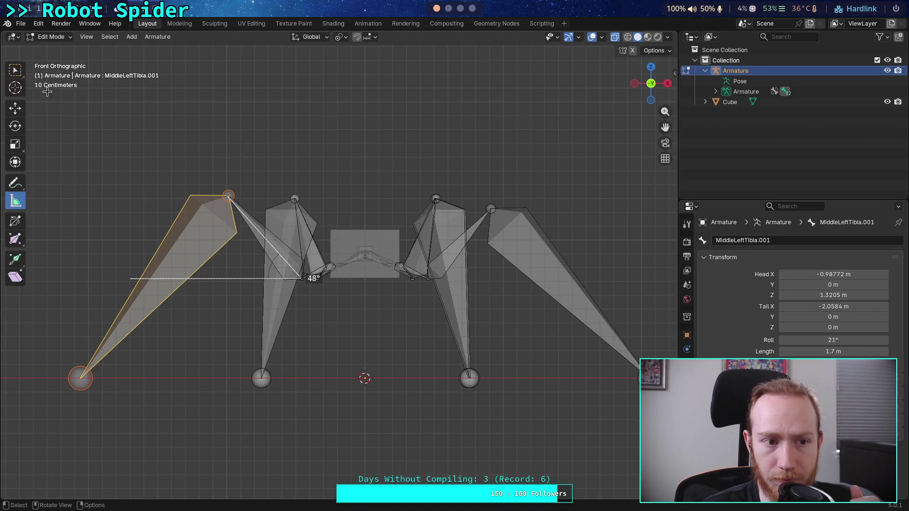
left_click(21, 73)
left_click(230, 195)
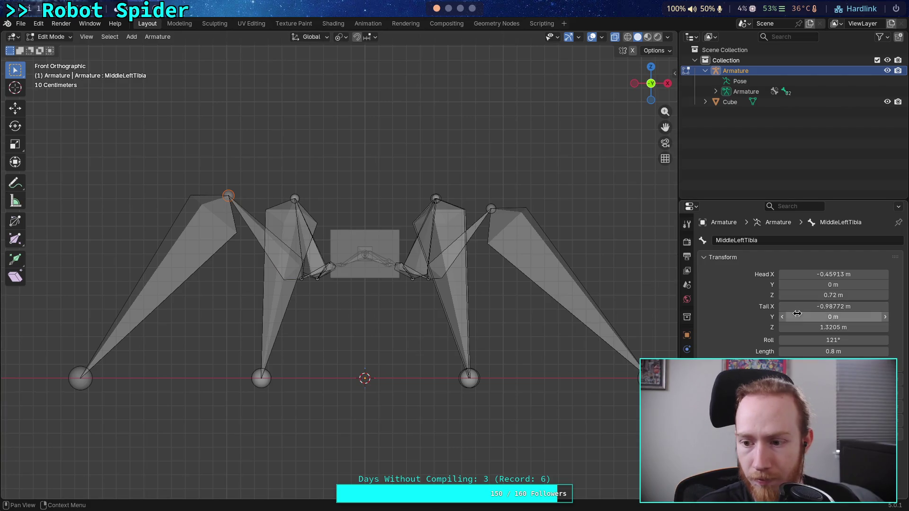
left_click_drag(826, 306, 827, 307)
left_click(239, 243)
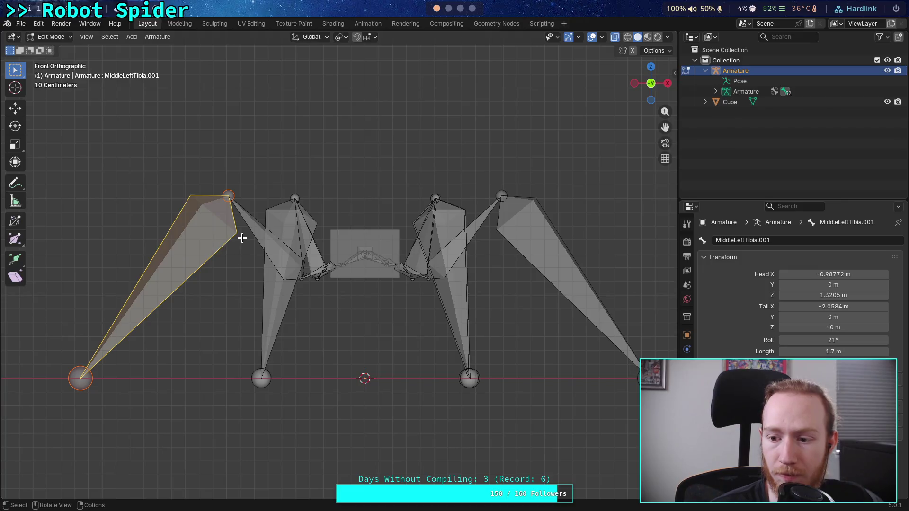
middle_click_drag(416, 208, 428, 313)
left_click(651, 84)
scroll(458, 213, "down", 2)
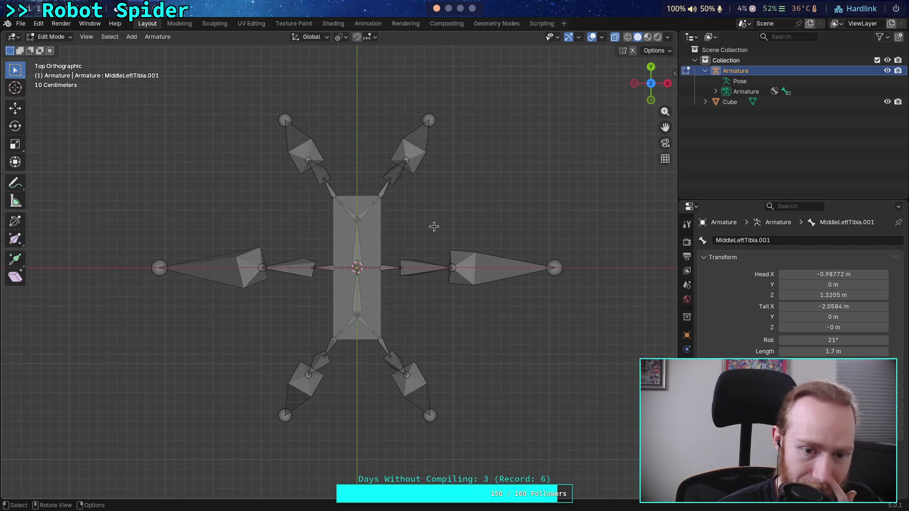
middle_click_drag(432, 227, 428, 237)
left_click(651, 84)
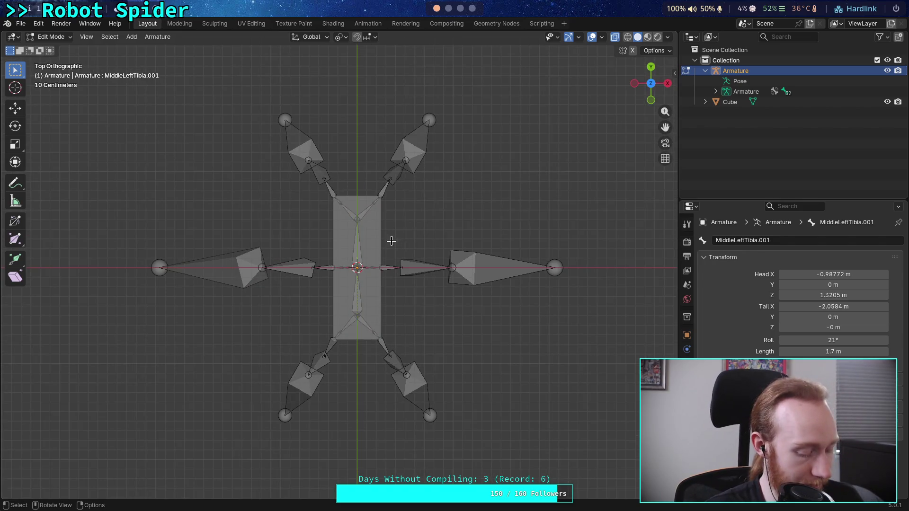
key("ctrl+s")
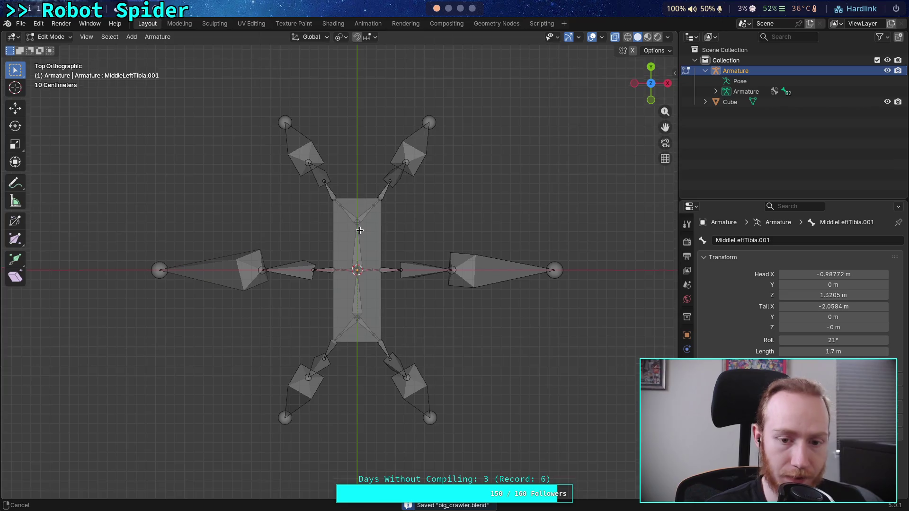
middle_click_drag(350, 234, 357, 261, "shift")
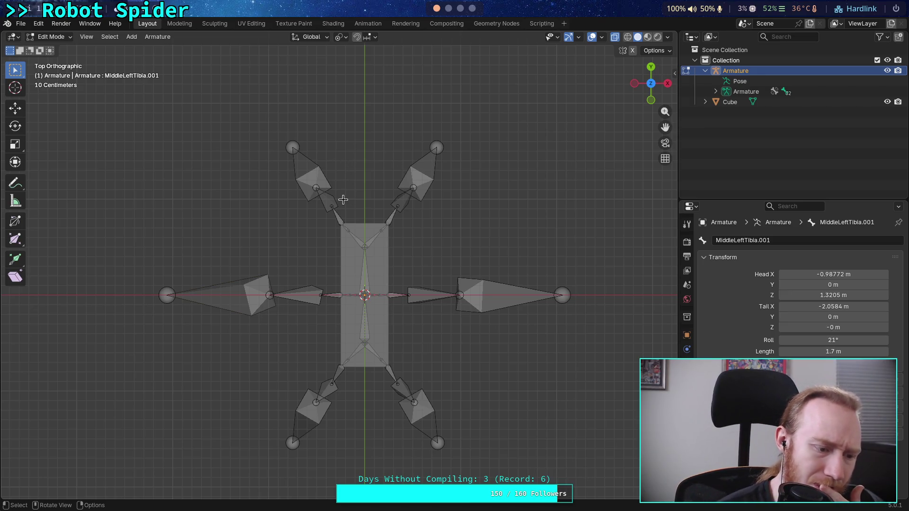
scroll(344, 199, "up", 2)
Inspect FrontLeftFemur.001 from a low front angle, then bring up Armature options for FrontLeftTibia.
left_click(336, 194)
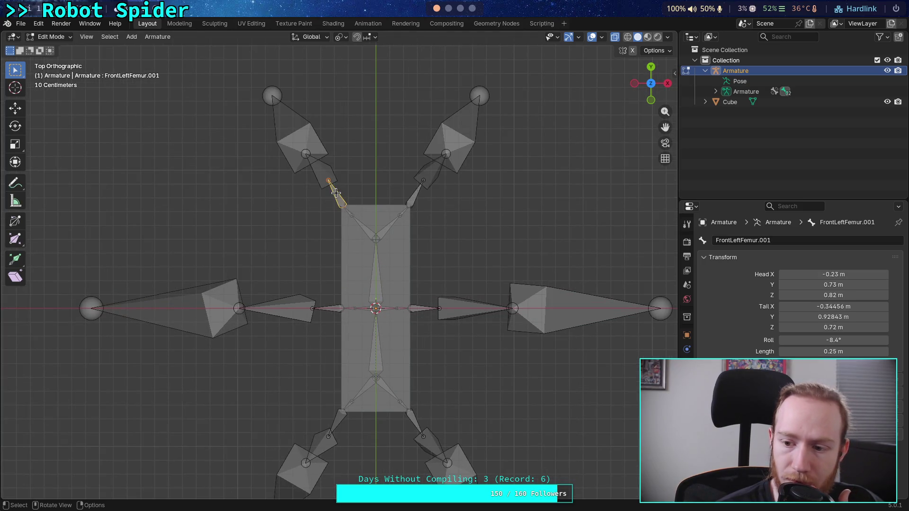
scroll(319, 188, "down", 2)
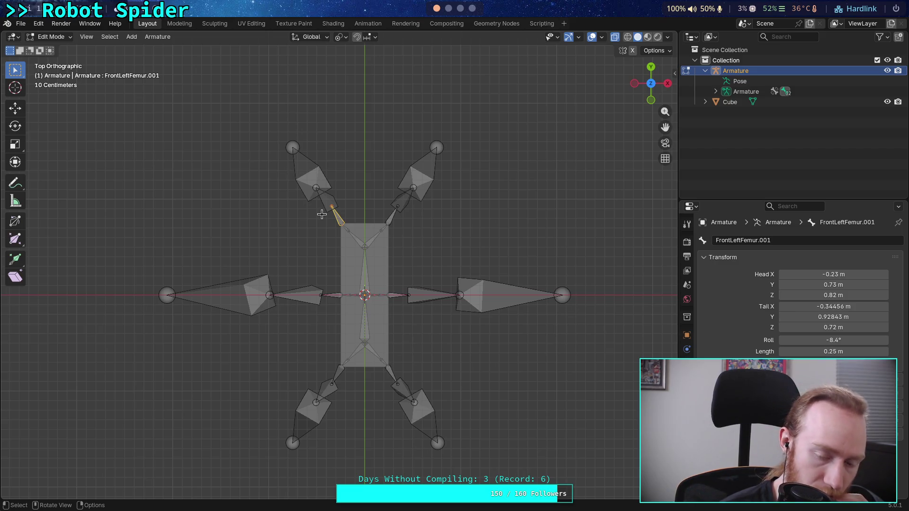
mouse_move(306, 279)
middle_mouse_down()
mouse_move(315, 168)
mouse_move(308, 178)
middle_mouse_up()
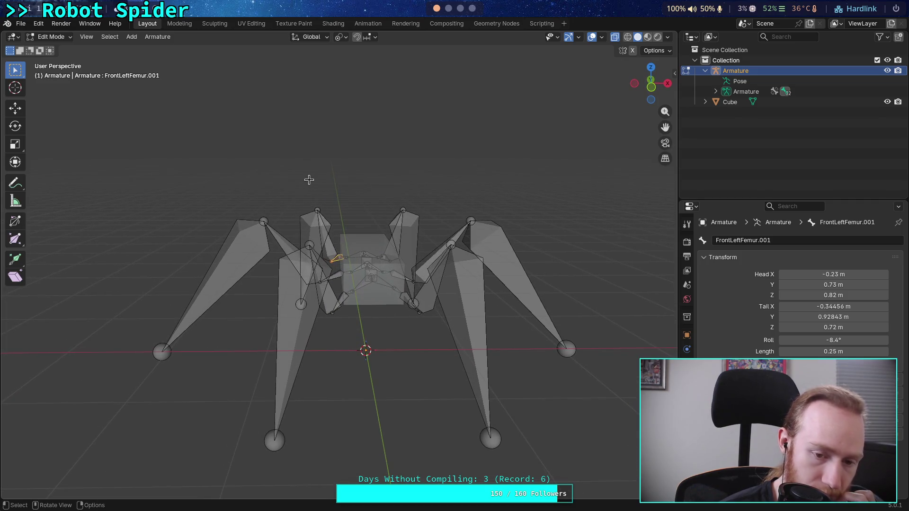
left_click(651, 67)
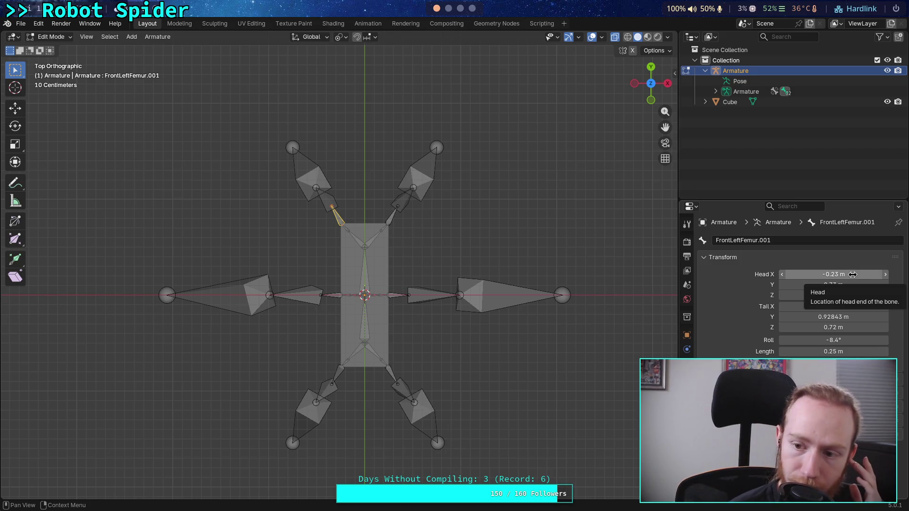
left_click(322, 193)
right_click(273, 180)
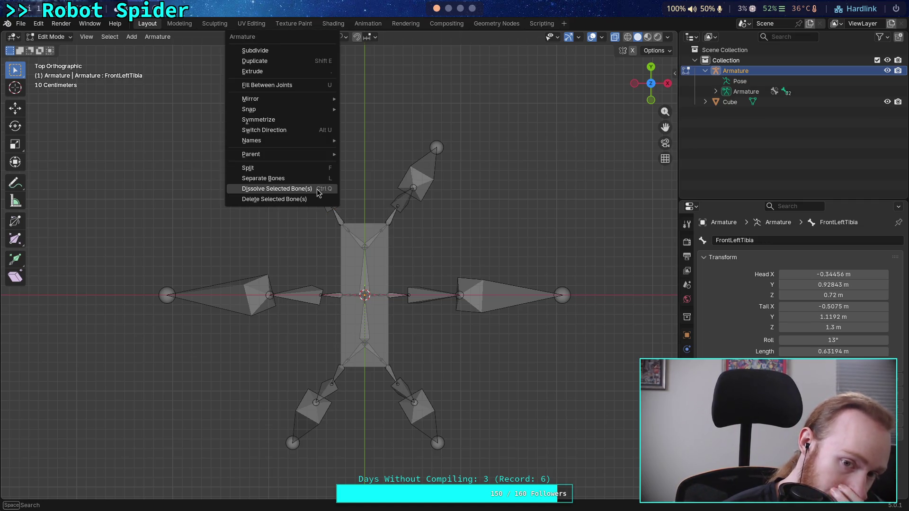
Dissolve the front-left tibia's child bone and set its tail Y equal to head Y.
left_click(281, 188)
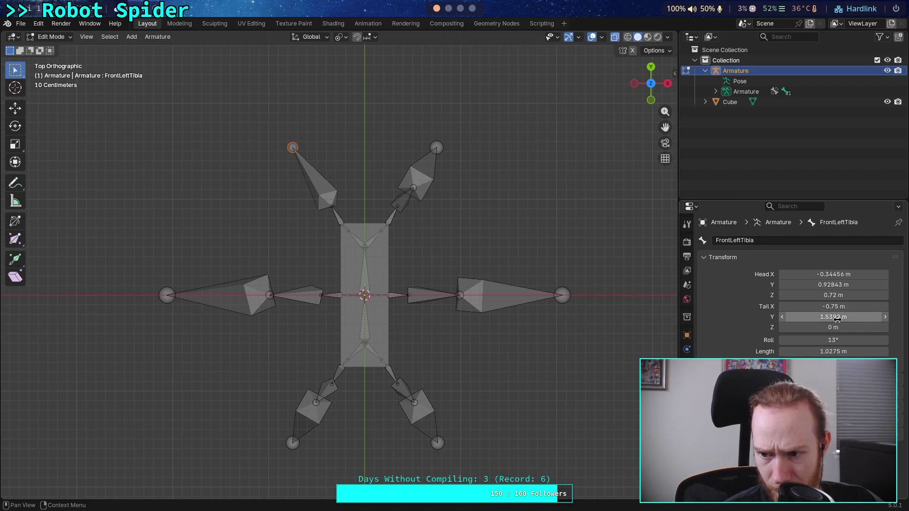
left_click(803, 318)
left_click_drag(807, 318, 774, 319)
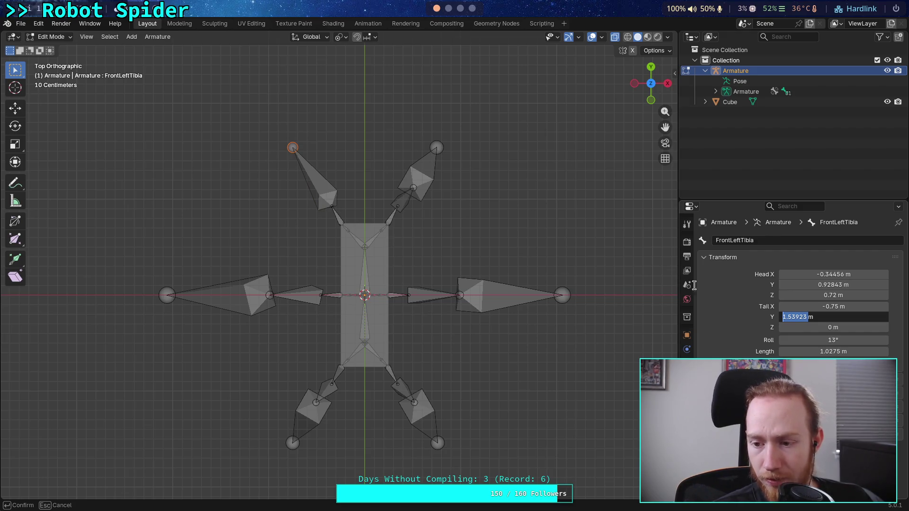
left_click(821, 282)
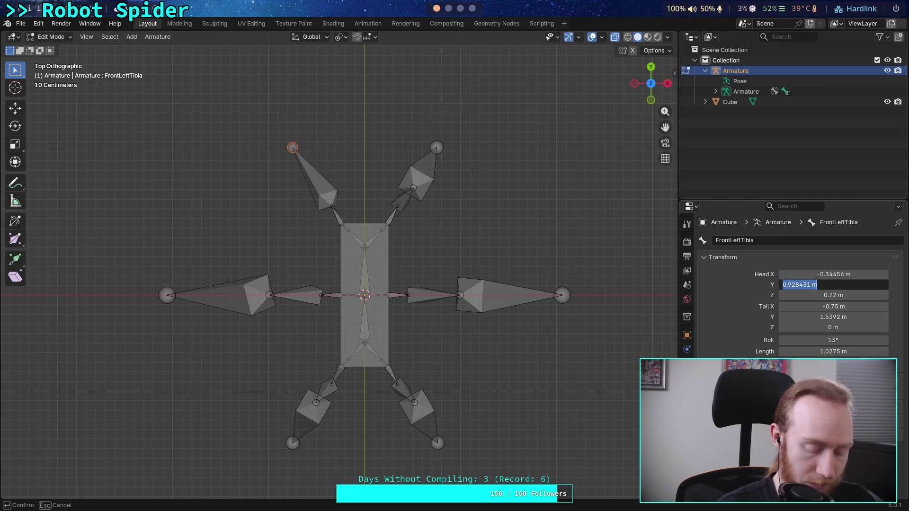
key("ctrl+c")
left_click(817, 317)
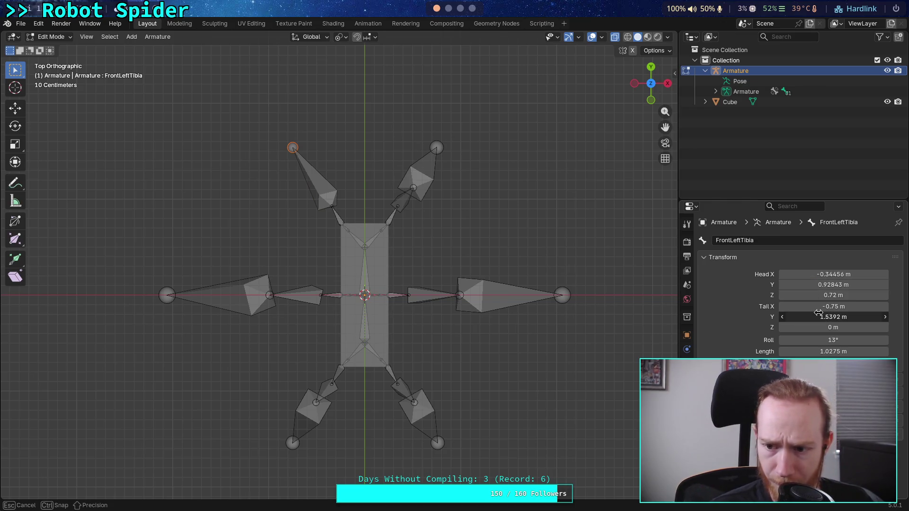
key("ctrl+a")
key("ctrl+v")
key("Return")
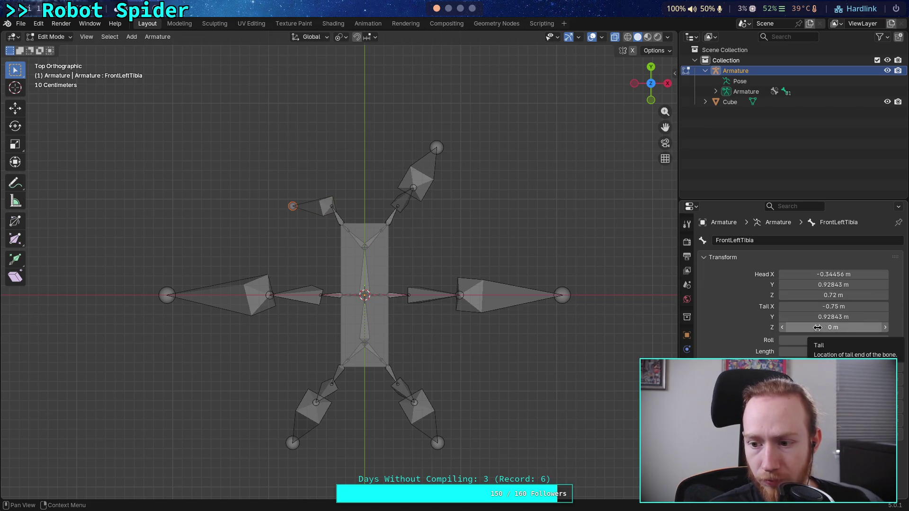
Set the tibia's tail X to -2.03 m using the expression -1.8-.23.
left_click(818, 274)
left_click_drag(814, 275, 764, 277)
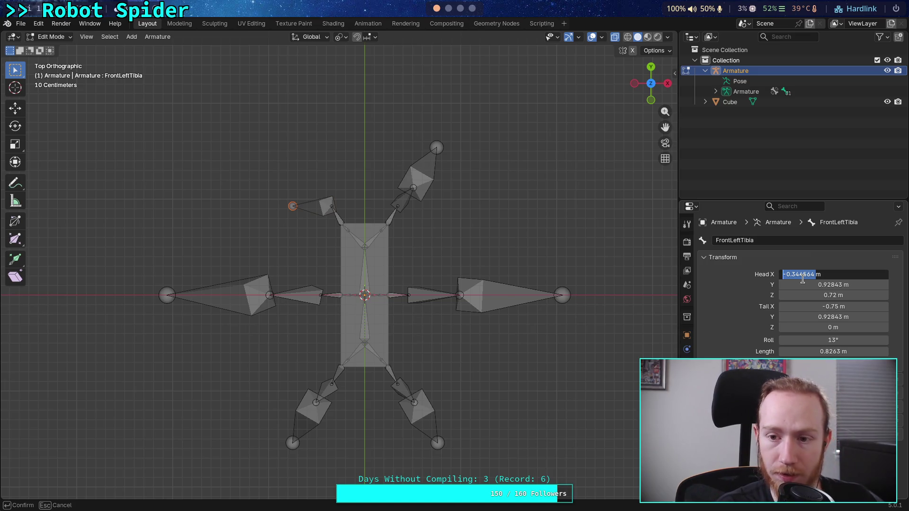
type("-1.8-.23m")
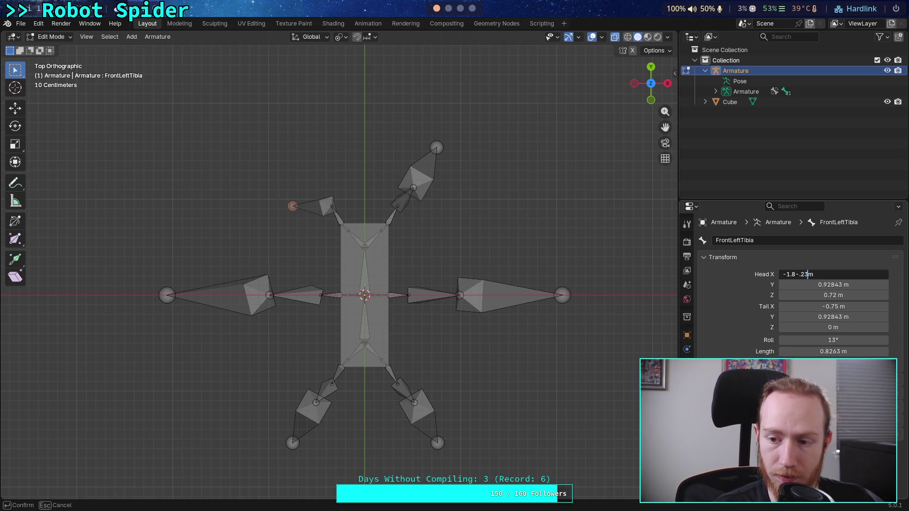
key("Return")
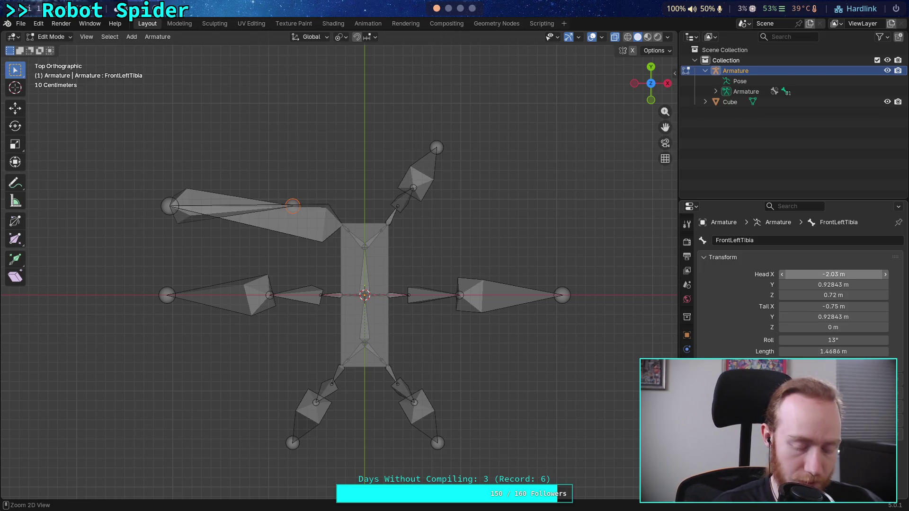
key("ctrl+z")
left_click(811, 307)
left_click(812, 307)
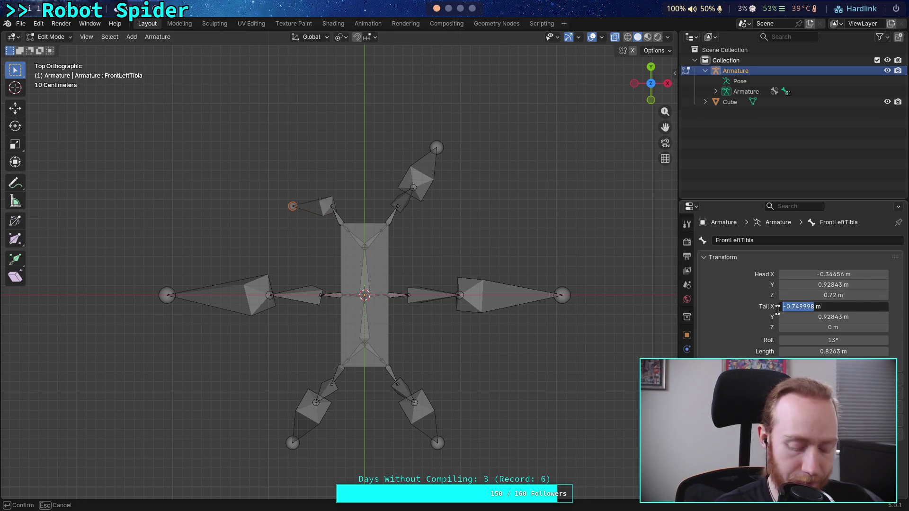
type("-1.8")
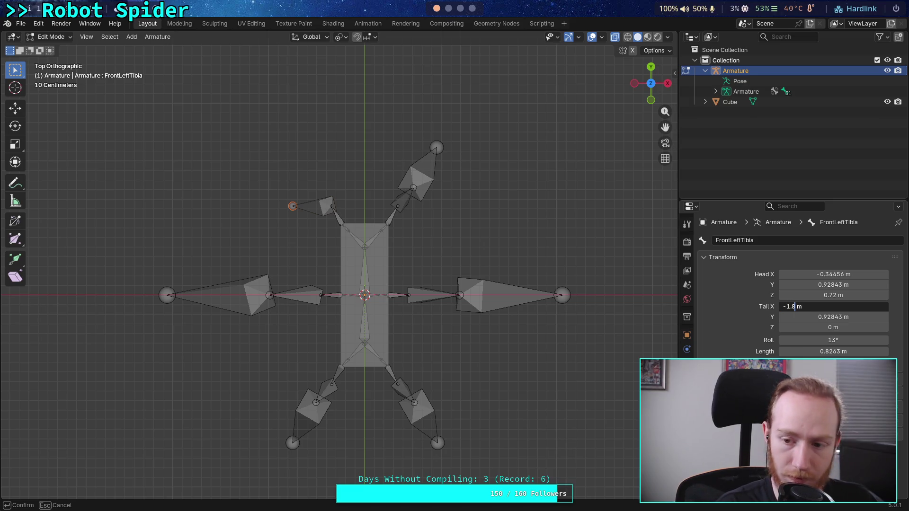
type("-.23")
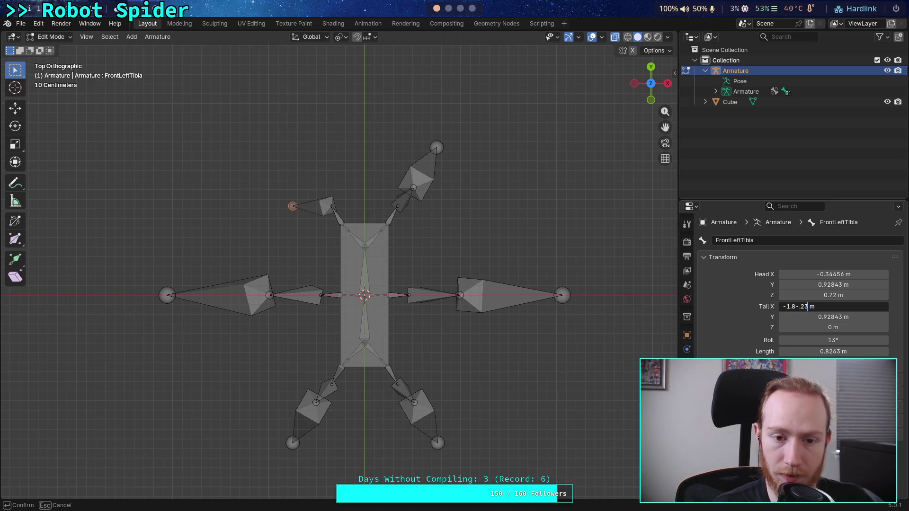
key("Return")
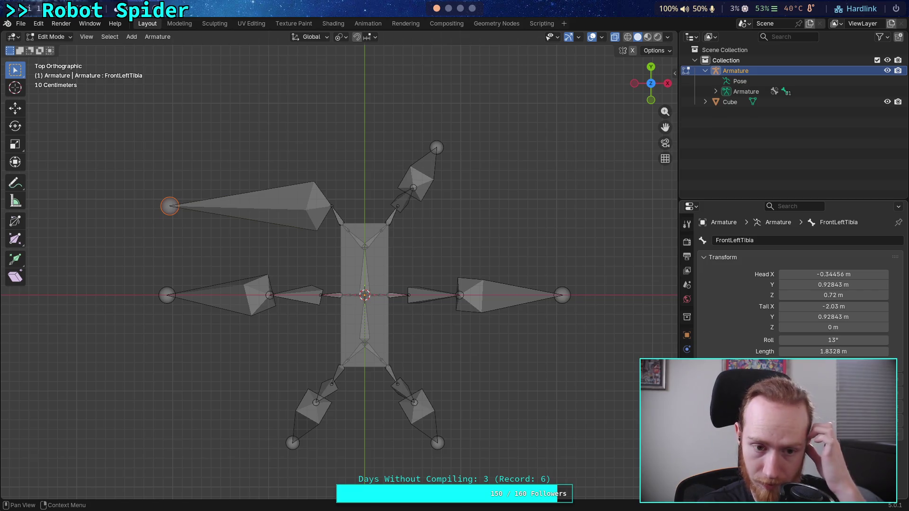
left_click(234, 293)
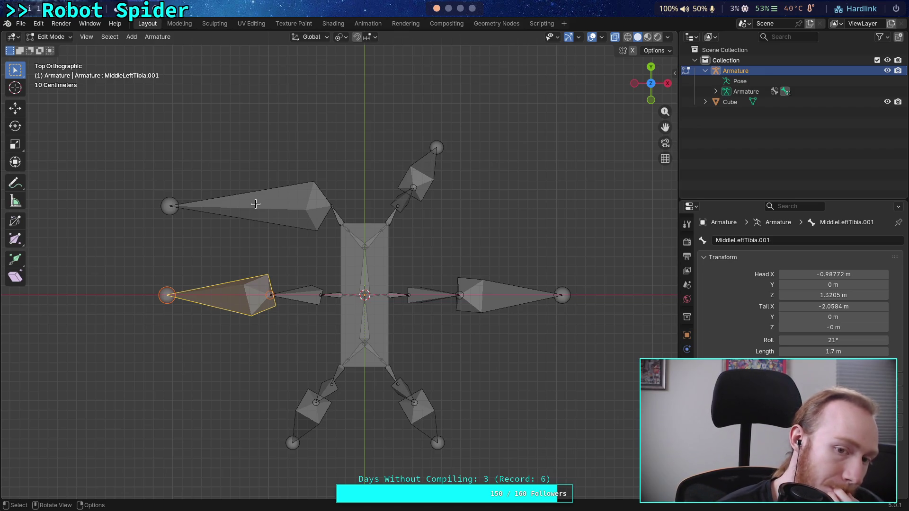
Rotate FrontLeftTibia 60°, swinging its tail to X -1.1873 m, Y 2.3881 m.
left_click(255, 203)
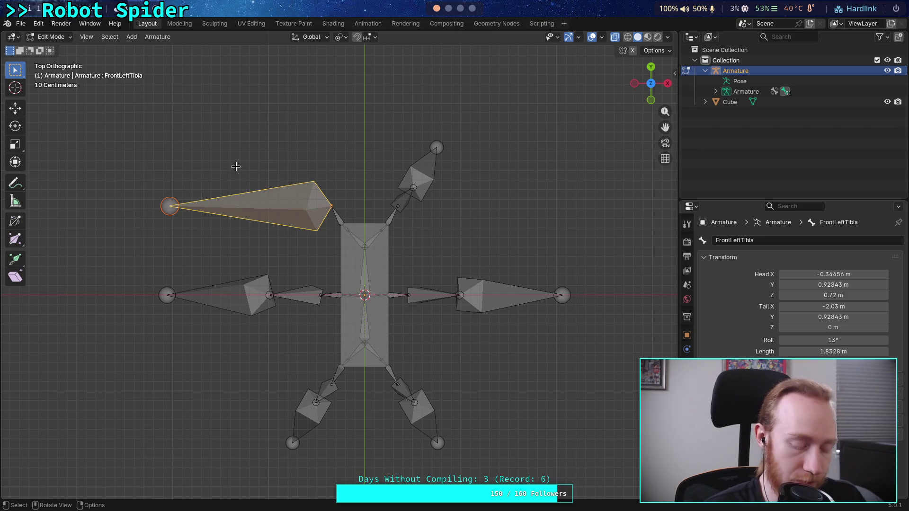
key("r")
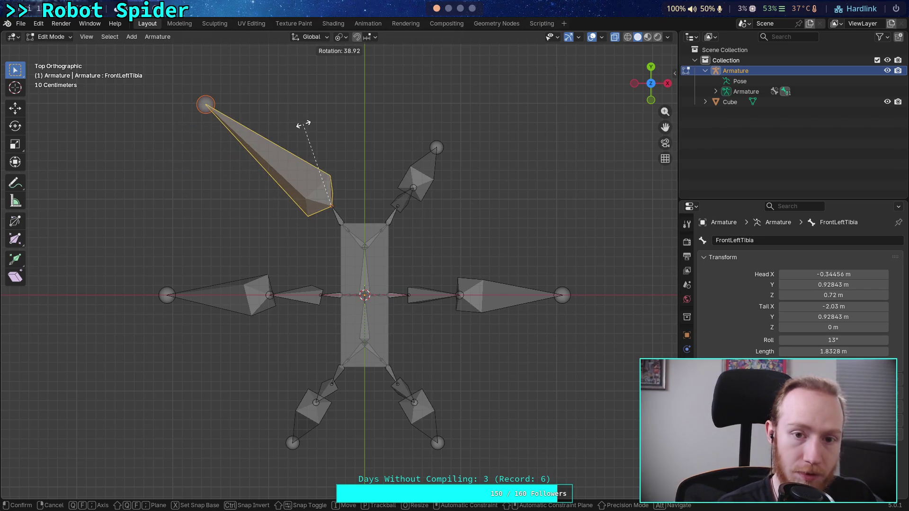
type("60")
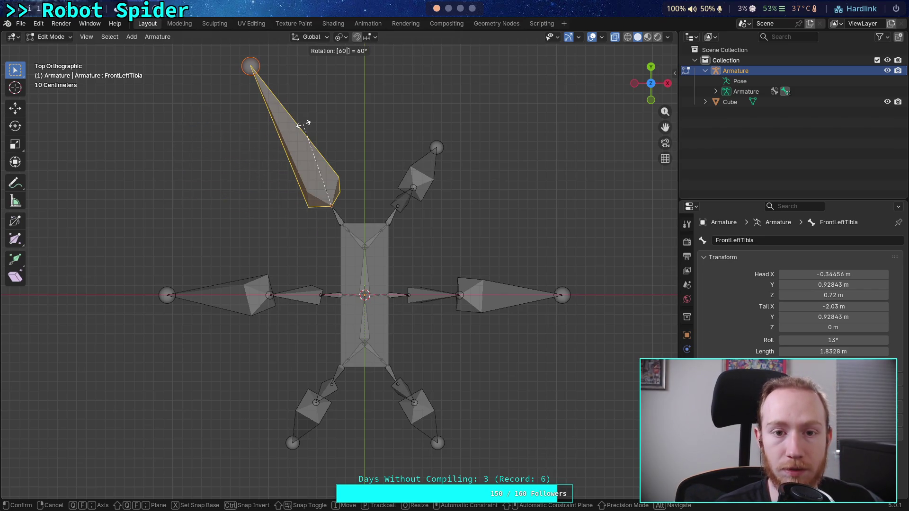
key("Return")
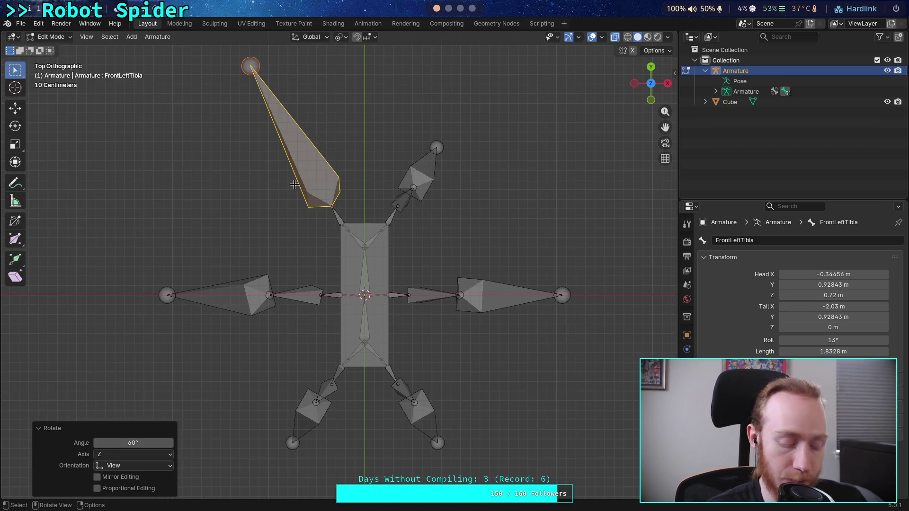
middle_click_drag(294, 184, 302, 226, "shift")
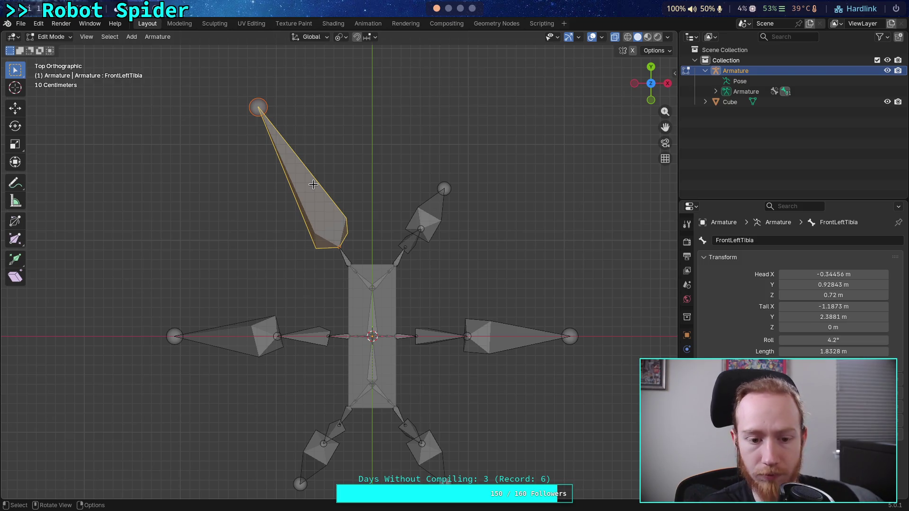
Subdivide the front-left tibia with 2 cuts, then dissolve the middle segment into the outer one.
right_click(305, 180)
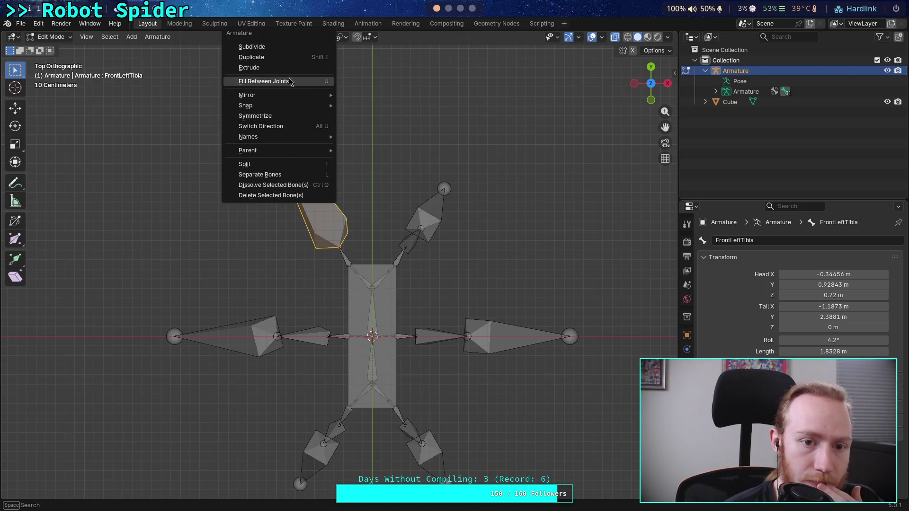
left_click(314, 46)
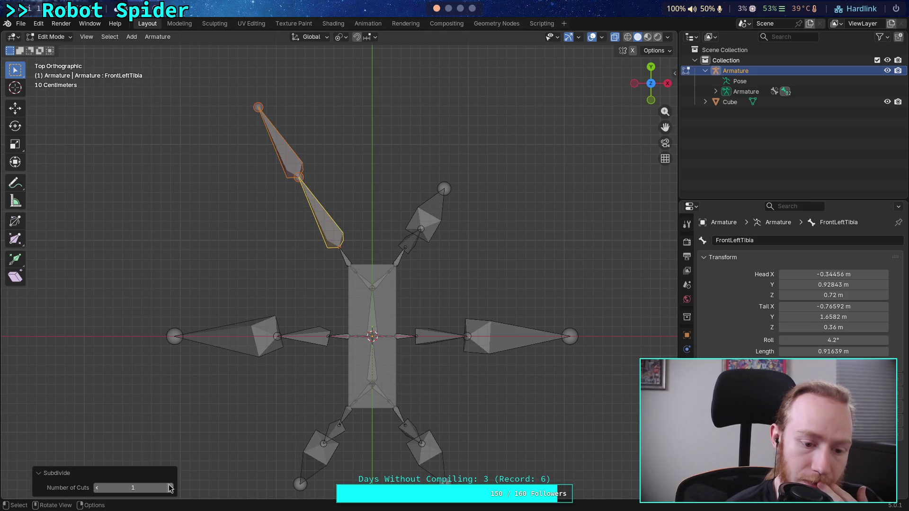
left_click(169, 488)
left_click(287, 156)
right_click(287, 157)
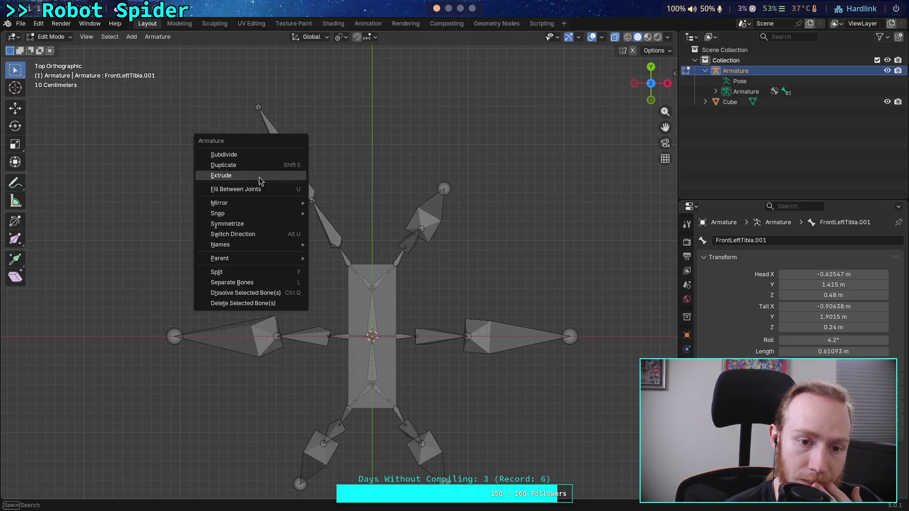
left_click(221, 292)
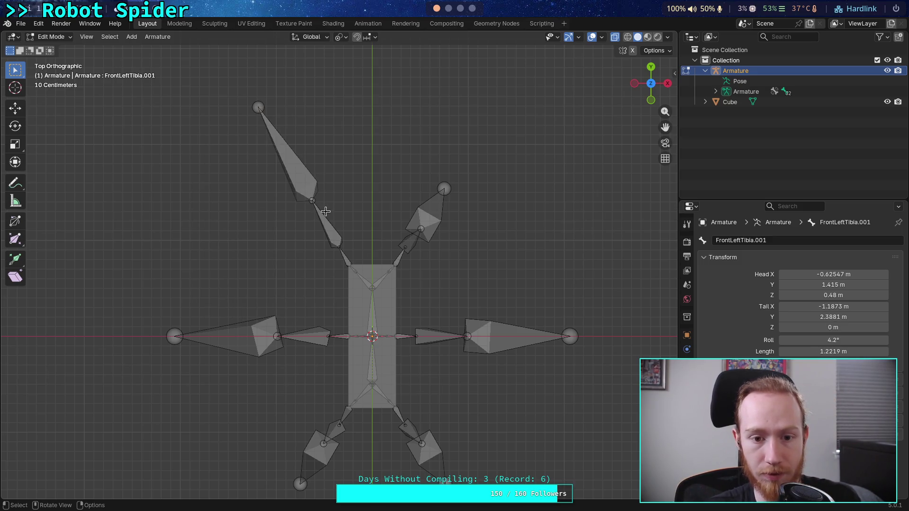
left_click(649, 101)
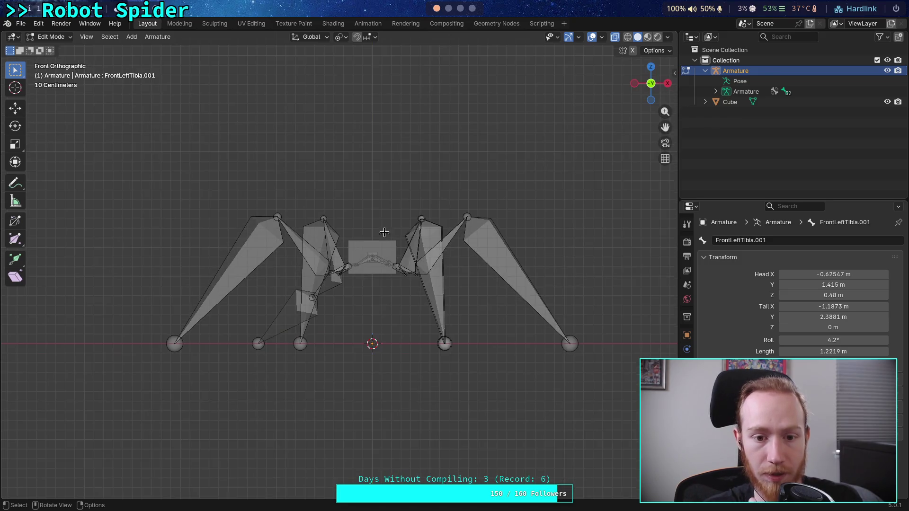
Copy MiddleLeftTibia's tail Z (1.3205 m) into FrontLeftTibia's tail Z.
left_click(308, 303)
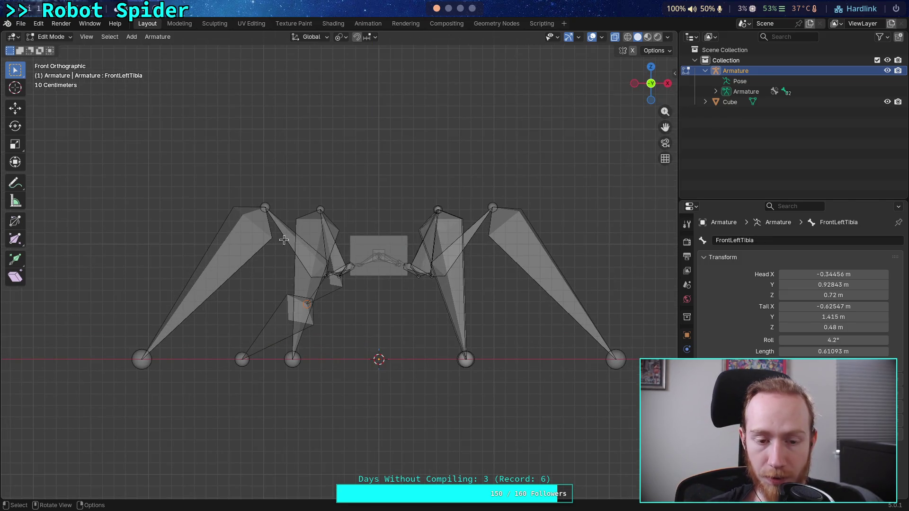
left_click(266, 203)
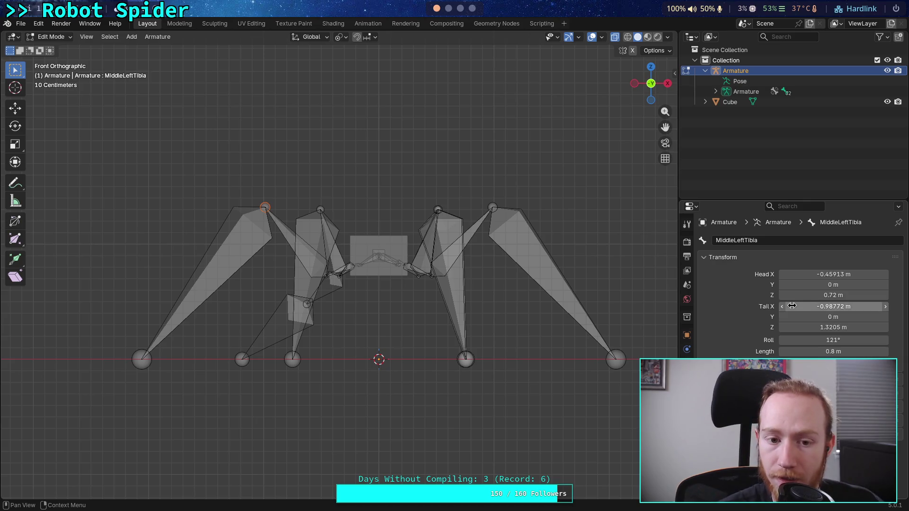
left_click(837, 327)
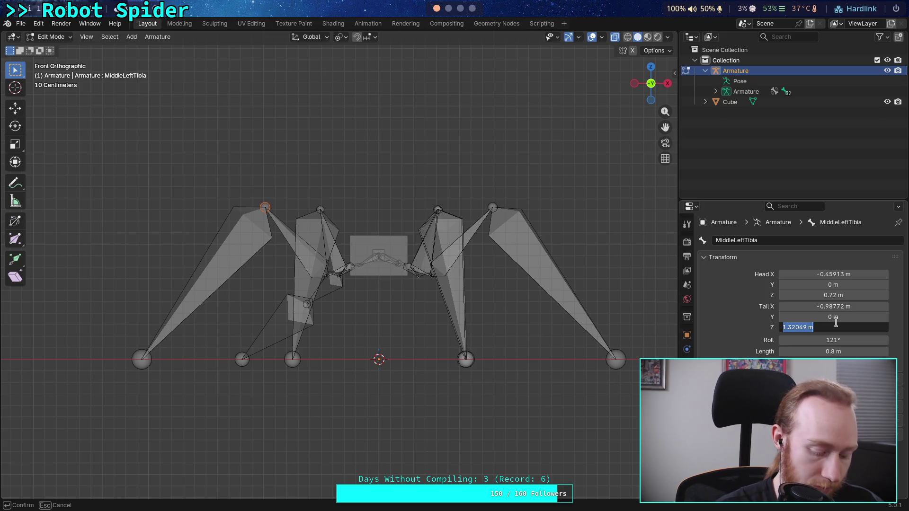
left_click(306, 305)
left_click(797, 323)
key("ctrl+v")
key("Return")
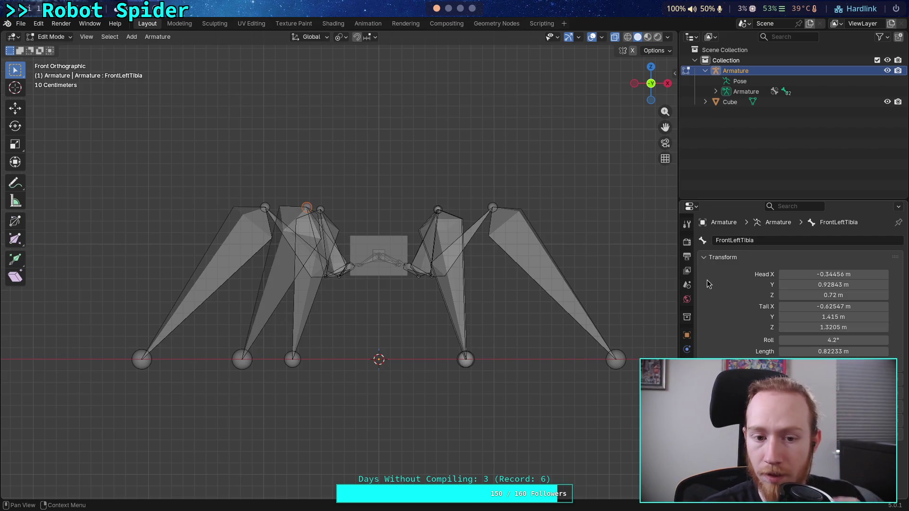
Extrude a new bone from the front-left tibia down to the foot.
key("e")
left_click(276, 293)
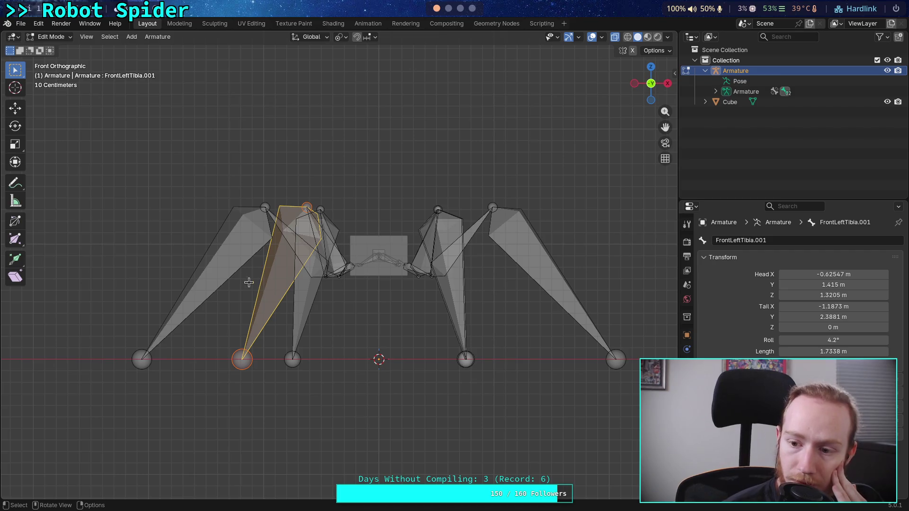
left_click(201, 269)
left_click(291, 276)
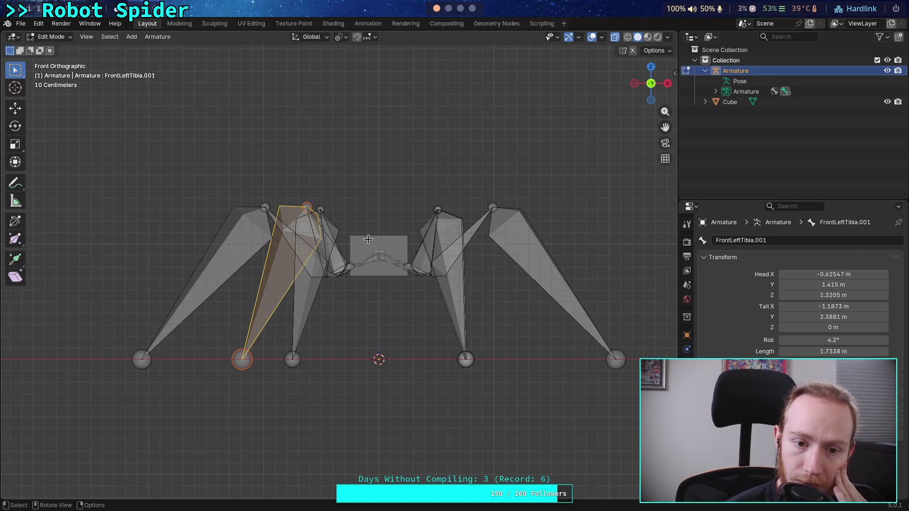
left_click(651, 67)
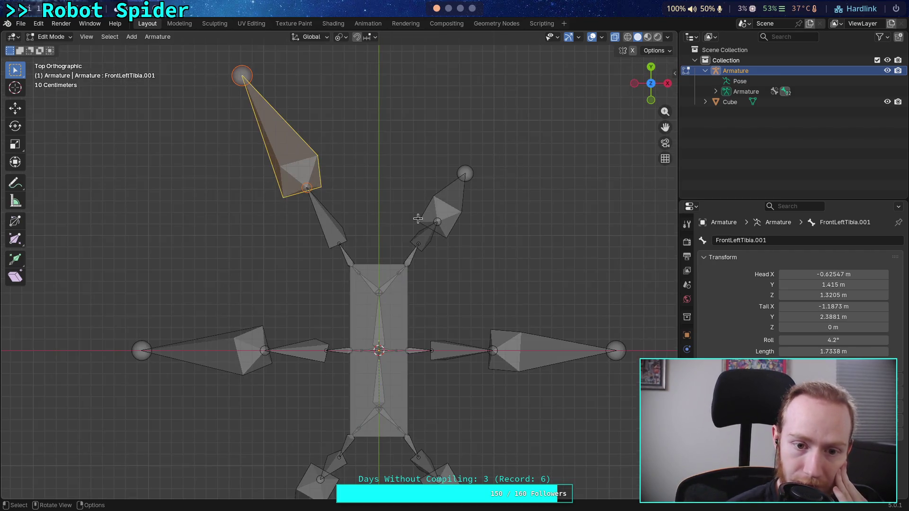
Set FrontLeftTibia's tail Y to its head Y value, 0.92843 m.
left_click(330, 222)
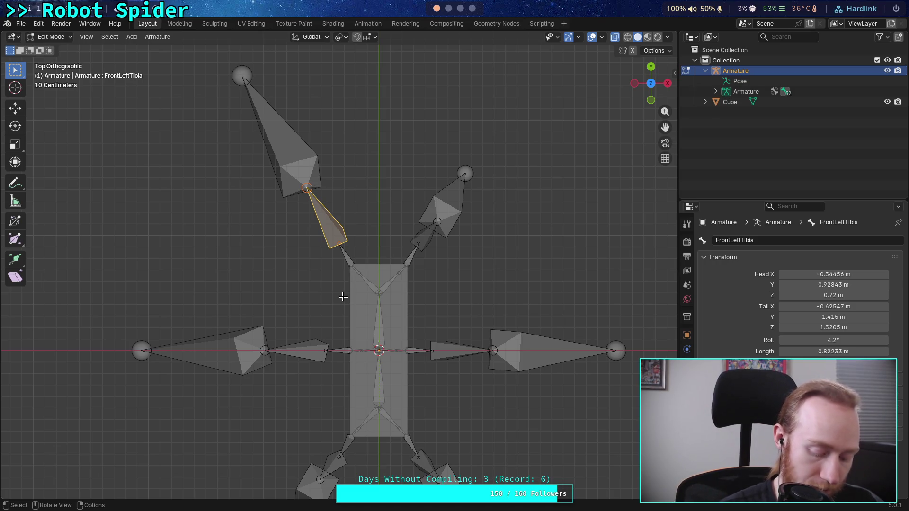
key("bracketright")
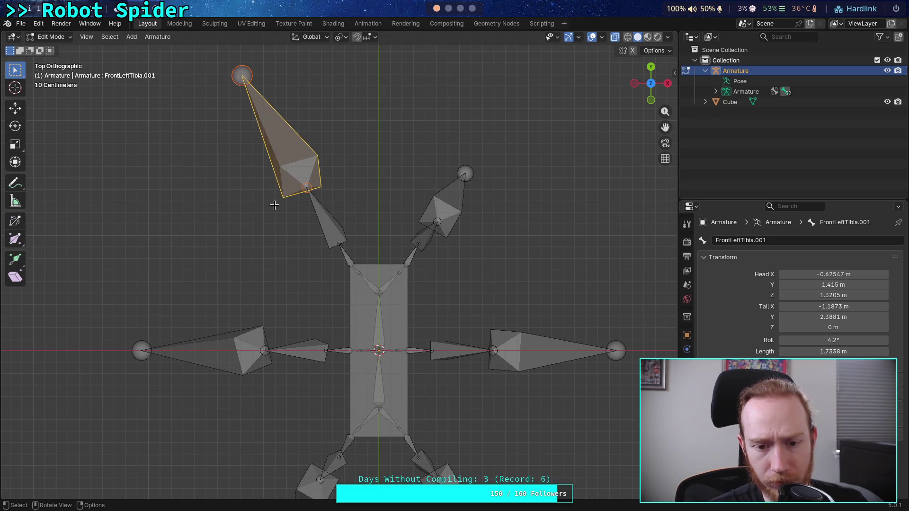
left_click(318, 212)
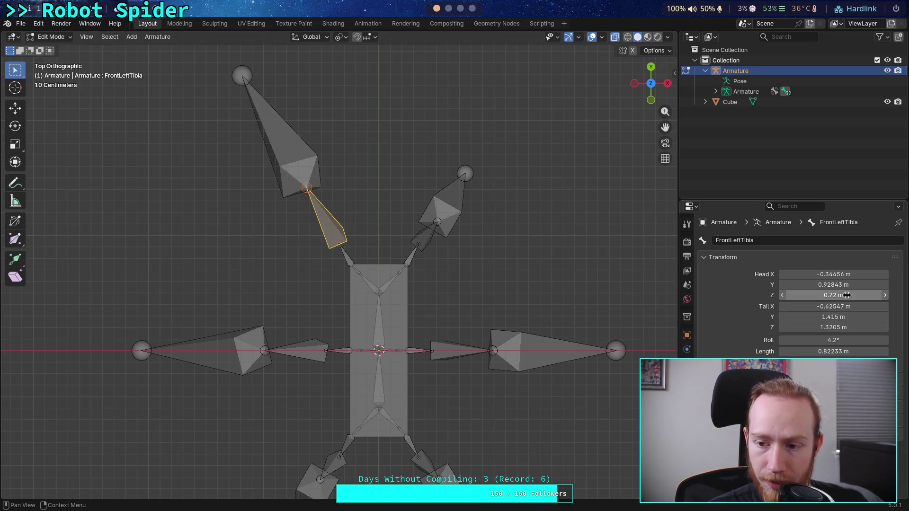
left_click(858, 283)
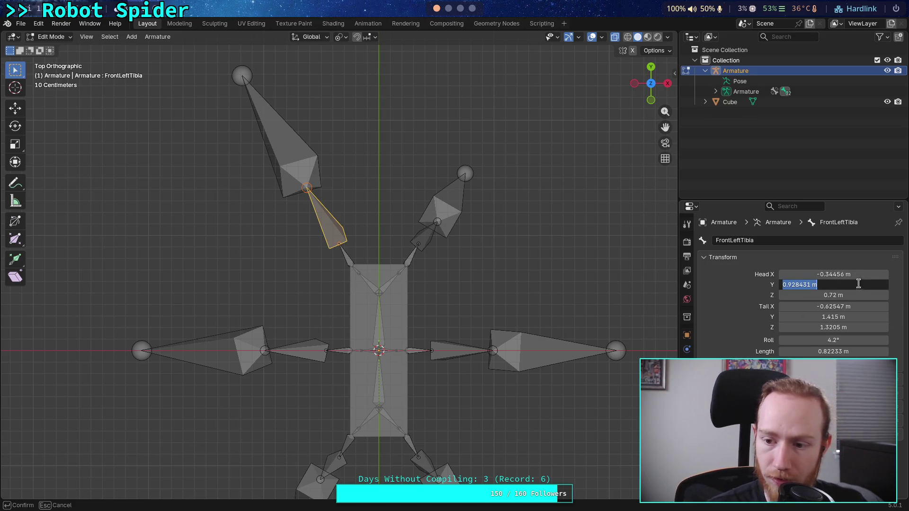
left_click(846, 317)
type("0.928431 m")
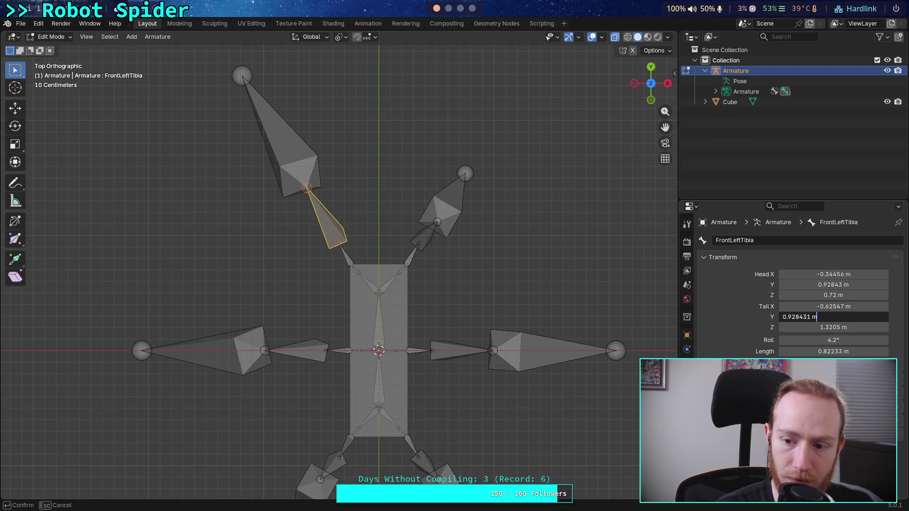
key("Return")
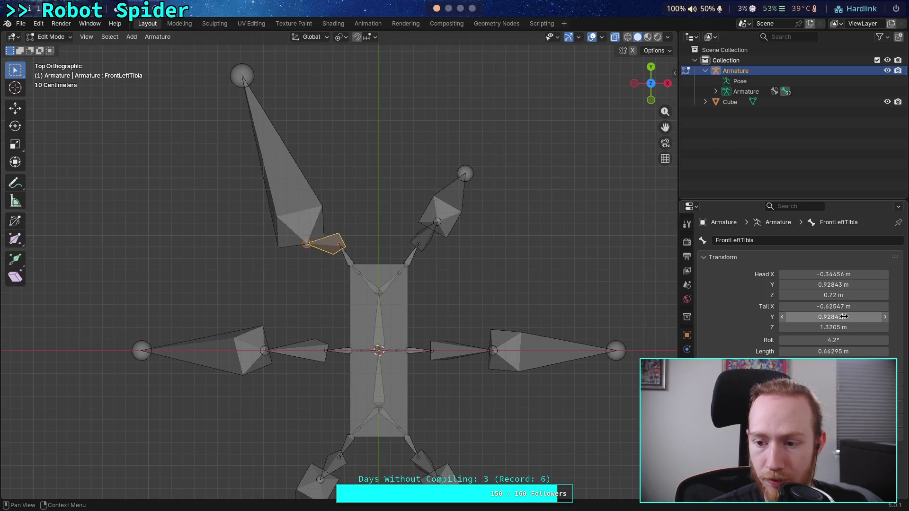
Paste 0.928431 into FrontLeftTibia.001's tail Y as well.
left_click(281, 190)
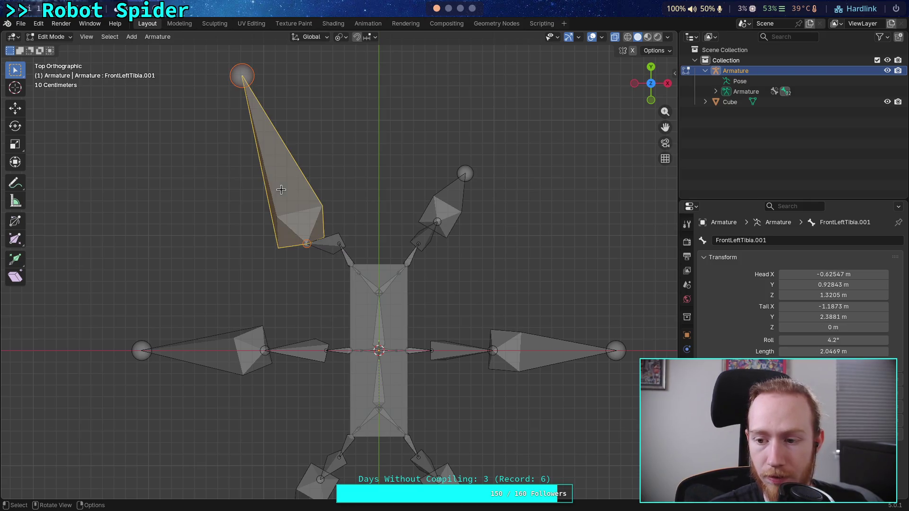
left_click(809, 317)
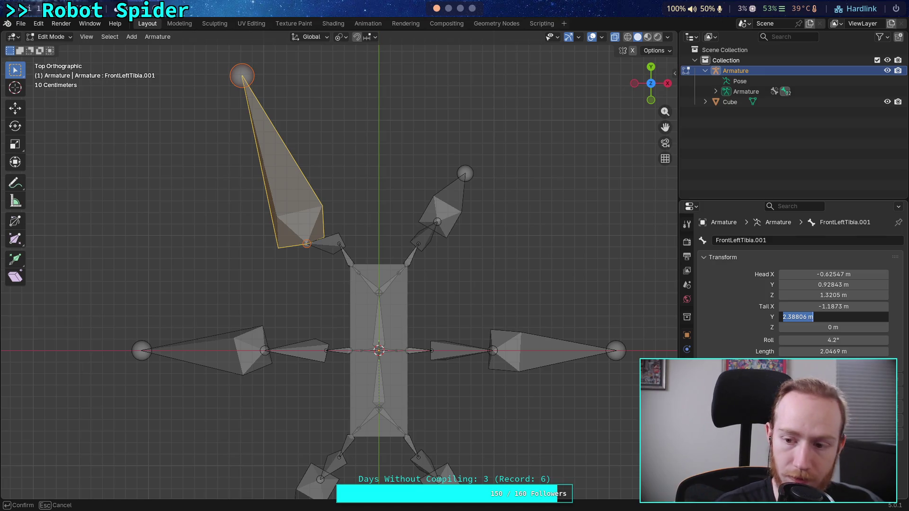
type("0.928431 m")
key("Return")
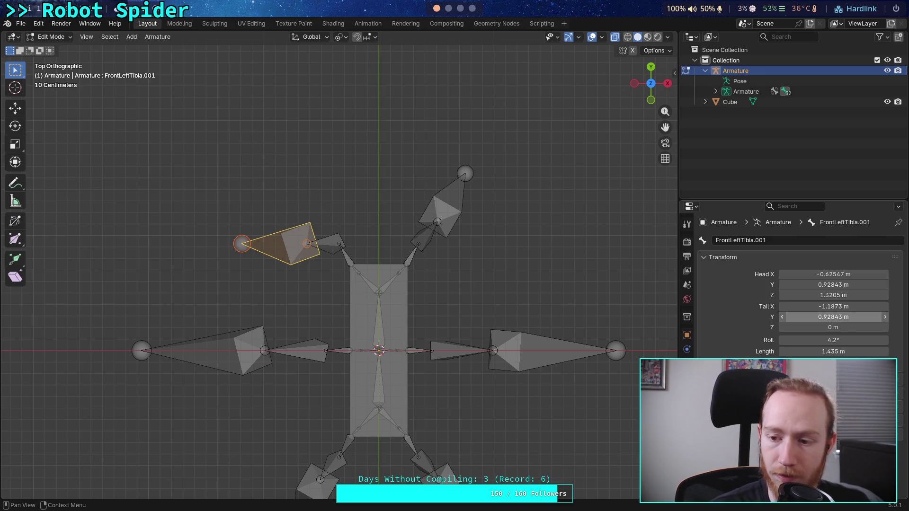
left_click(329, 246)
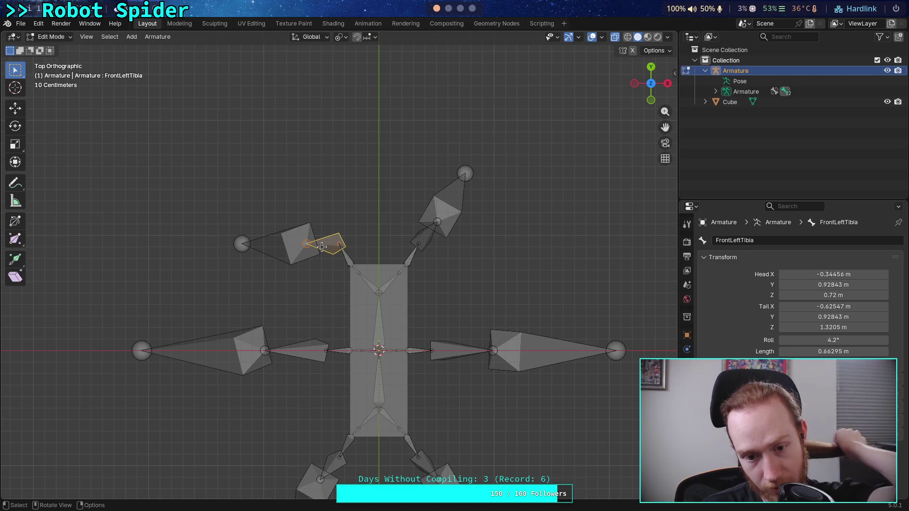
scroll(353, 300, "up", 2)
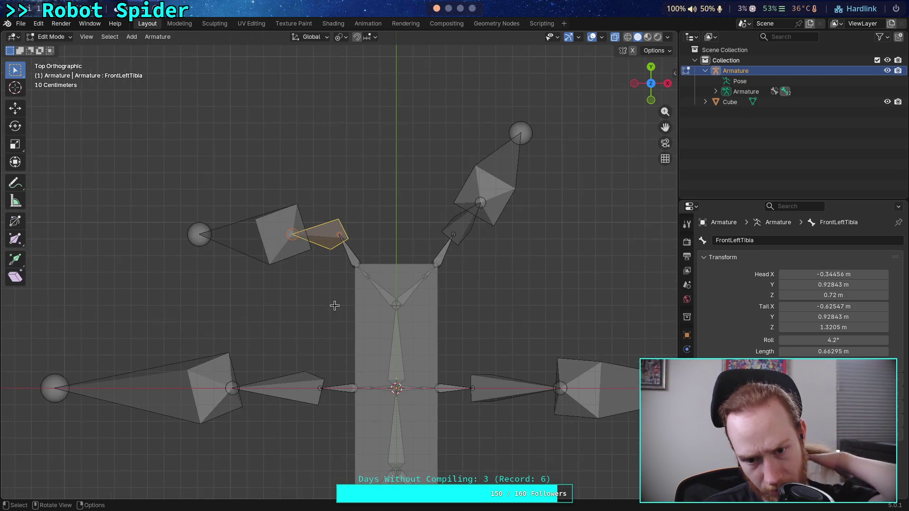
left_click(296, 381)
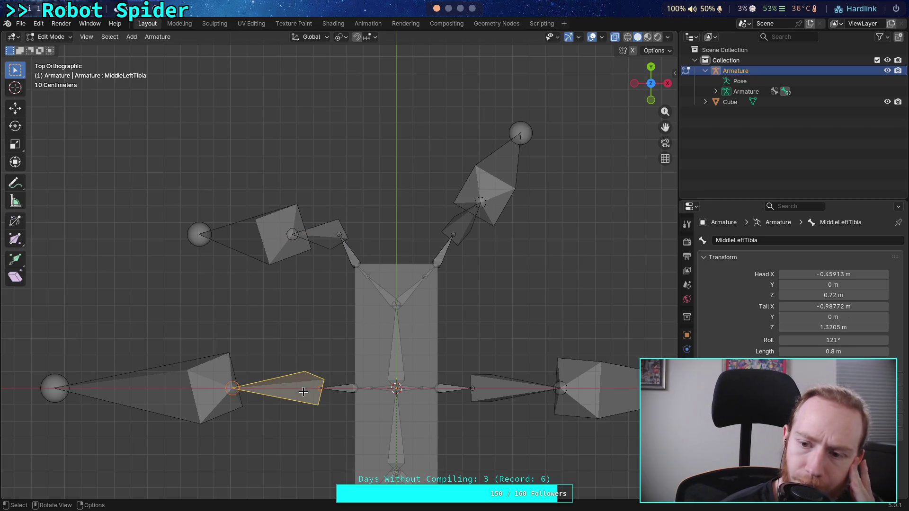
left_click(323, 232)
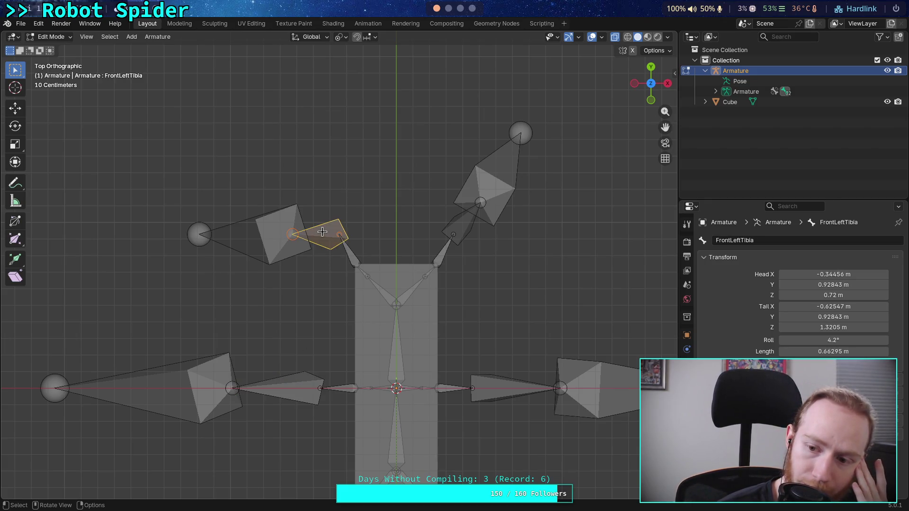
left_click(296, 393)
left_click(822, 274)
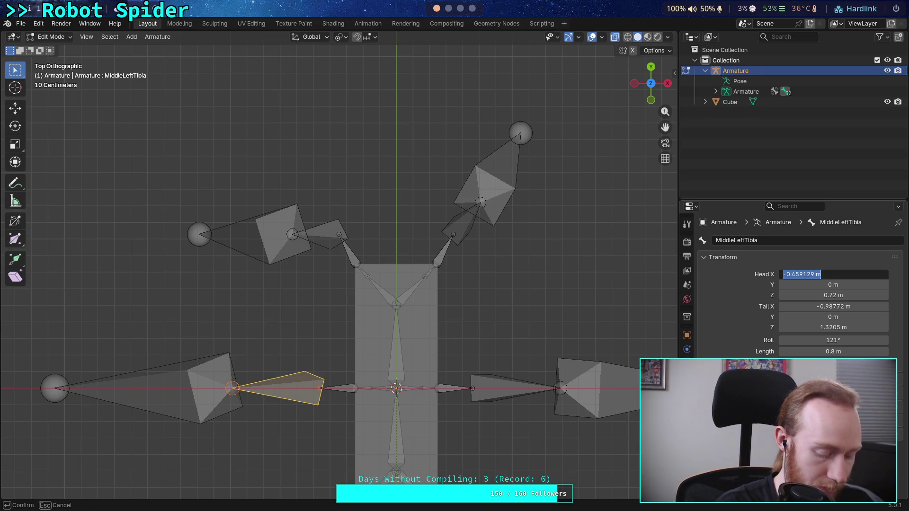
Paste the middle tibia's head X into the Python prompt and edit it to 0.459129-.
key("super+4")
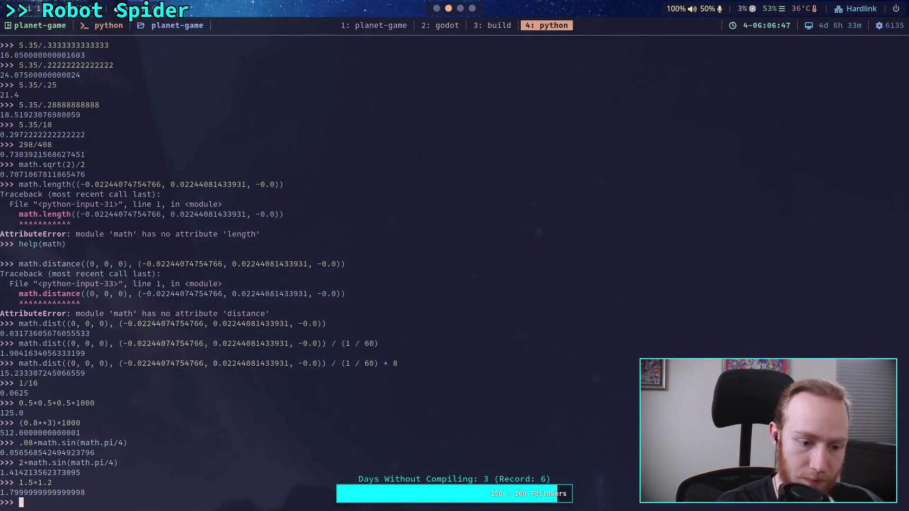
type("-0.459129 m")
key("Left")
key("Left")
key("Left")
key("BackSpace")
key("End")
key("BackSpace")
key("BackSpace")
type("-")
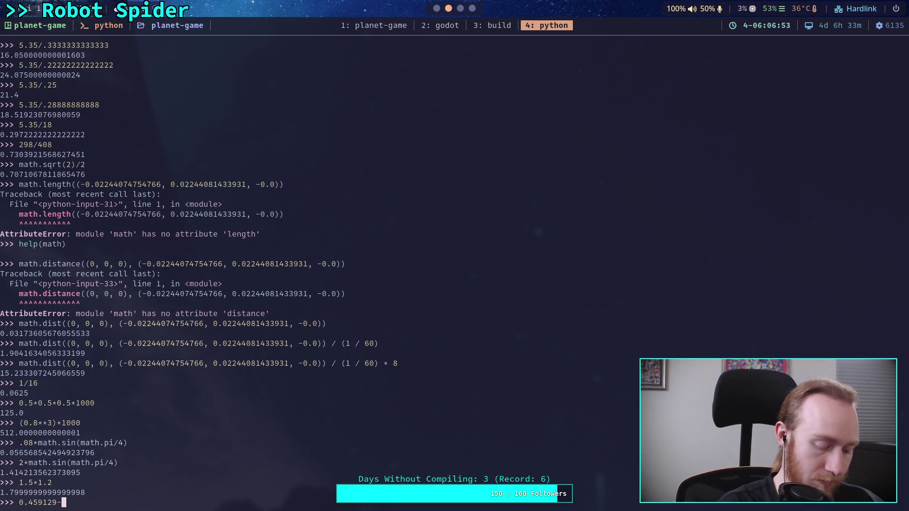
Copy FrontLeftTibia's head X value from Blender for the subtraction.
key("super+1")
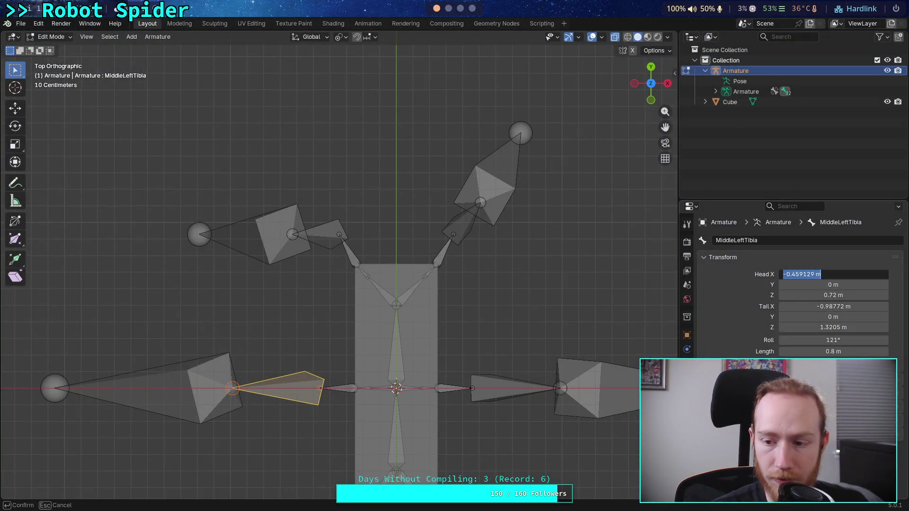
key("Escape")
left_click(320, 236)
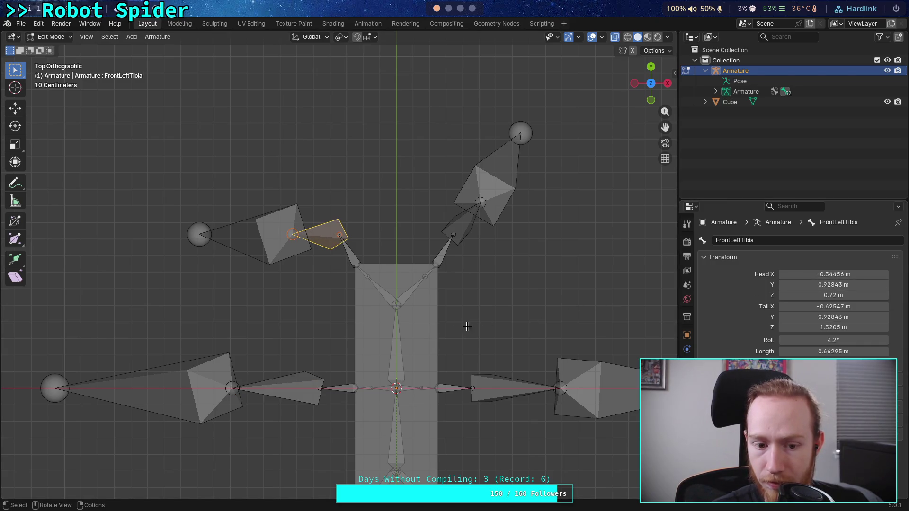
left_click(789, 274)
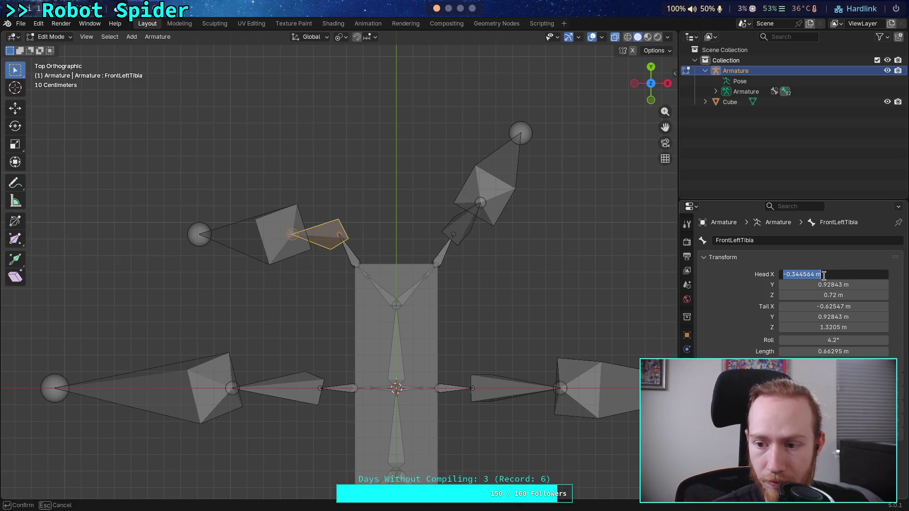
key("super+4")
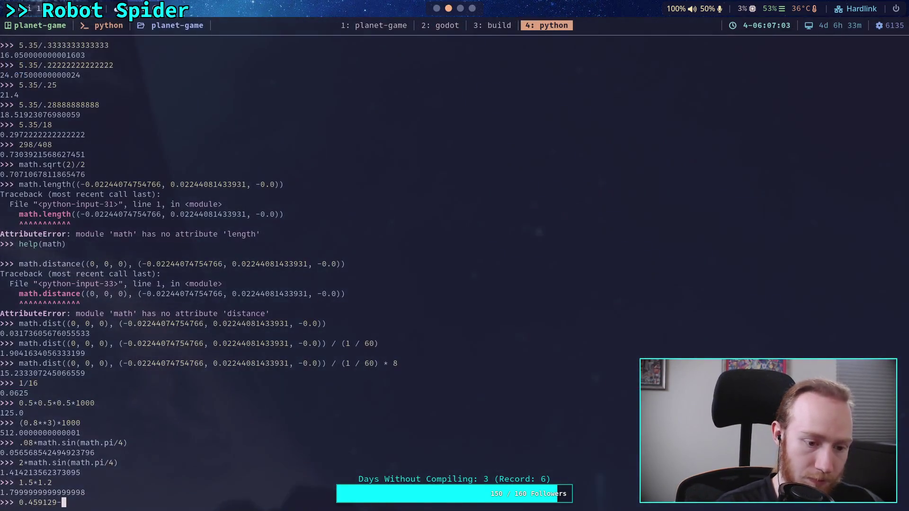
Evaluate 0.459129-0.344564 in Python, getting 0.114565, and go back to Blender.
type("-0.344564")
key("Left")
key("Left")
key("Left")
key("Left")
key("Left")
key("Left")
key("Delete")
key("Return")
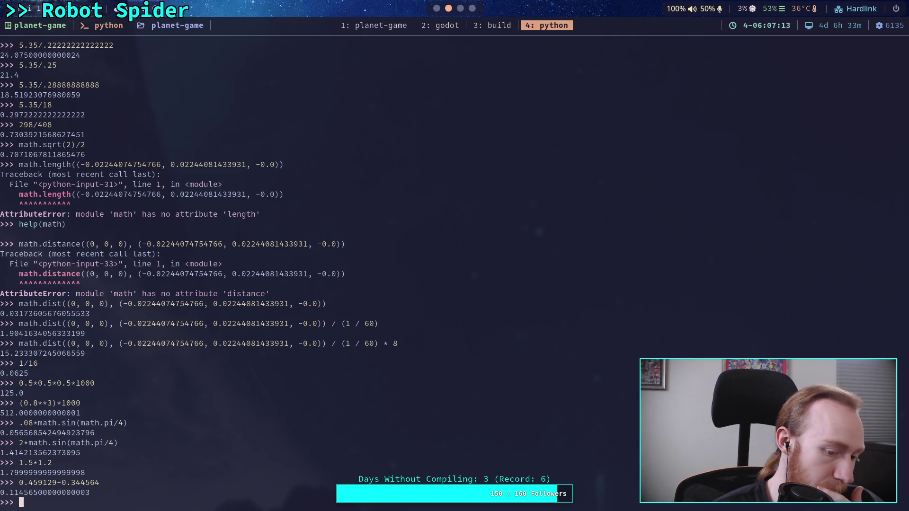
left_click(436, 8)
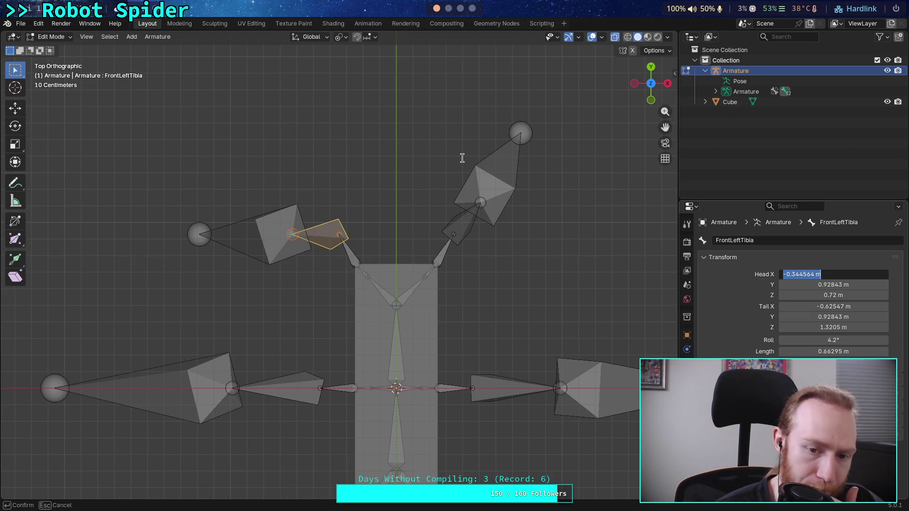
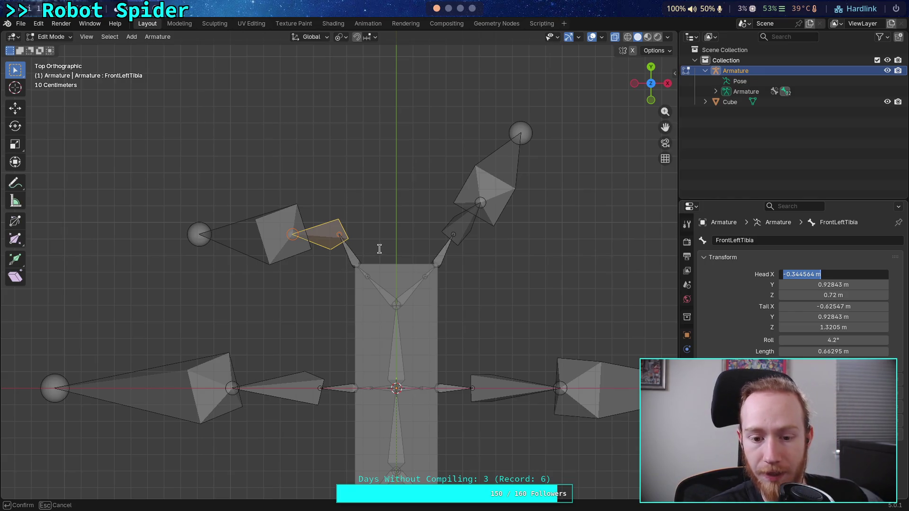
Finish the front-left tibia's head X edit and frame the front hips and middle legs.
key("Escape")
key("ctrl+z")
scroll(380, 248, "up", 4)
middle_click_drag(346, 365, 388, 347, "shift")
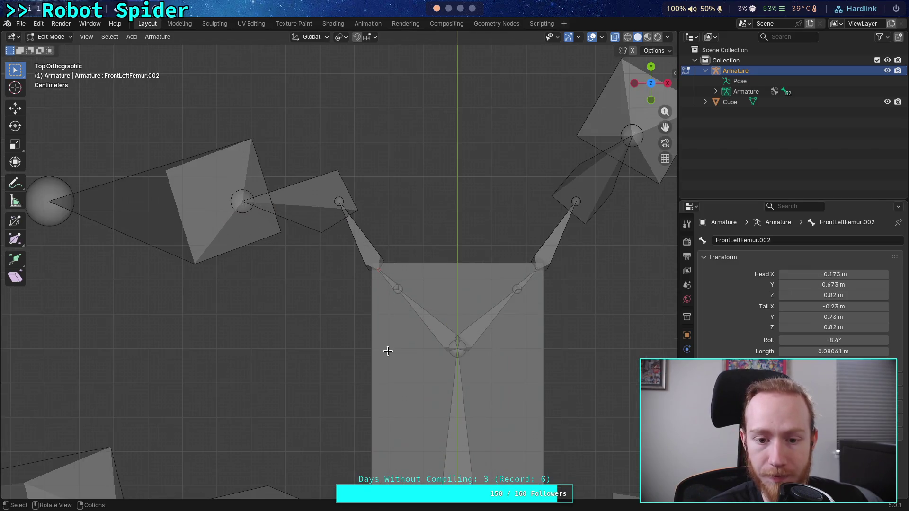
middle_click_drag(388, 378, 371, 210, "shift")
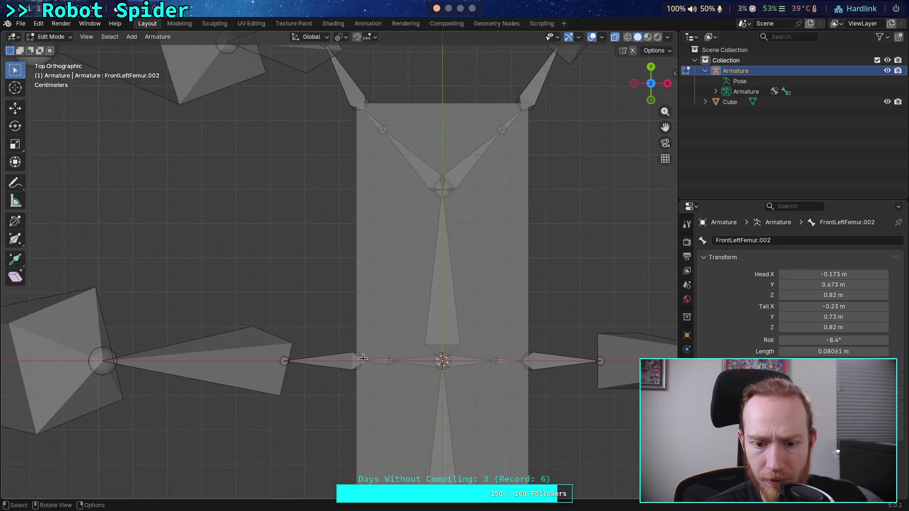
Check MiddleLeftFemur.001 and FrontLeftFemur.002, then box-select the middle-left leg bones.
left_click(386, 340)
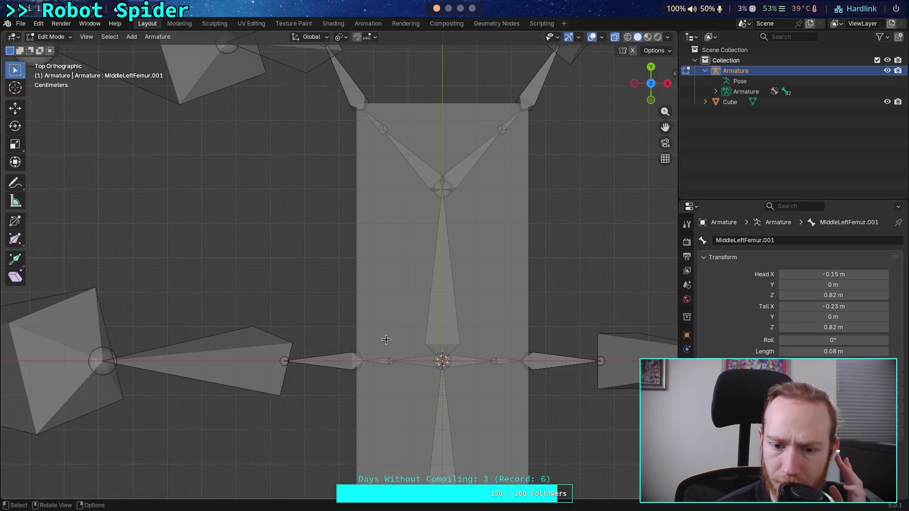
left_click(362, 110)
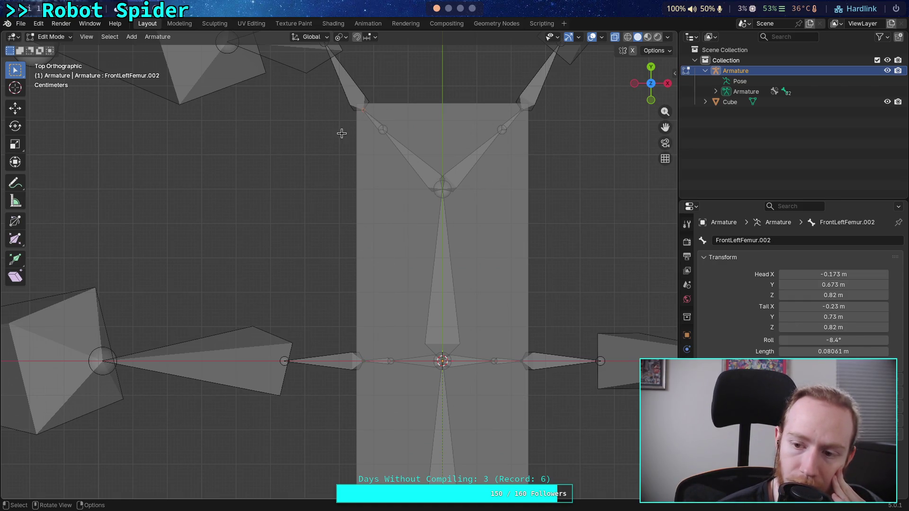
scroll(339, 138, "down", 3)
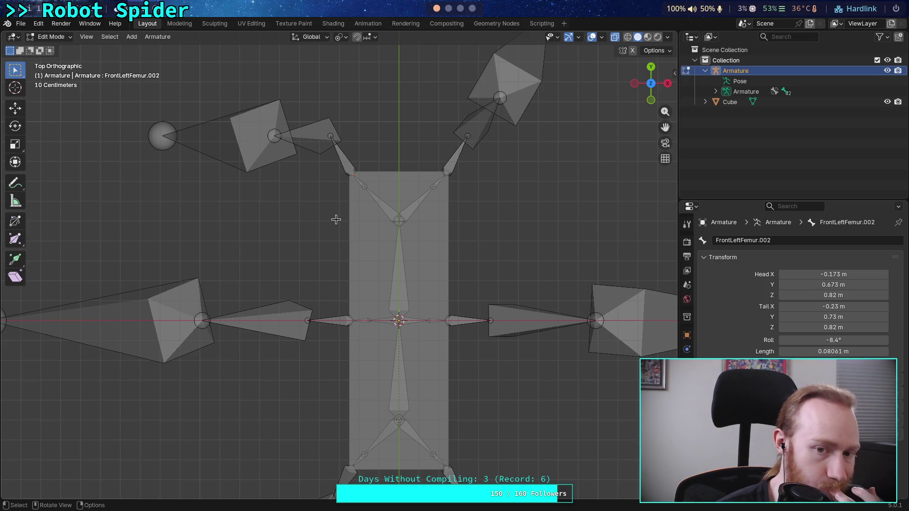
scroll(136, 228, "down", 2)
left_click_drag(57, 273, 344, 362)
left_click_drag(350, 360, 350, 360)
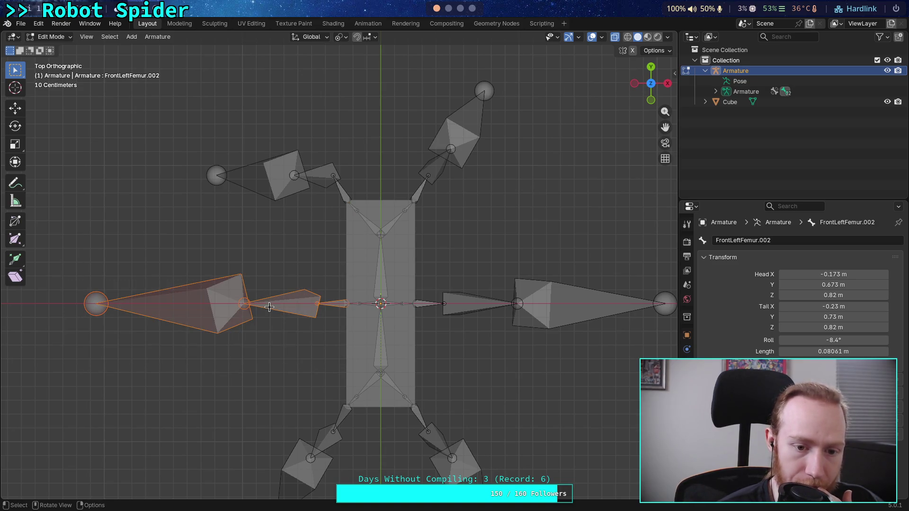
Duplicate the middle-left leg and place the copy just above the original.
right_click(273, 294)
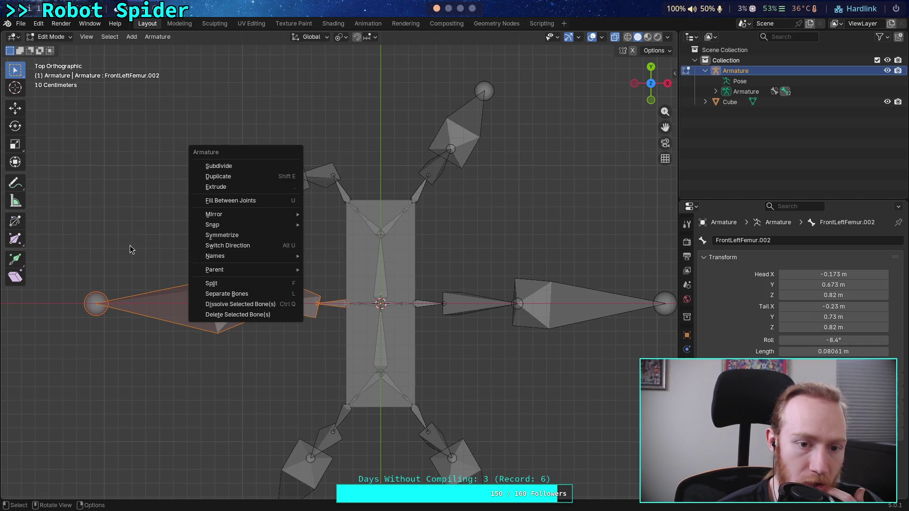
left_click(245, 180)
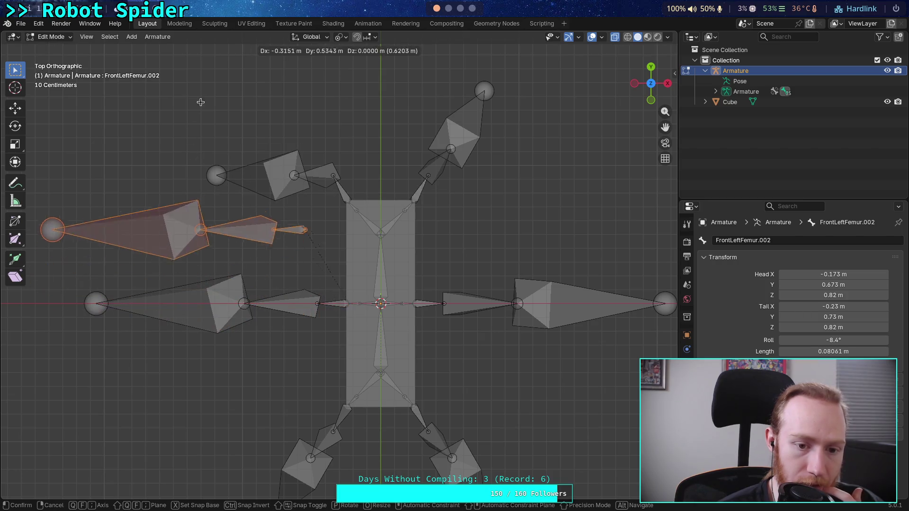
left_click(233, 103)
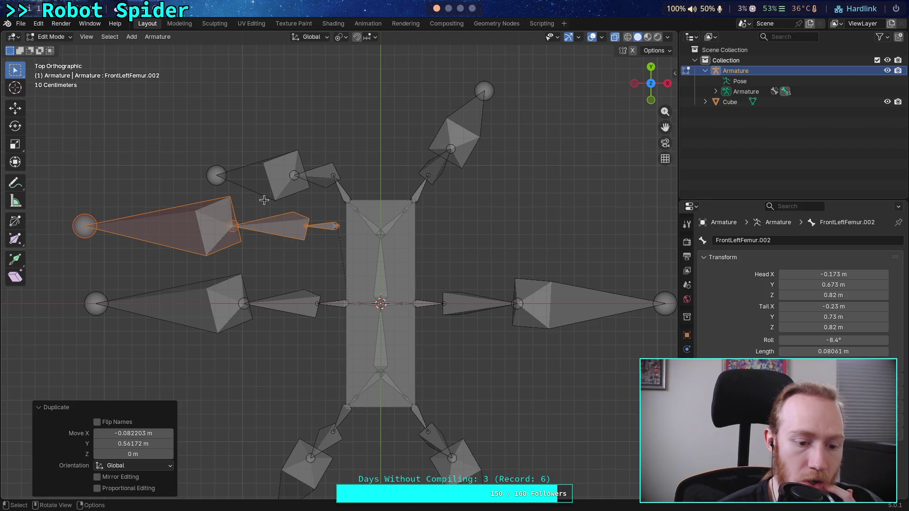
Select only the old front-left leg and delete its bones.
mouse_move(200, 150)
left_mouse_down()
mouse_move(337, 192)
mouse_move(353, 211)
left_mouse_up()
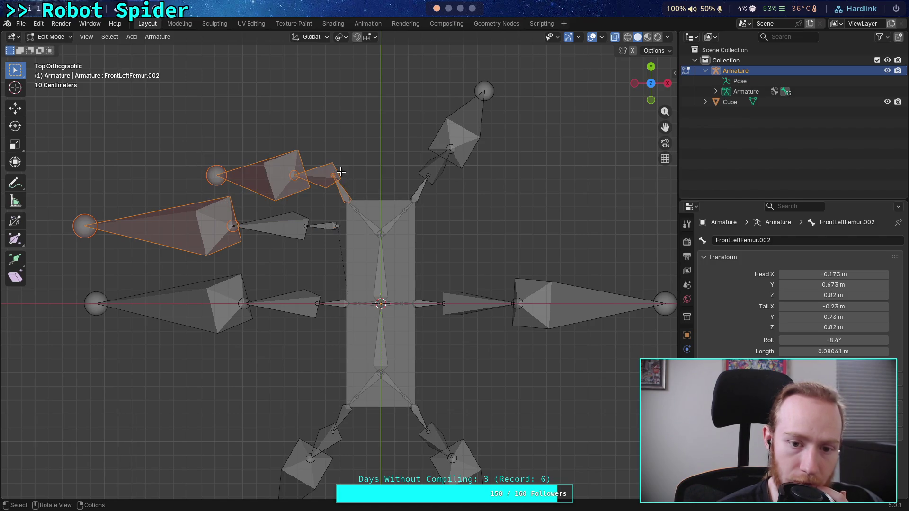
left_click(194, 128)
left_click_drag(192, 139, 351, 209)
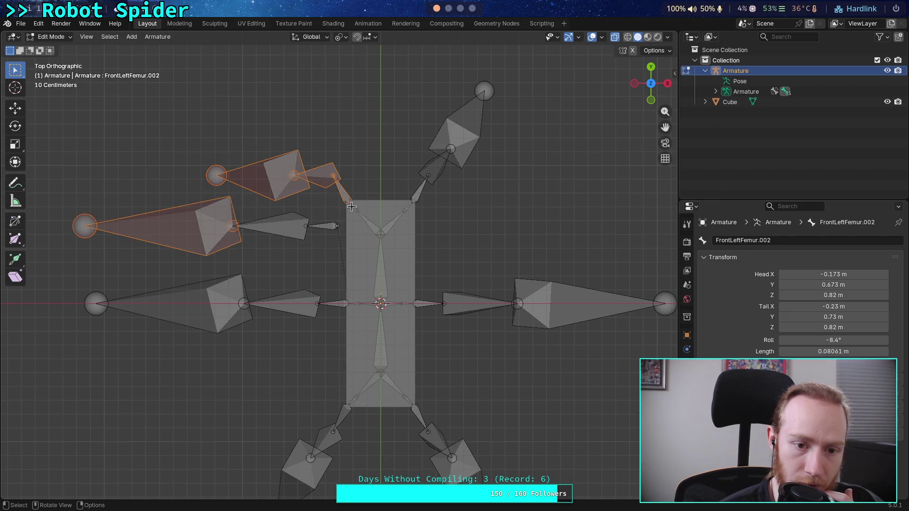
left_click(213, 217, "shift")
right_click(256, 179)
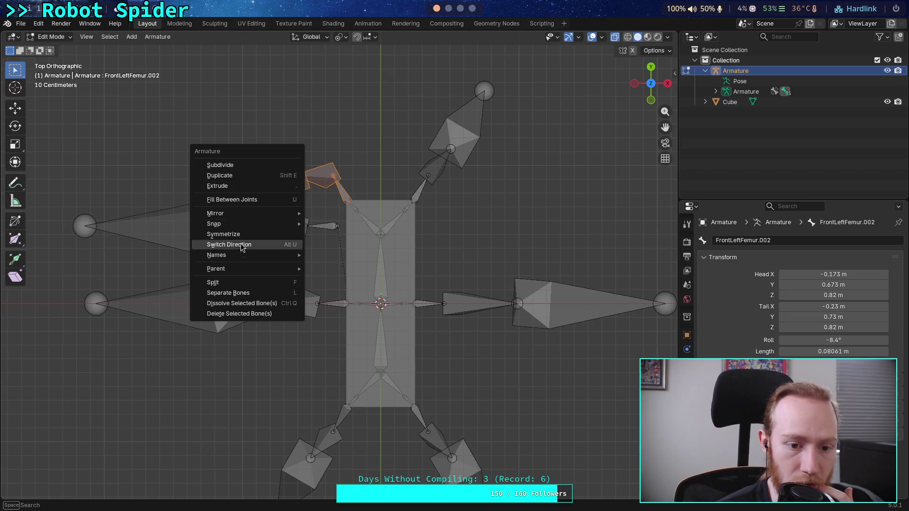
left_click(252, 313)
left_click(239, 309)
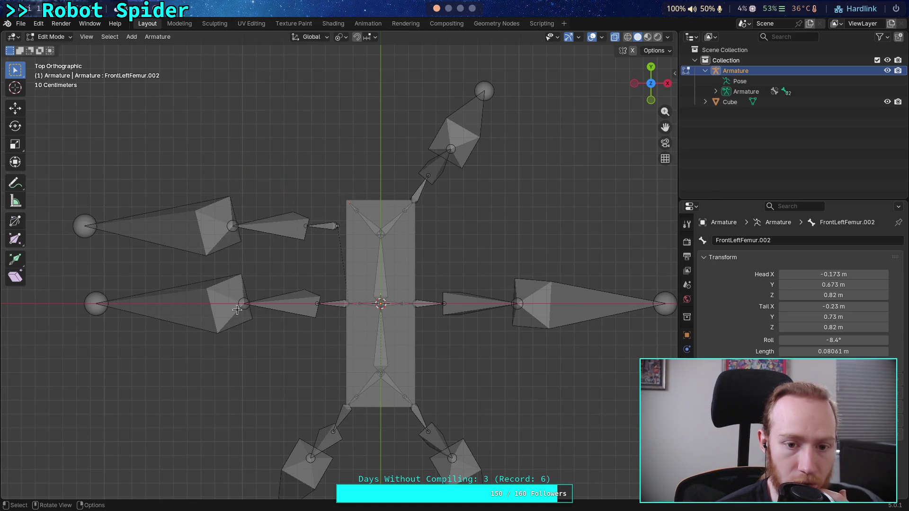
Select the copied leg's bones plus FrontLeftFemur.002 and bring up parenting.
left_click_drag(69, 201, 339, 252)
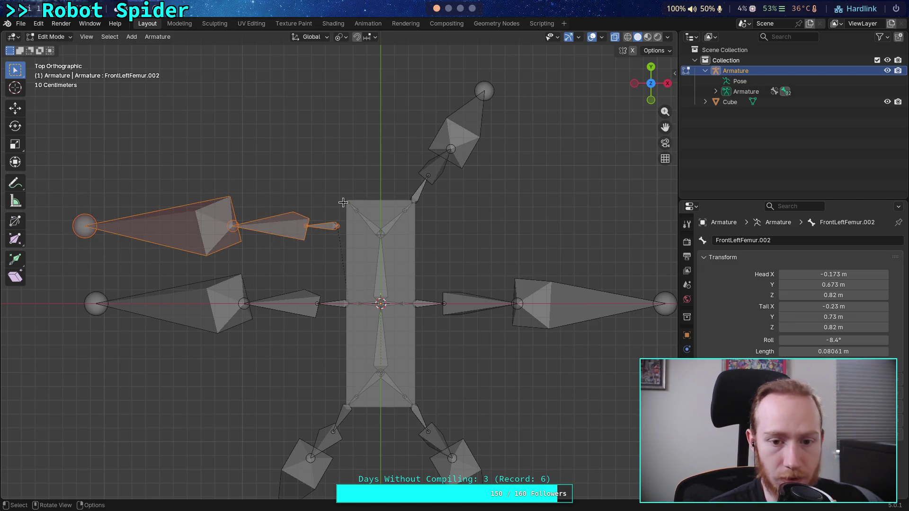
scroll(334, 216, "up", 5)
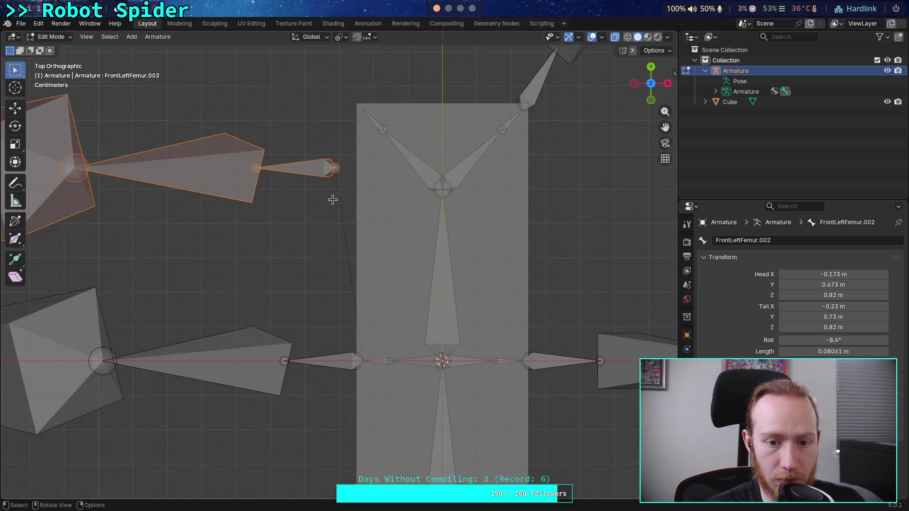
left_click(371, 121, "shift")
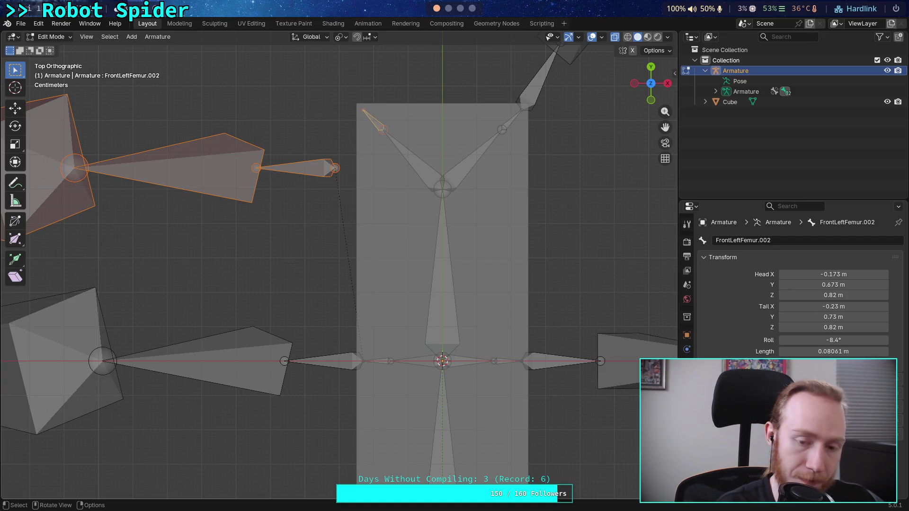
key("ctrl+p")
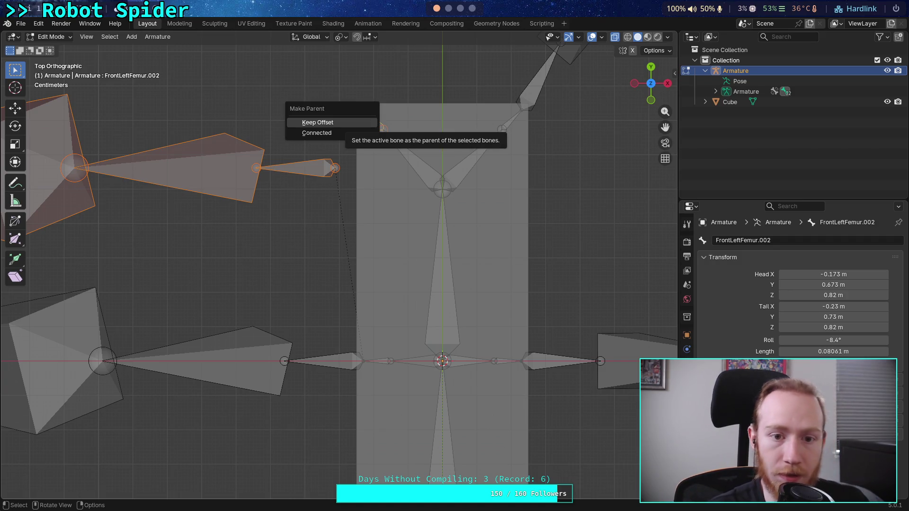
Try a Connected parent on the whole selection, then undo it.
left_click(332, 133)
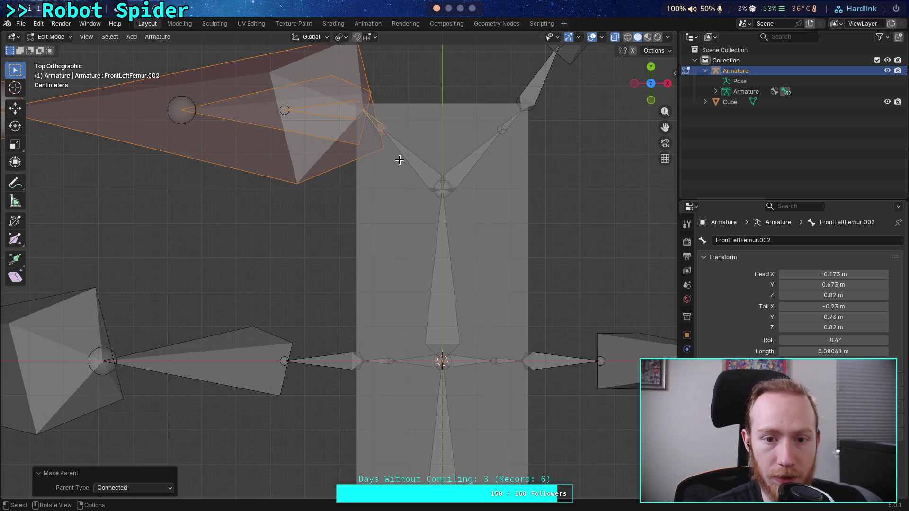
scroll(399, 160, "down", 2)
key("ctrl")
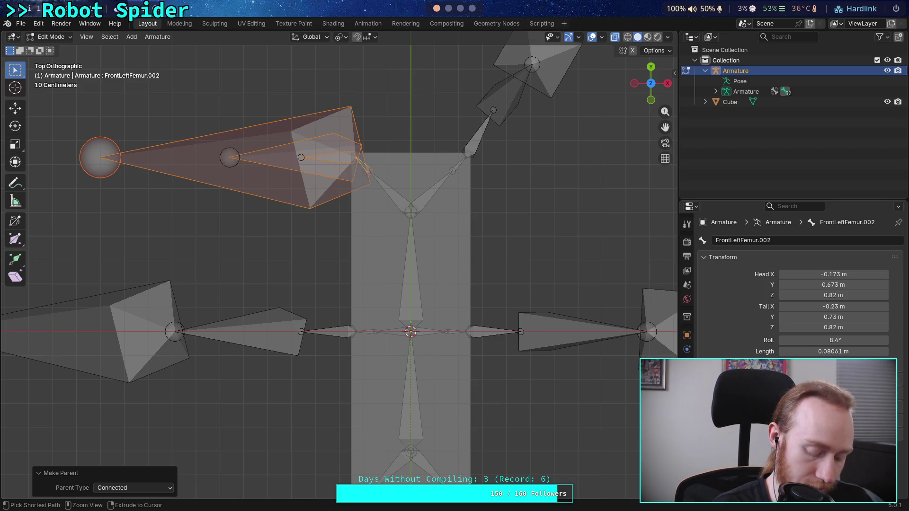
key("ctrl+z")
Parent MiddleLeftFemur.003 to FrontLeftFemur.002 with Ctrl+P > Connected.
left_click(325, 209)
mouse_move(308, 235)
middle_mouse_down("shift")
mouse_move(367, 270)
mouse_move(396, 246)
middle_mouse_up("shift")
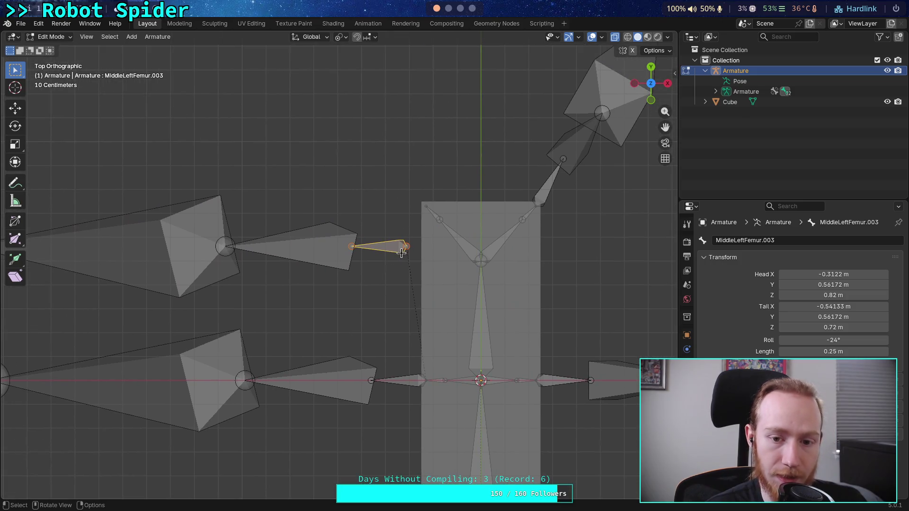
left_click(434, 213, "shift")
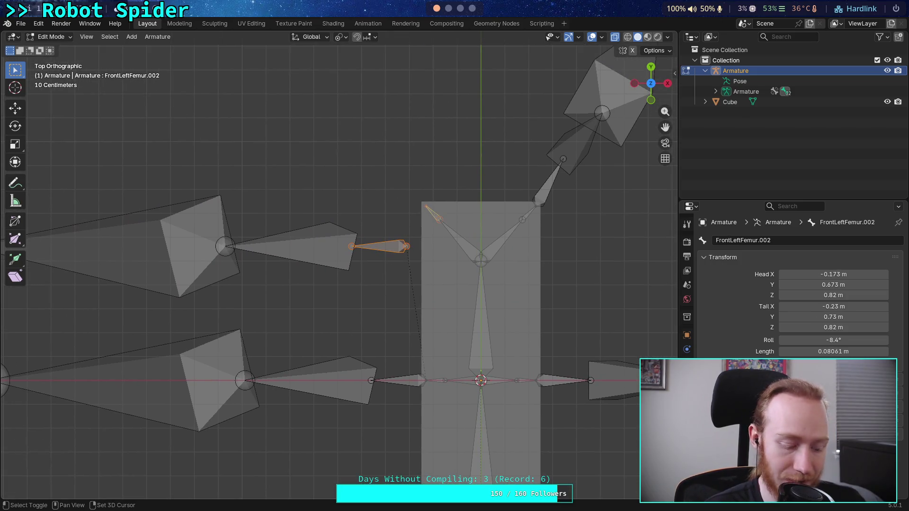
key("ctrl+p")
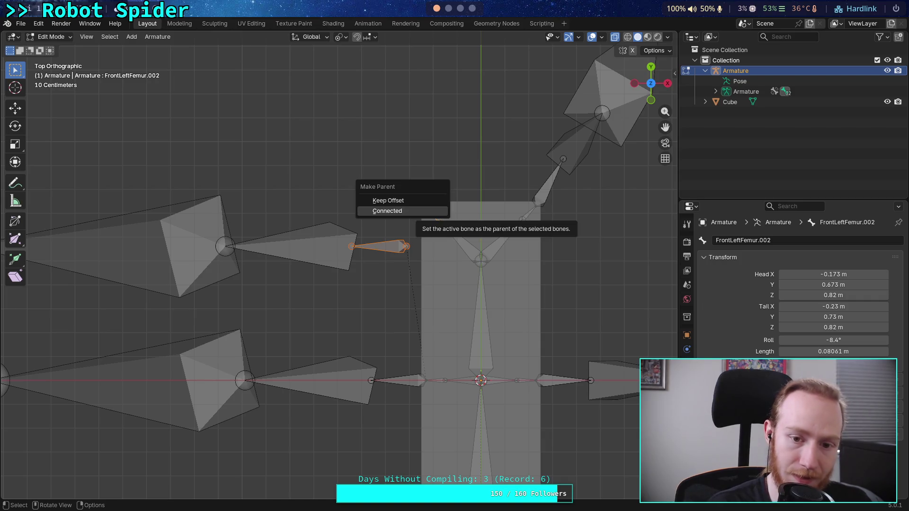
left_click(415, 211)
Inspect MiddleLeftFemur.003 and FrontLeftFemur.002 to verify the connected joint.
scroll(327, 235, "down", 1)
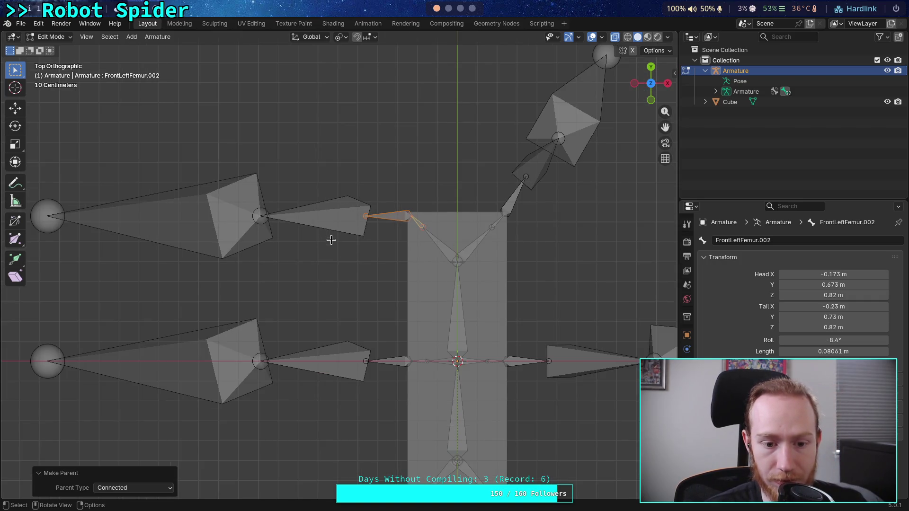
scroll(331, 251, "up", 2)
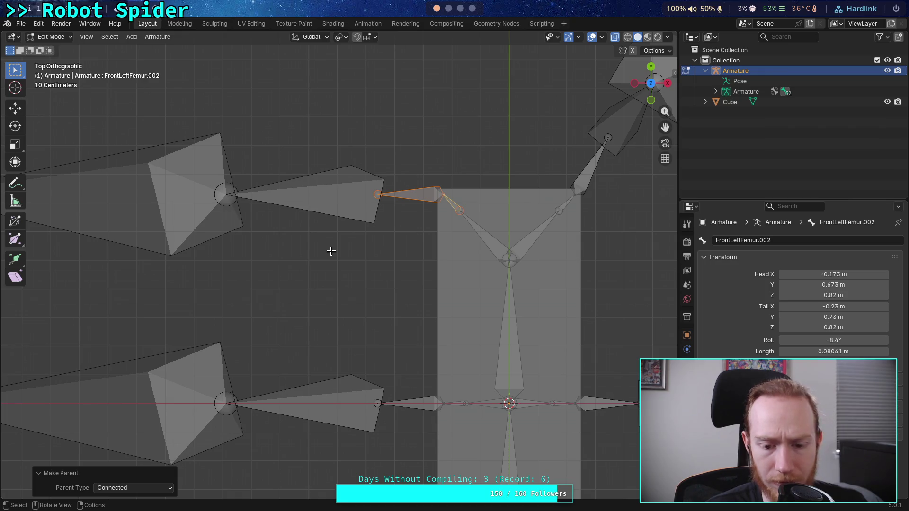
scroll(331, 251, "up", 2)
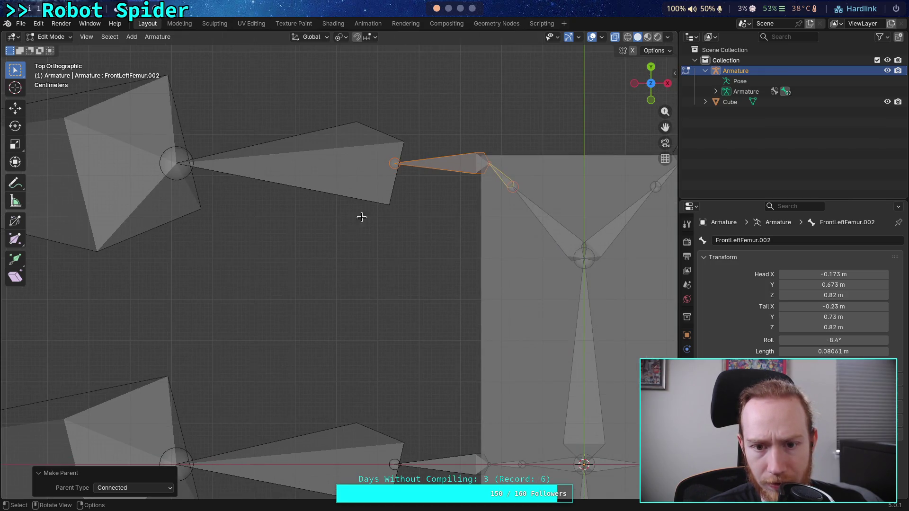
left_click(394, 165)
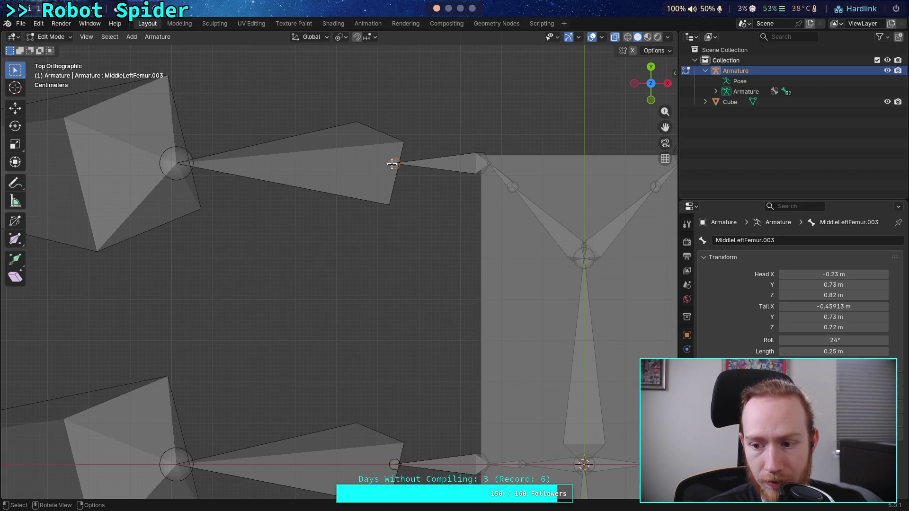
left_click(490, 167)
scroll(434, 221, "down", 2)
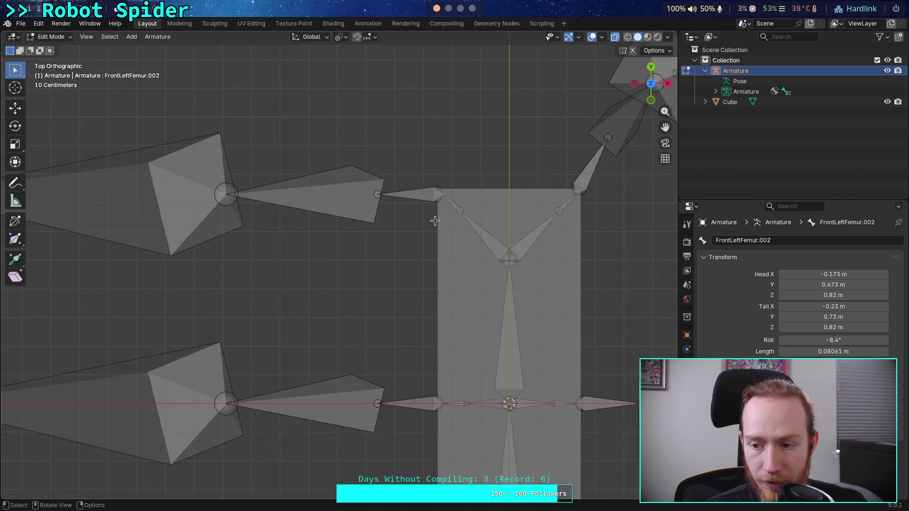
left_click(417, 197)
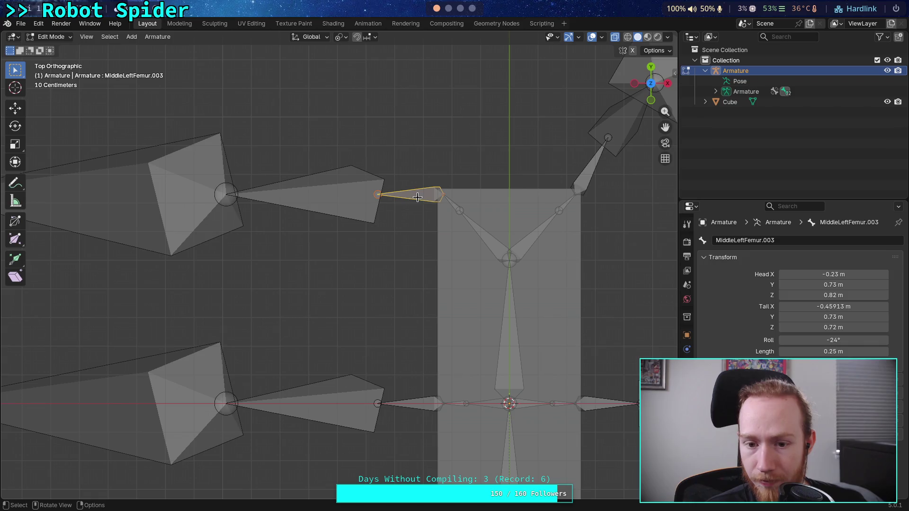
left_click(407, 404)
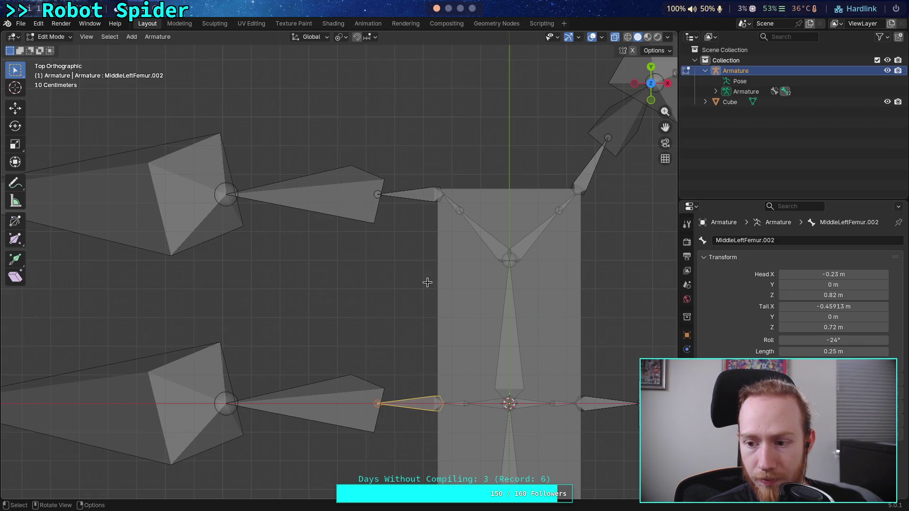
left_click(413, 198)
left_click(325, 194)
left_click(333, 395)
left_click(348, 205)
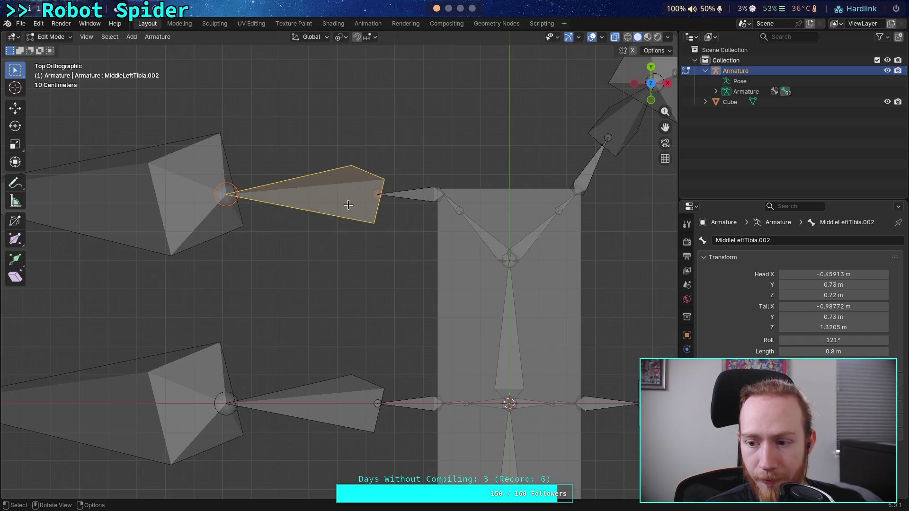
left_click(412, 196)
left_click(451, 199)
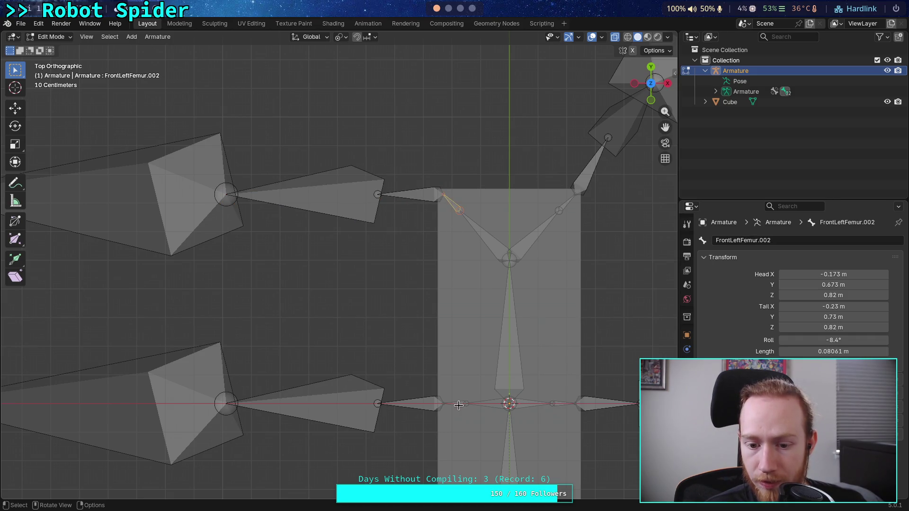
left_click(458, 404)
left_click(450, 202)
left_click(420, 191)
left_click(831, 350)
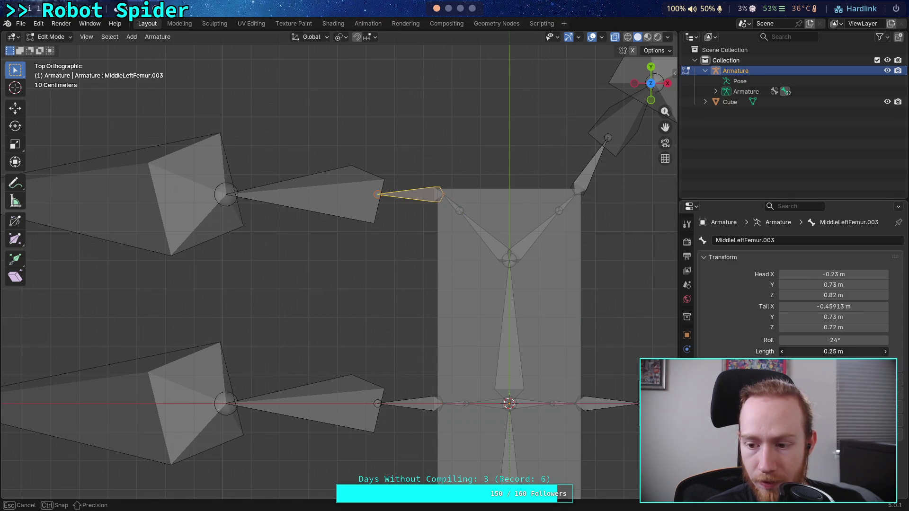
key("Escape")
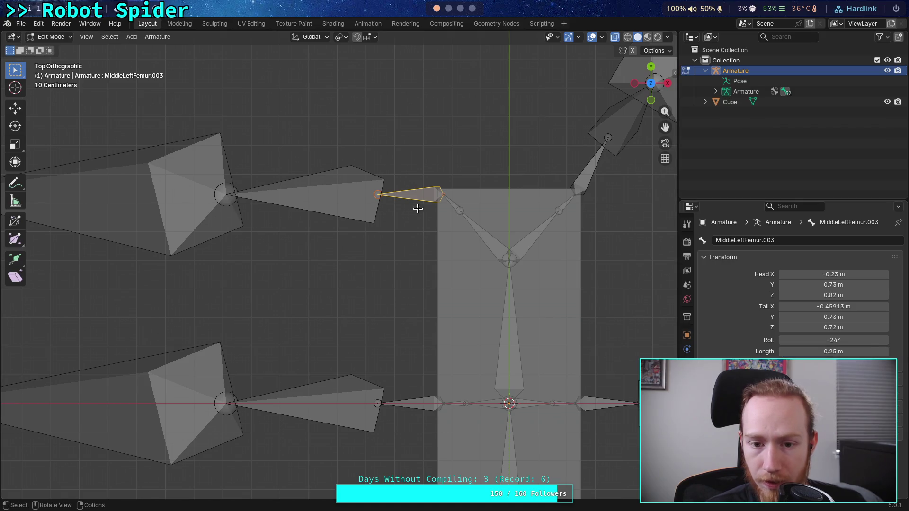
left_click(329, 190)
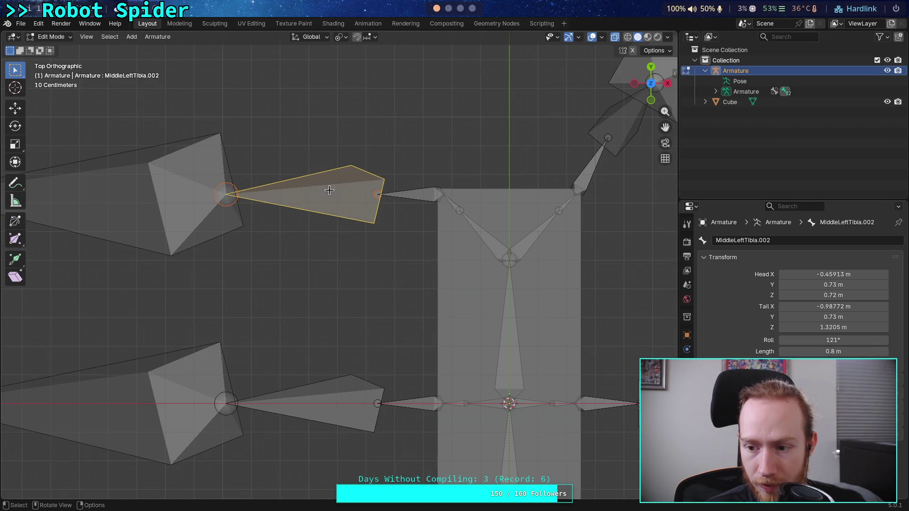
left_click(414, 196)
left_click(415, 412)
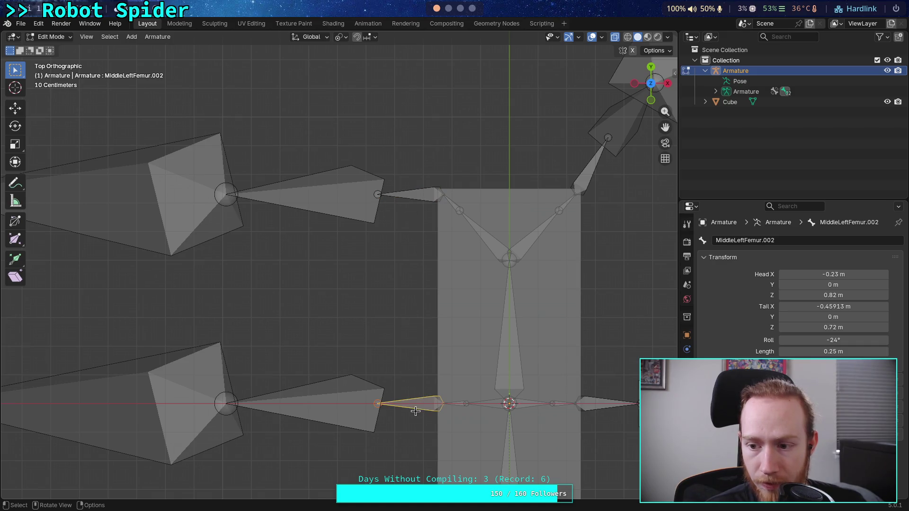
left_click(407, 197)
left_click(335, 203)
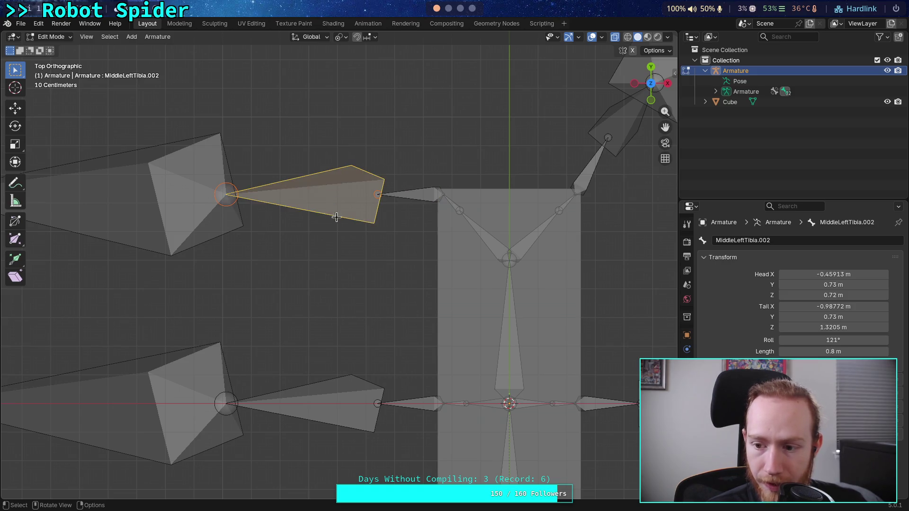
left_click(335, 402)
left_click(317, 214)
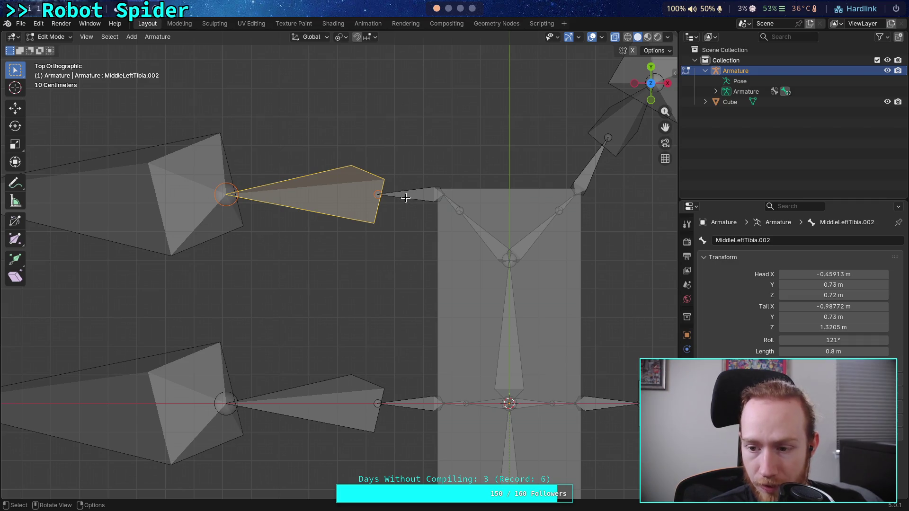
left_click(336, 407)
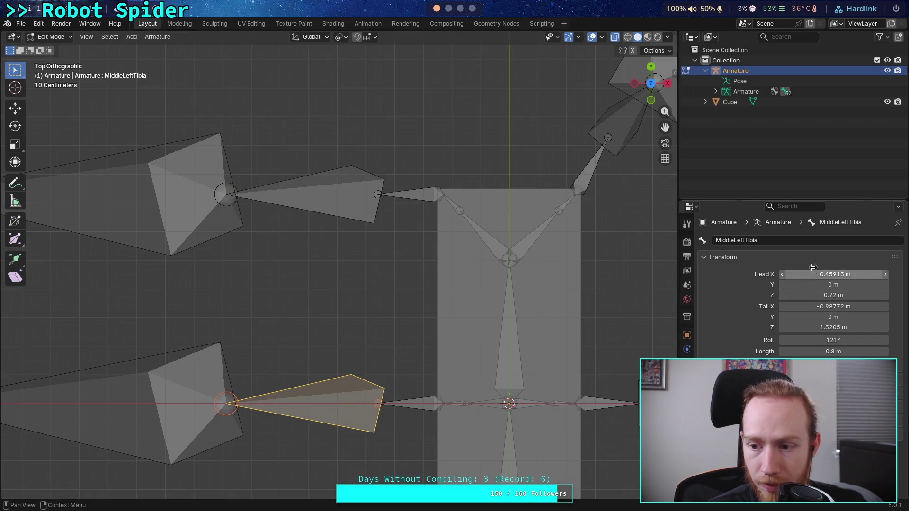
left_click(349, 195)
left_click(403, 195)
left_click(800, 351)
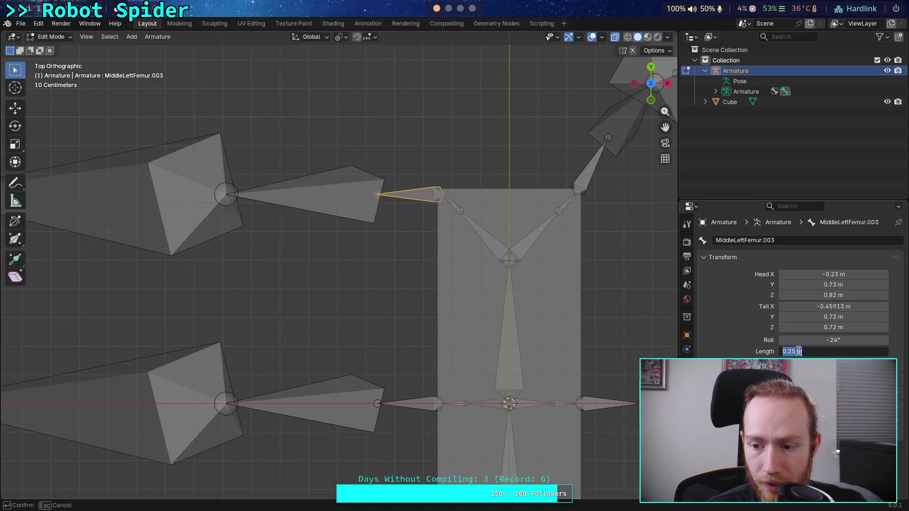
key("Return")
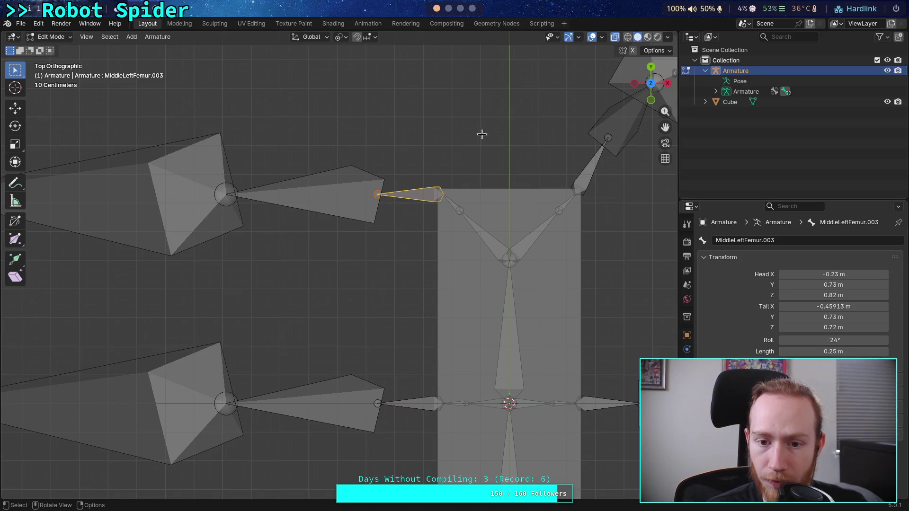
left_click(451, 201)
left_click(788, 351)
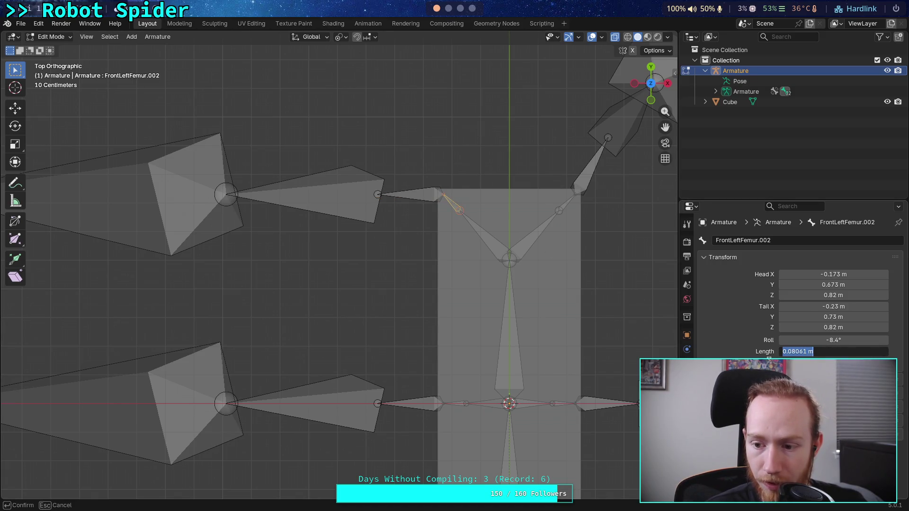
key("Escape")
left_click(458, 403)
left_click(450, 198)
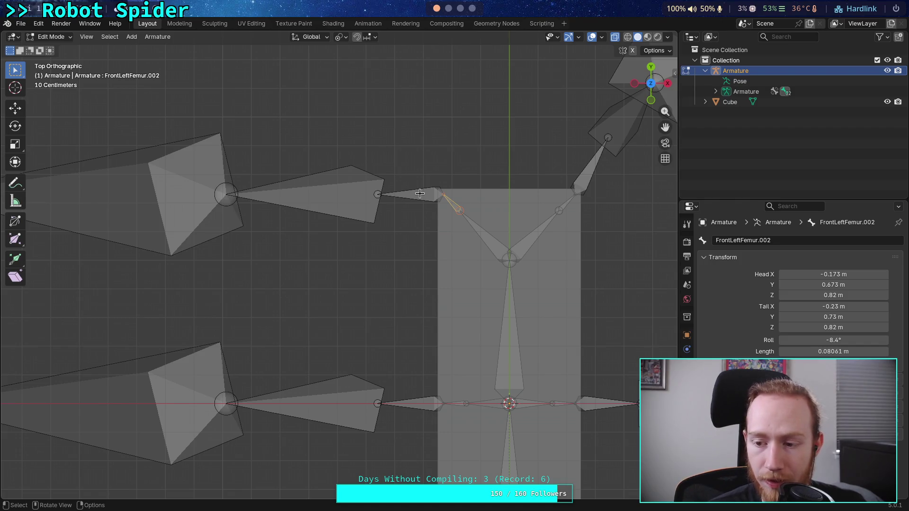
left_click(430, 402)
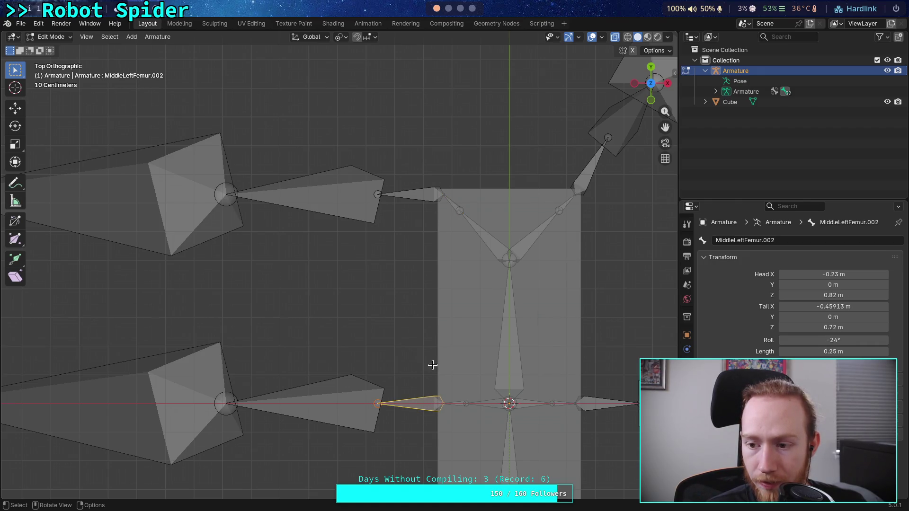
left_click(428, 194)
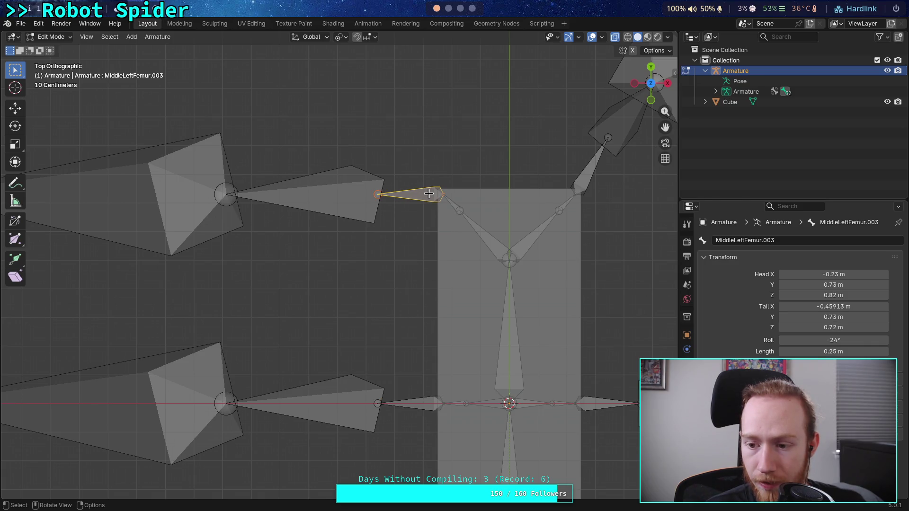
scroll(426, 236, "down", 2)
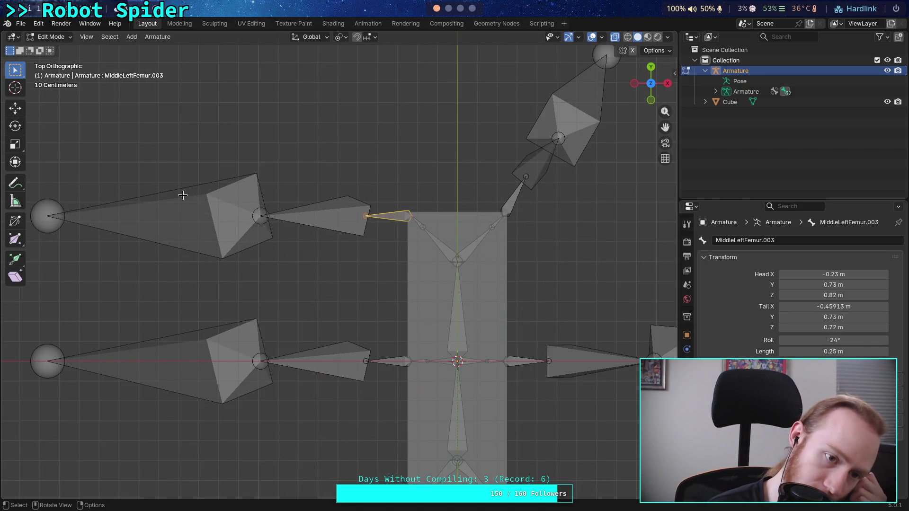
Add the upper-left leg's outer bones to the selection and rotate the leg 60°.
left_click(148, 211, "shift")
left_click(396, 216, "shift")
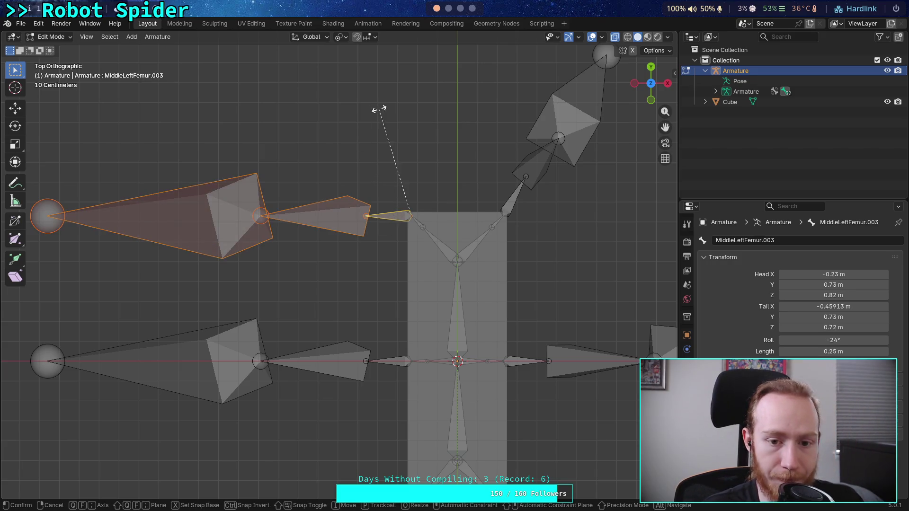
key("r")
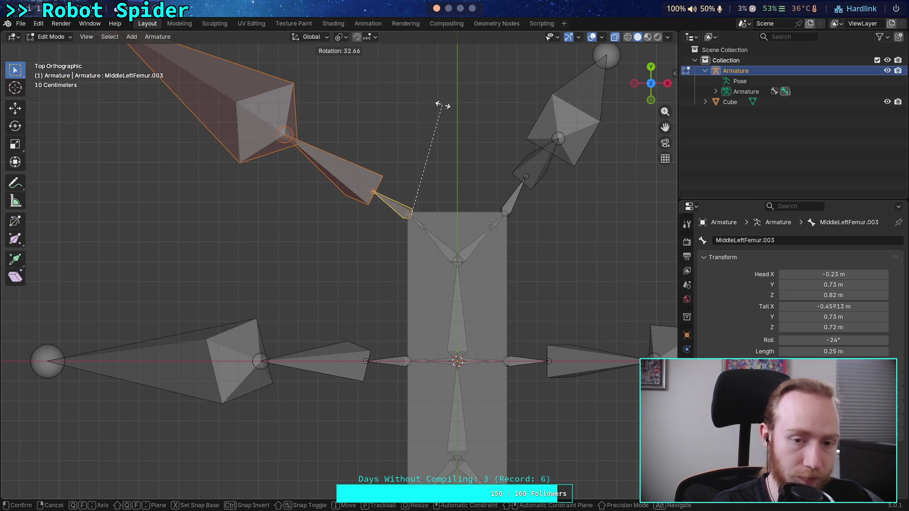
type("60")
key("Return")
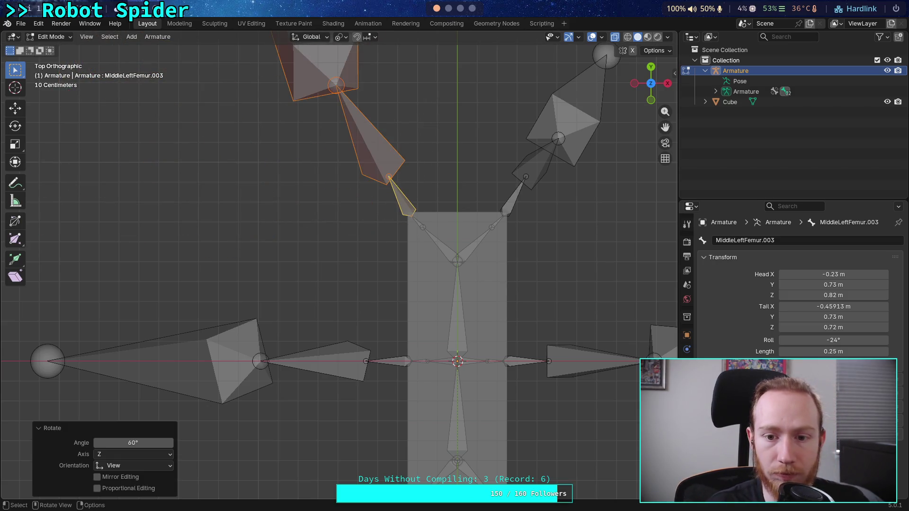
Frame the armature and check MiddleLeftTibia.002, MiddleLeftFemur.003 and MiddleLeftTibia.003.
scroll(387, 208, "down", 3)
middle_click_drag(387, 208, 343, 270, "shift")
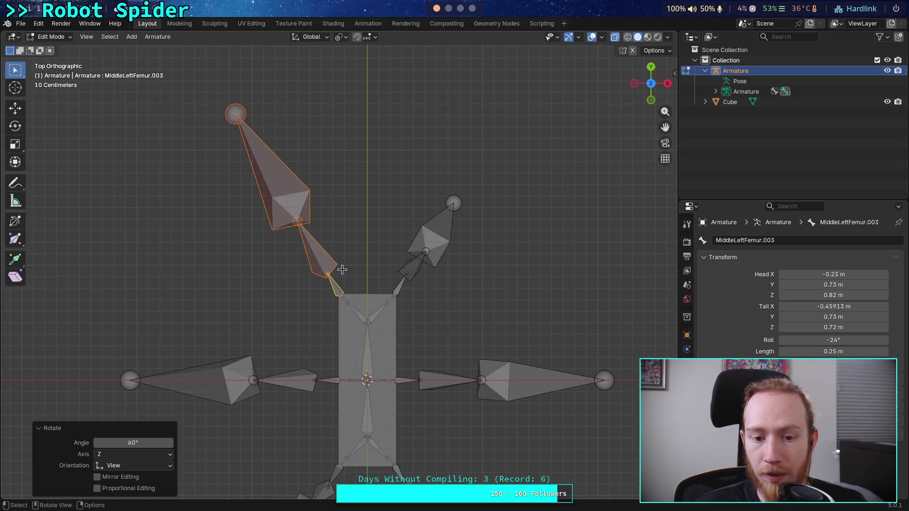
left_click(331, 249)
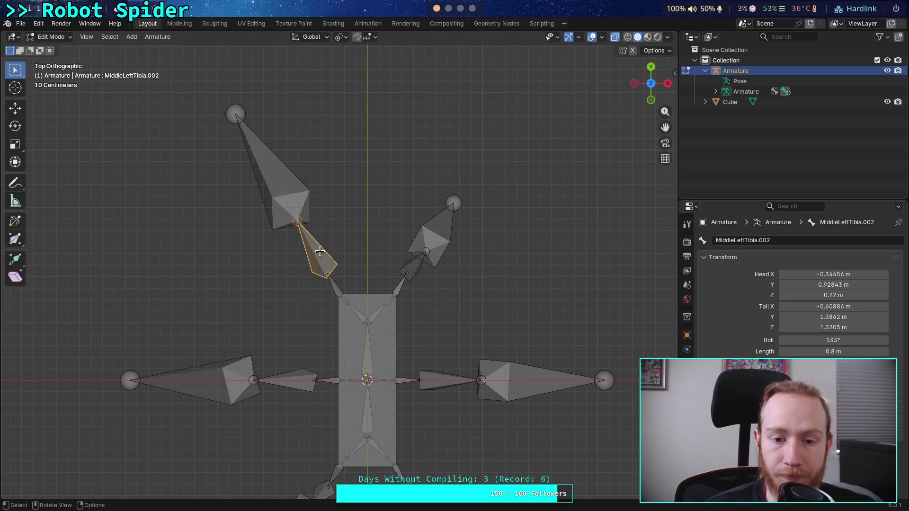
left_click(333, 281)
scroll(409, 288, "up", 4)
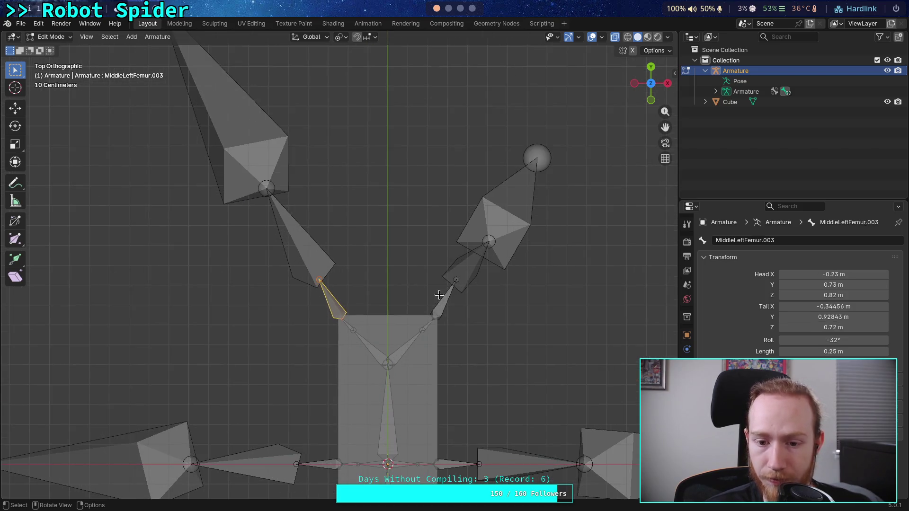
scroll(468, 301, "down", 2)
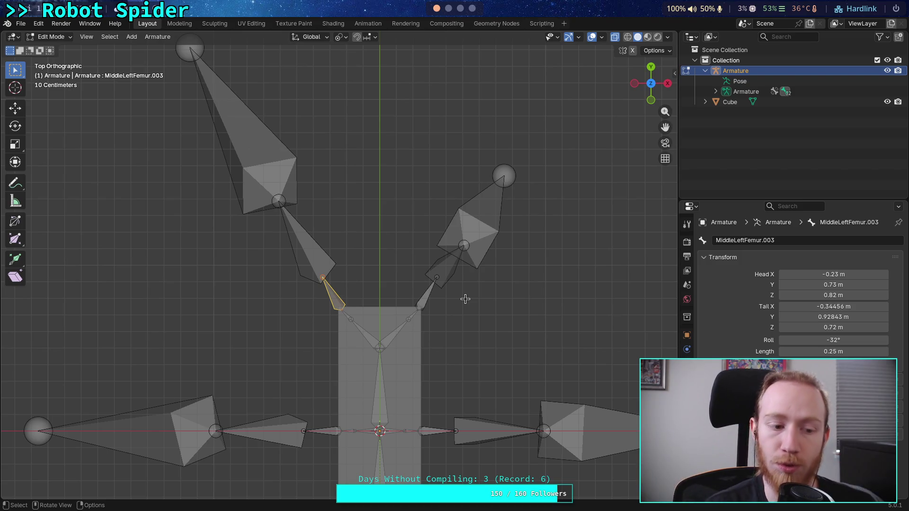
scroll(434, 265, "down", 1)
scroll(332, 256, "down", 1)
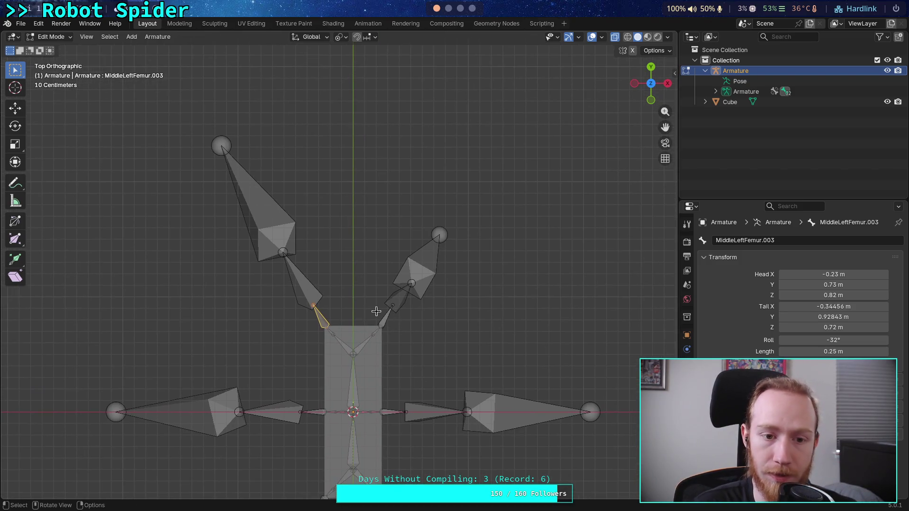
left_click(246, 211)
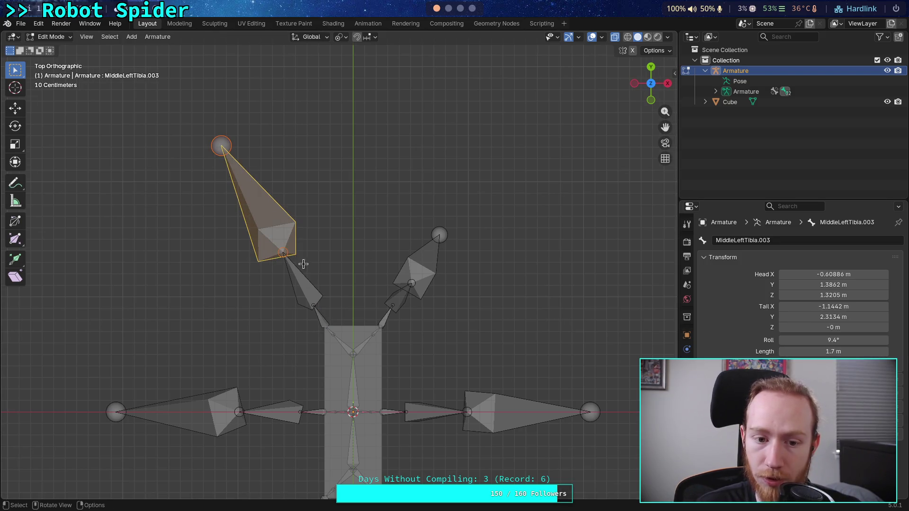
Give FrontRightFemur.001 a mirrored Tail X of 0.34456 from the left femur.
scroll(301, 262, "up", 2)
left_click(313, 348)
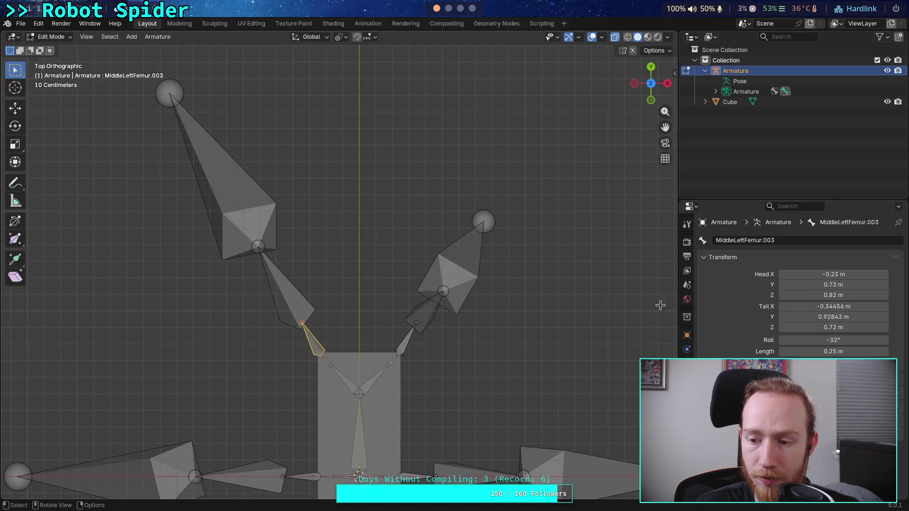
left_click(833, 307)
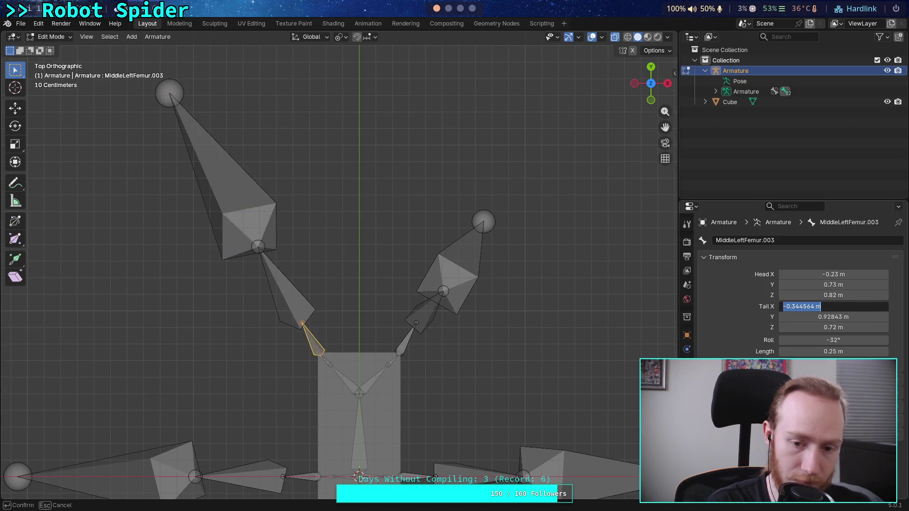
left_click(396, 343)
left_click(401, 343)
left_click(808, 308)
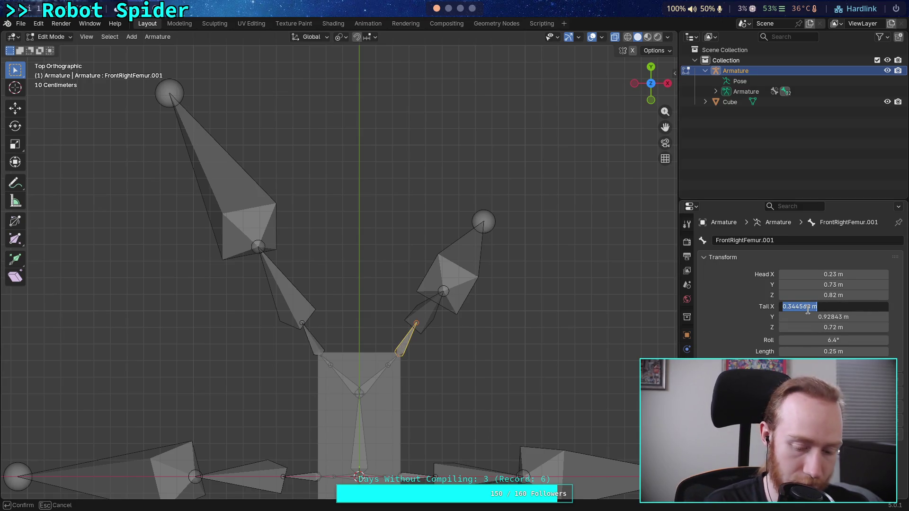
key("Home")
type("-")
key("End")
key("Return")
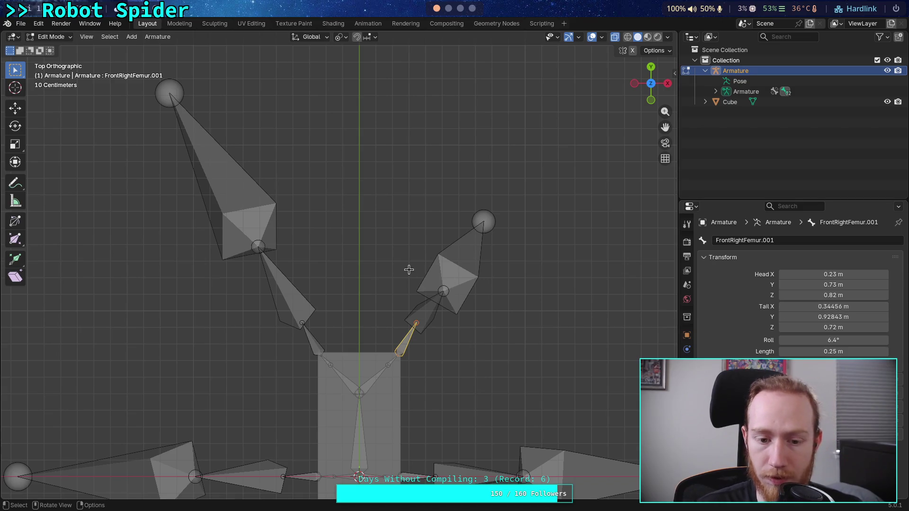
Compare the left and right small femurs and read MiddleLeftTibia.002's Tail X.
left_click(302, 306)
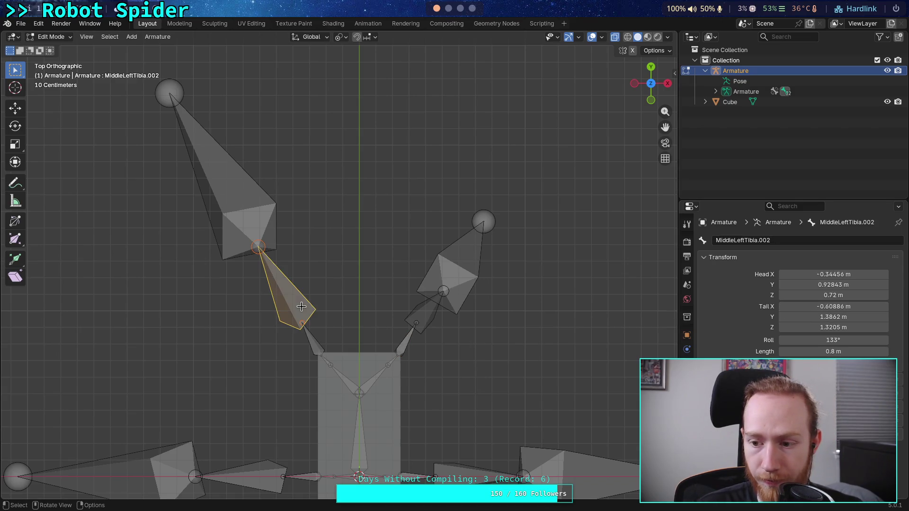
left_click(319, 341)
left_click(406, 344)
left_click(316, 342)
left_click(406, 341)
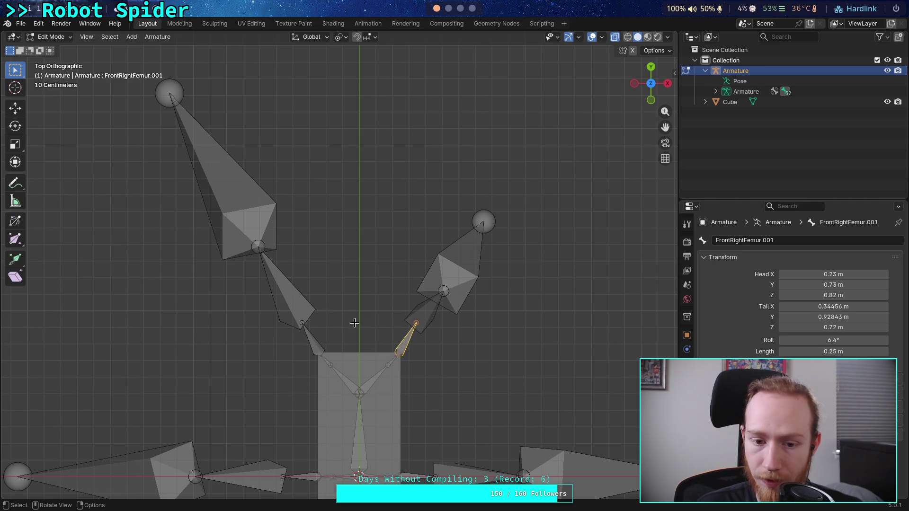
left_click(297, 304)
left_click_drag(825, 302, 828, 303)
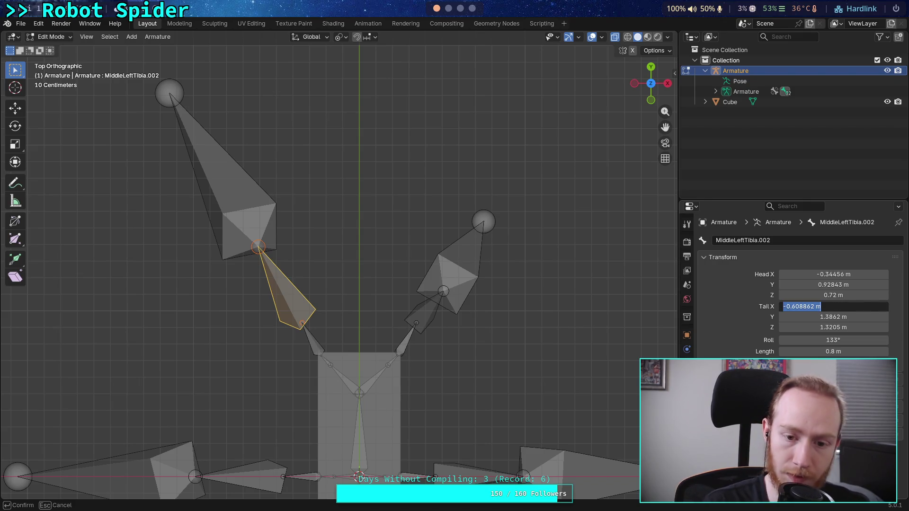
Set FrontRightTibia's Tail X to 0.608862.
left_click(433, 320)
left_click(424, 313)
left_click(852, 307)
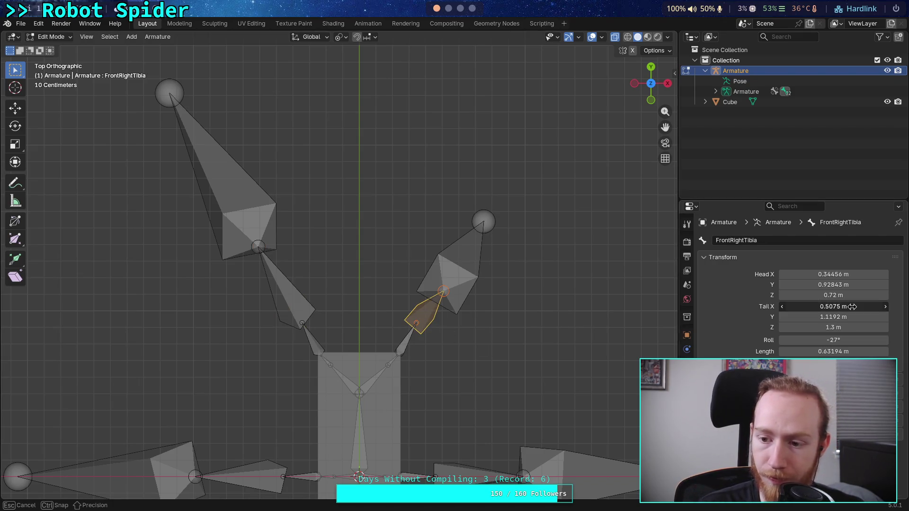
type("0.608862")
key("Return")
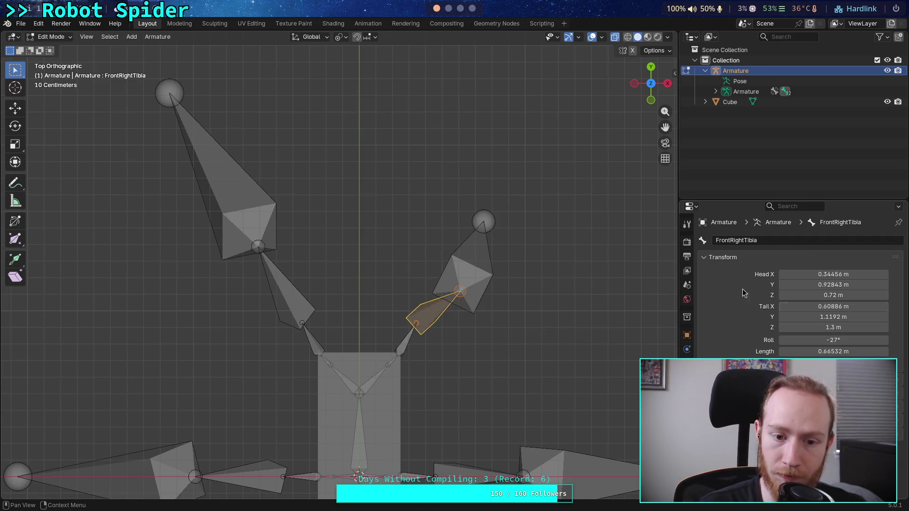
Copy MiddleLeftTibia.002's Tail Y of 1.3862 into FrontRightTibia.
left_click(294, 294)
left_click(833, 317)
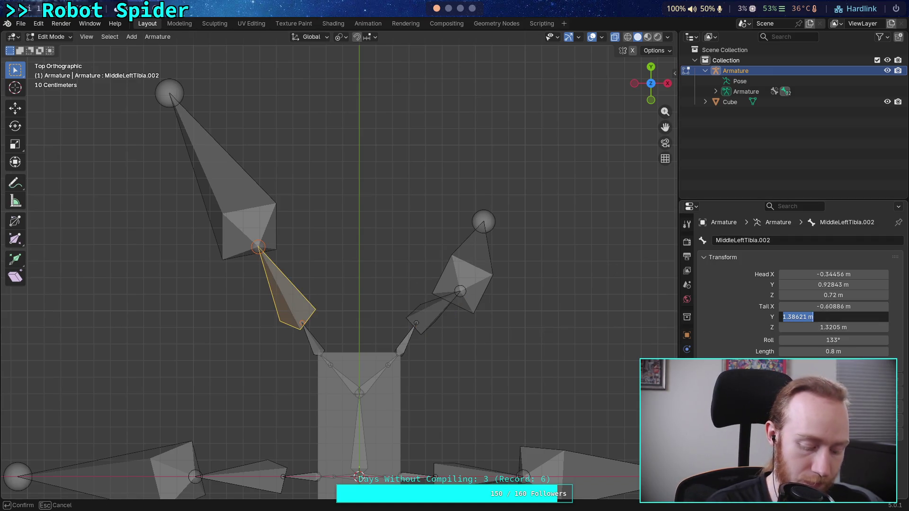
key("ctrl+c")
left_click(426, 312)
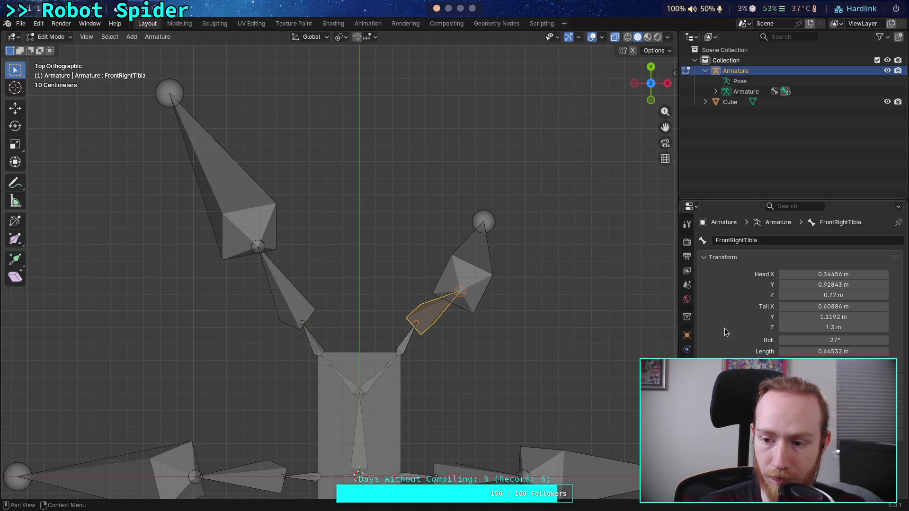
left_click(833, 317)
key("ctrl+v")
key("Return")
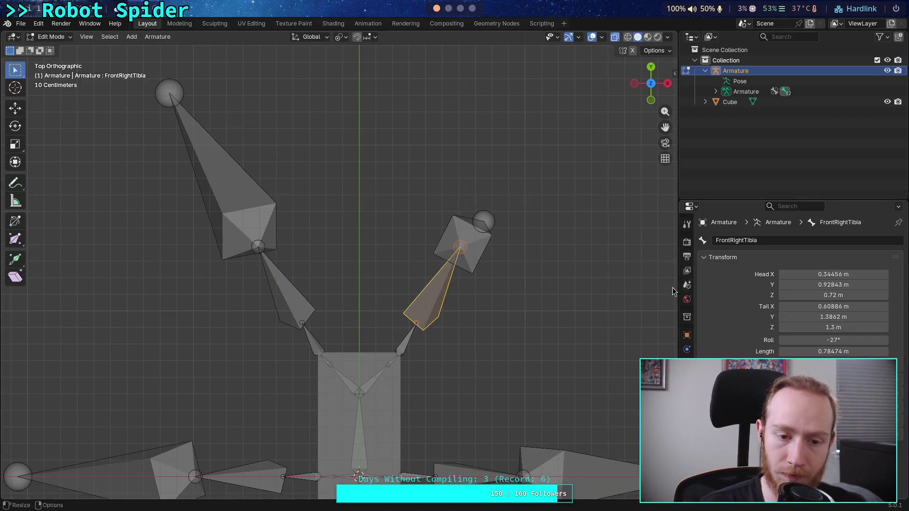
Copy the 1.3205 Tail Z into FrontRightTibia, then read MiddleLeftTibia.003's Tail X.
left_click(270, 275)
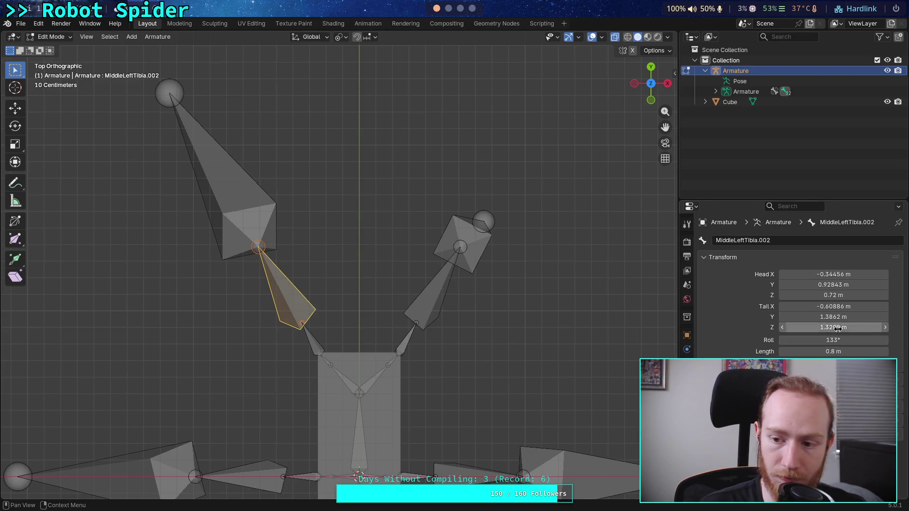
left_click(838, 328)
type("1.3")
key("Return")
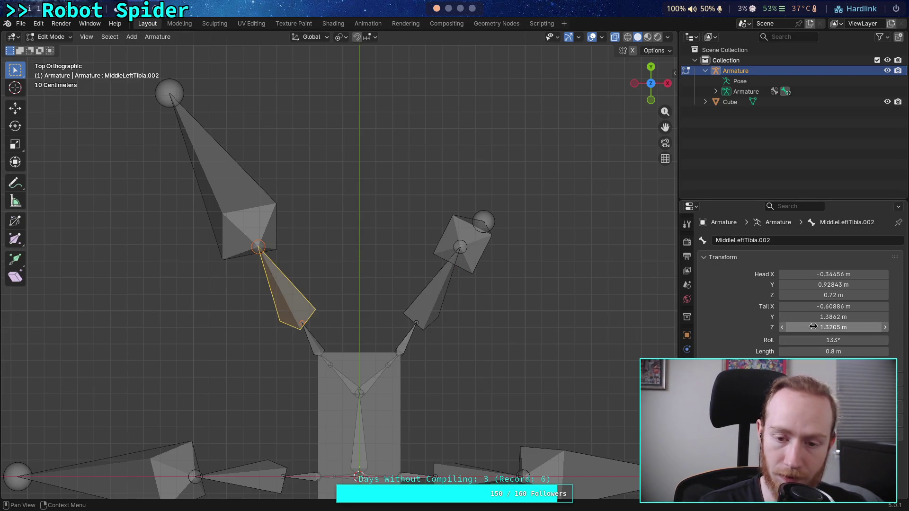
left_click(442, 284)
left_click(822, 325)
key("ctrl+v")
key("Return")
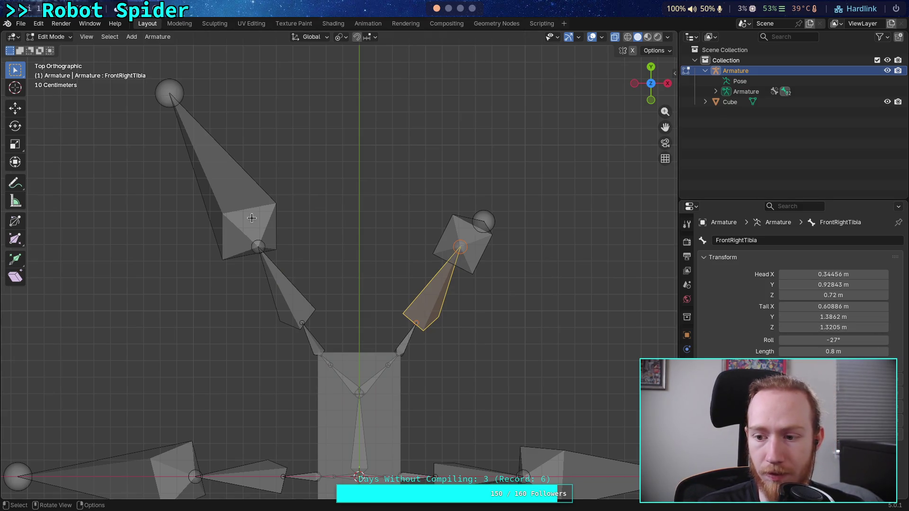
left_click(254, 216)
left_click(838, 306)
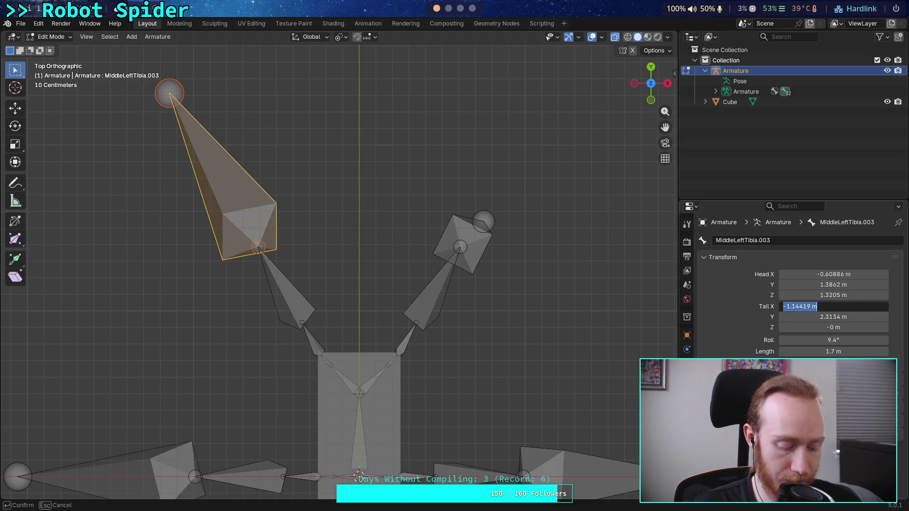
Give FrontRightTarsus a mirrored Tail X of 1.1442.
key("Return")
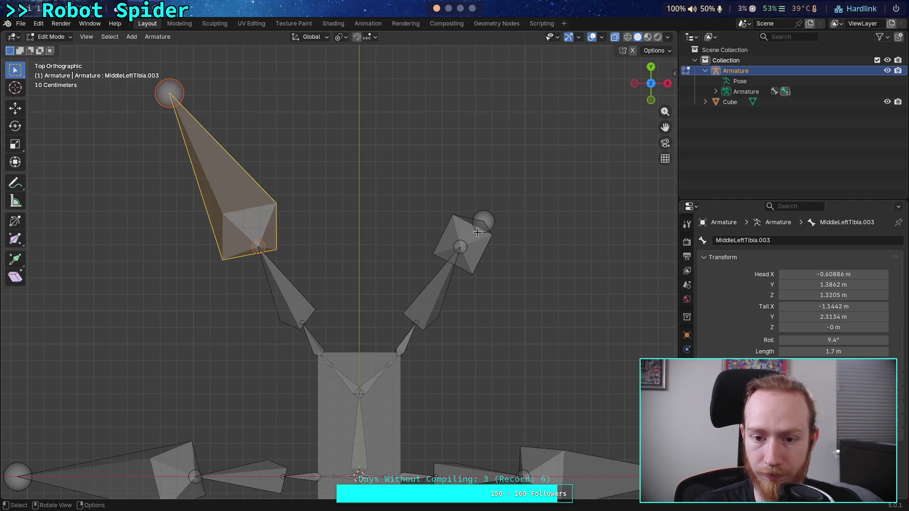
left_click(483, 239)
left_click(846, 303)
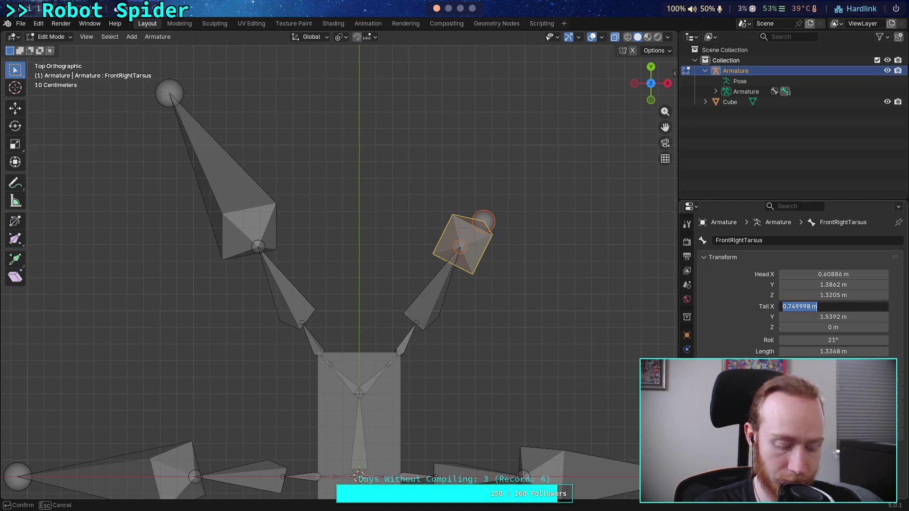
type("--1")
key("Return")
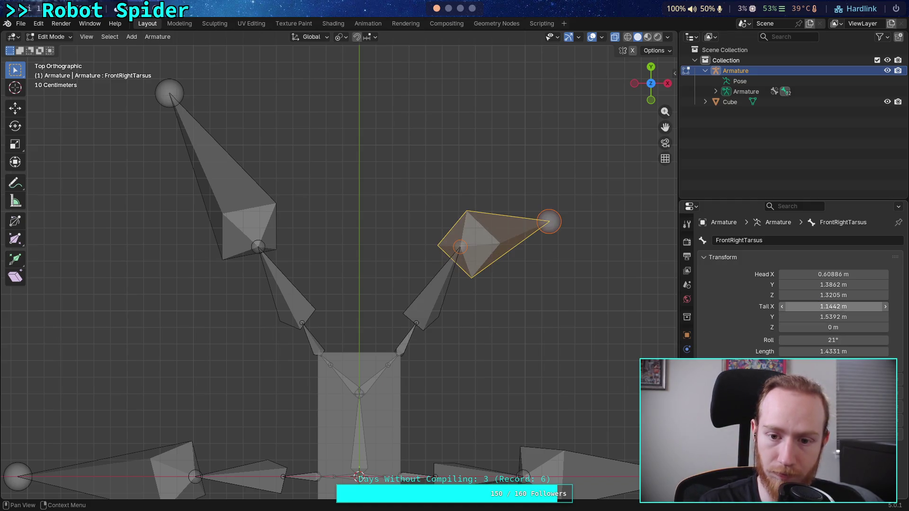
Enter and then correct FrontRightTarsus's Tail Y after mistakenly typing 1.1442.
left_click(246, 241)
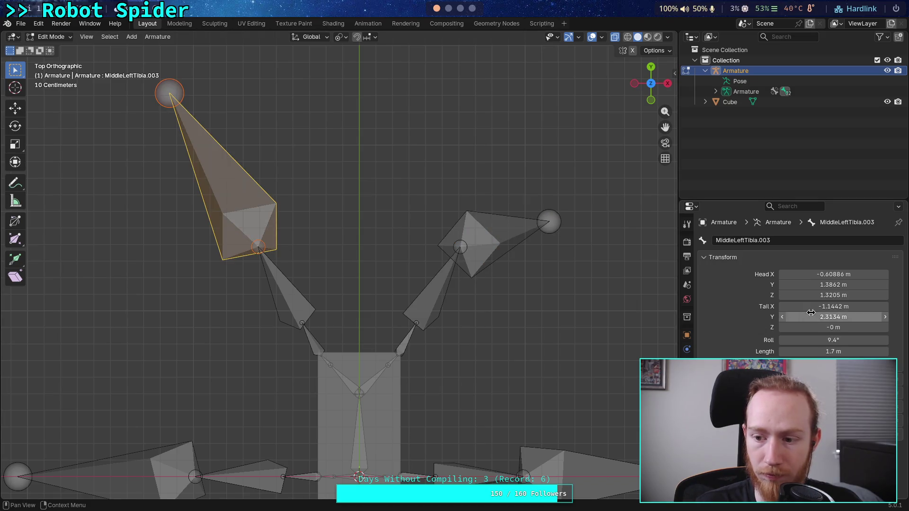
double_click(833, 317)
left_click(492, 256)
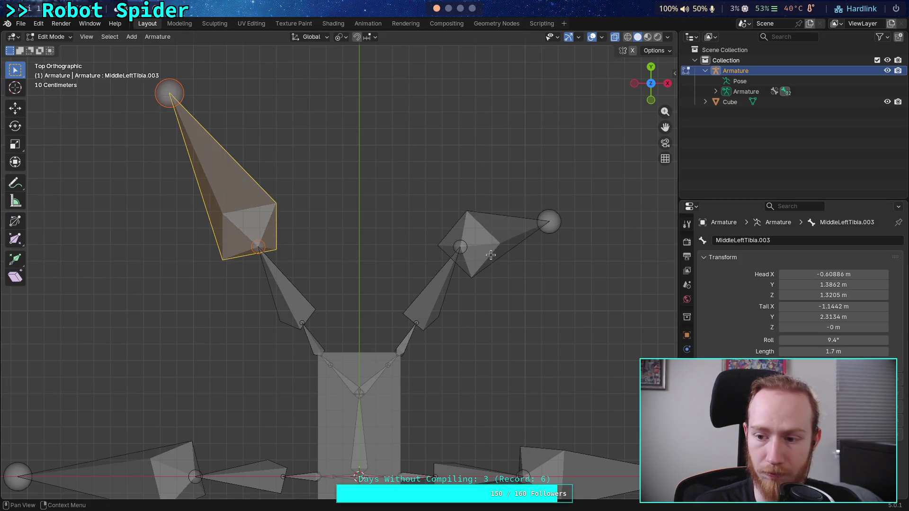
left_click(495, 242)
double_click(822, 317)
type("1.1442")
key("Return")
double_click(842, 315)
left_click(787, 318)
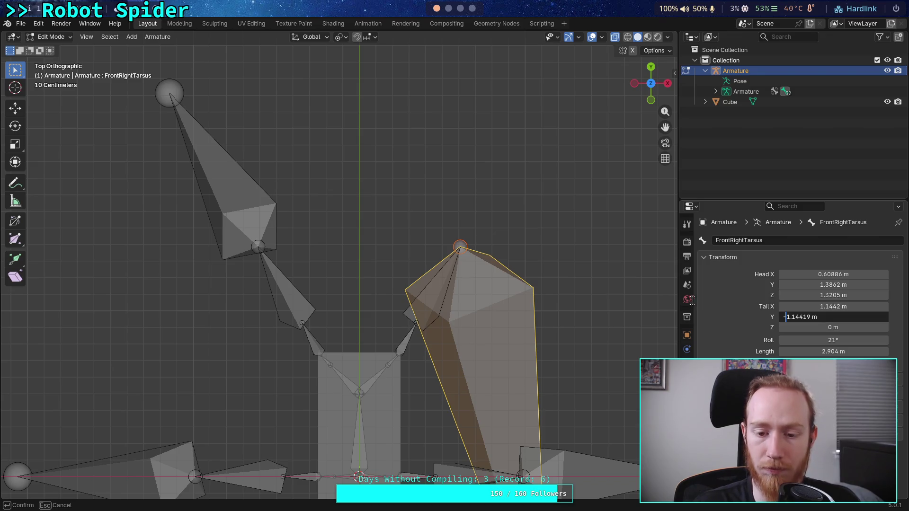
key("BackSpace")
key("Return")
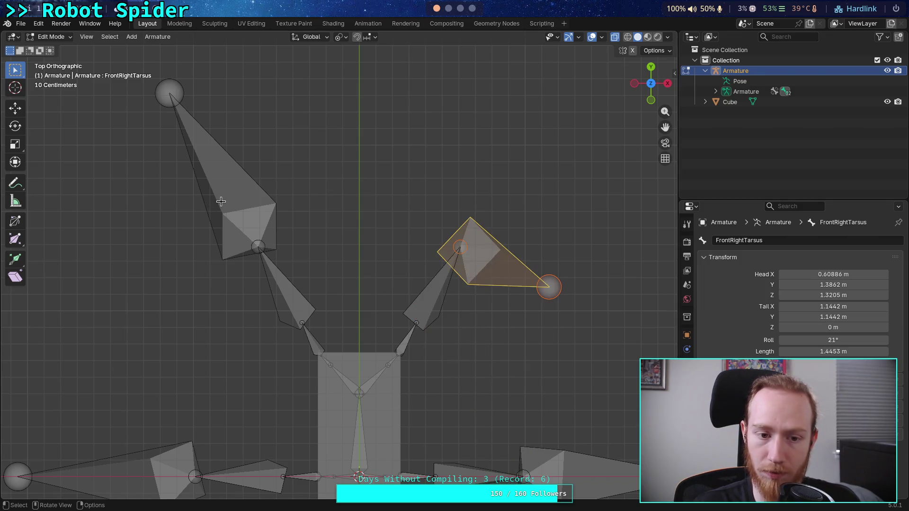
Paste MiddleLeftTibia.003's Tail Y of 2.3134 into FrontRightTarsus.
left_click(218, 202)
left_click(832, 317)
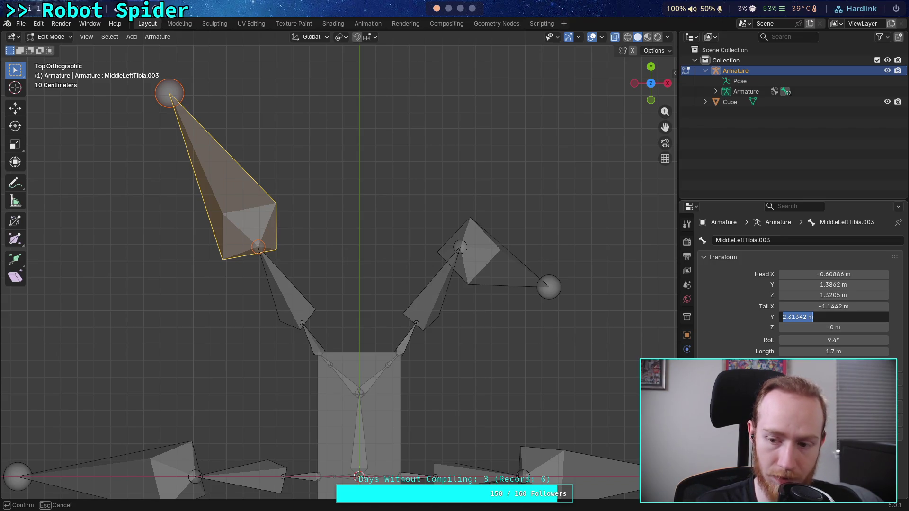
key("Escape")
left_click(507, 264)
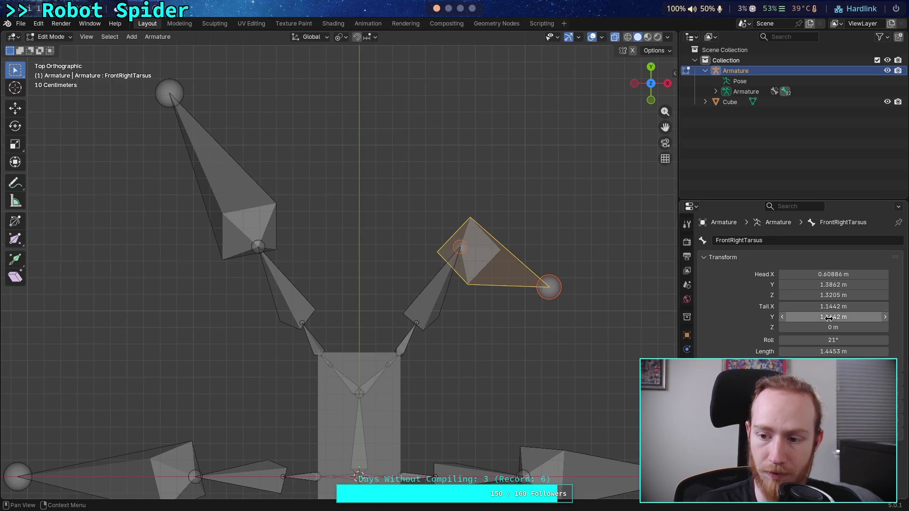
left_click(829, 317)
key("ctrl+v")
key("Return")
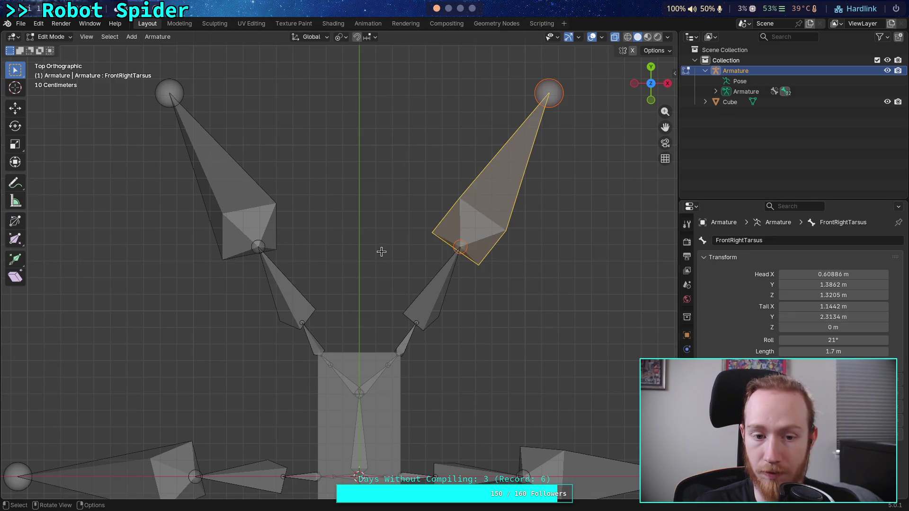
Edit MiddleLeftTibia.003's Tail Z and compare it with FrontRightTarsus.
left_click(241, 224)
left_click(833, 327)
left_click(789, 327)
type("-")
key("BackSpace")
key("Return")
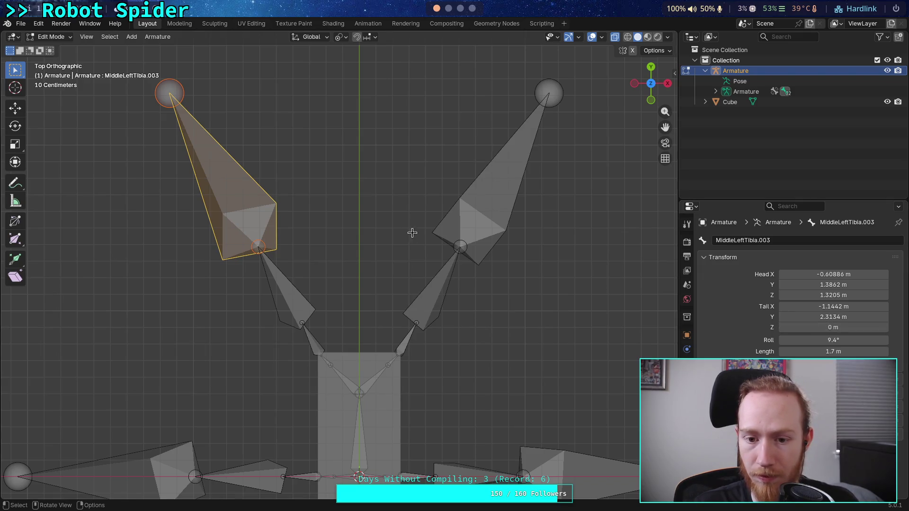
left_click(482, 210)
Set MiddleLeftTibia.001's Tail Z to 0, recheck the tarsus bones, and select MiddleRightTarsus.
left_click(138, 471)
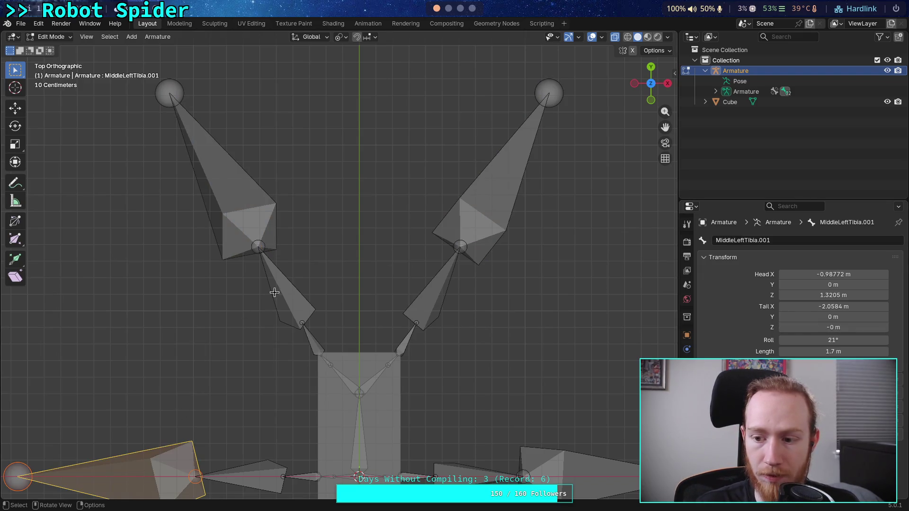
left_click(803, 326)
left_click(797, 327)
key("Return")
left_click(425, 222)
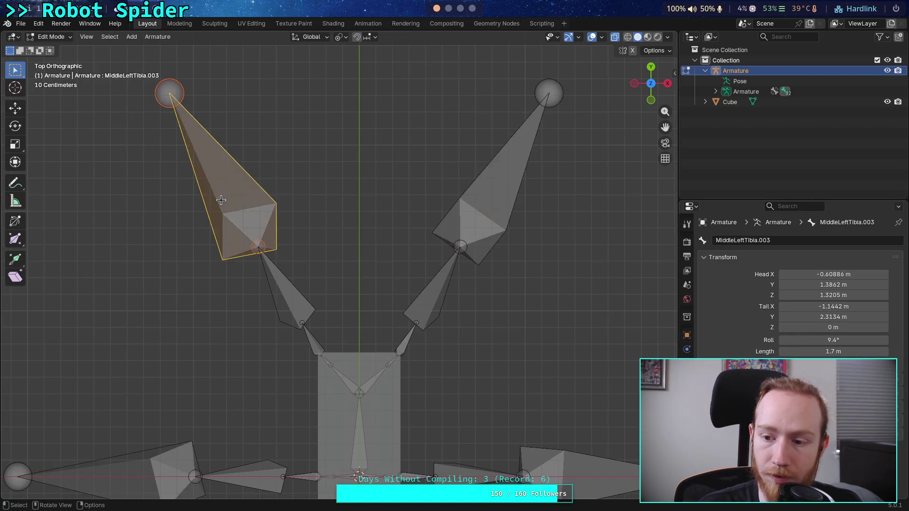
left_click(221, 200)
scroll(280, 282, "down", 4)
left_click(452, 374)
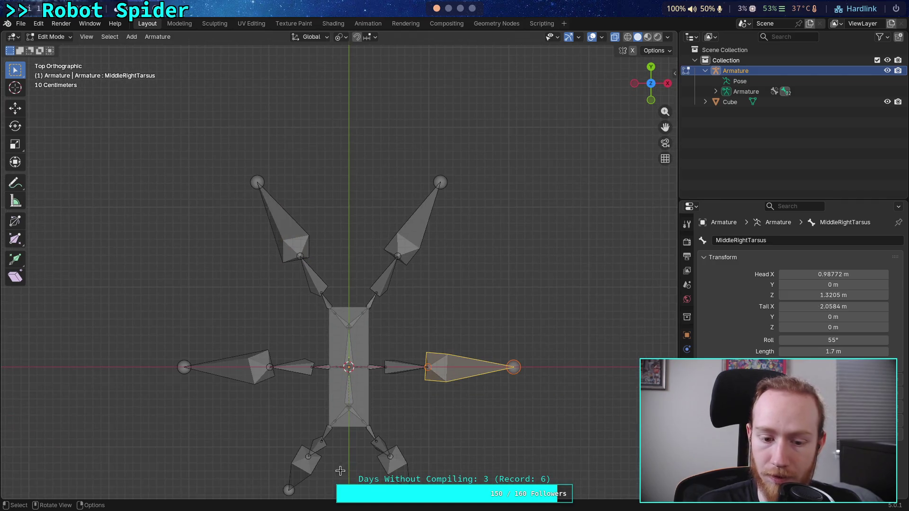
Compare the Transform values of BackLeftTarsus, MiddleRightTarsus and the middle-left tarsus.
left_click(305, 474)
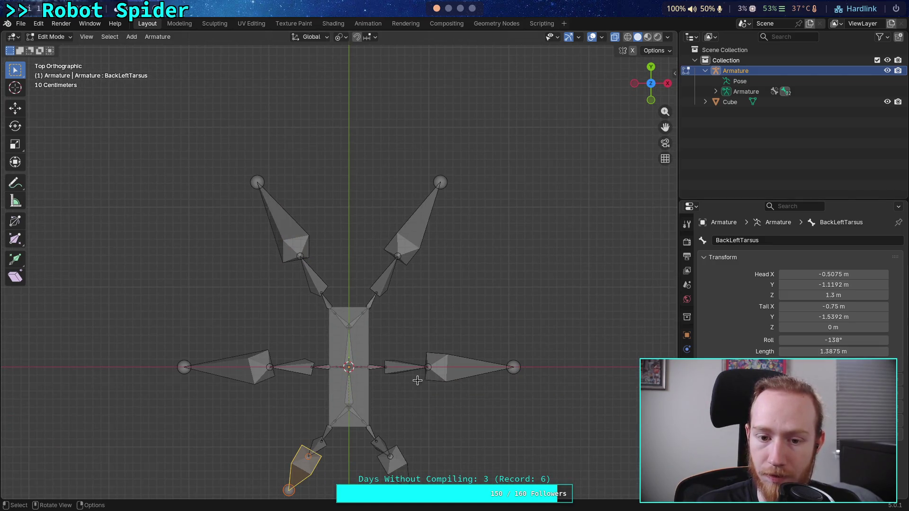
scroll(416, 377, "up", 1)
scroll(408, 307, "up", 1)
middle_click_drag(403, 263, 400, 238, "shift")
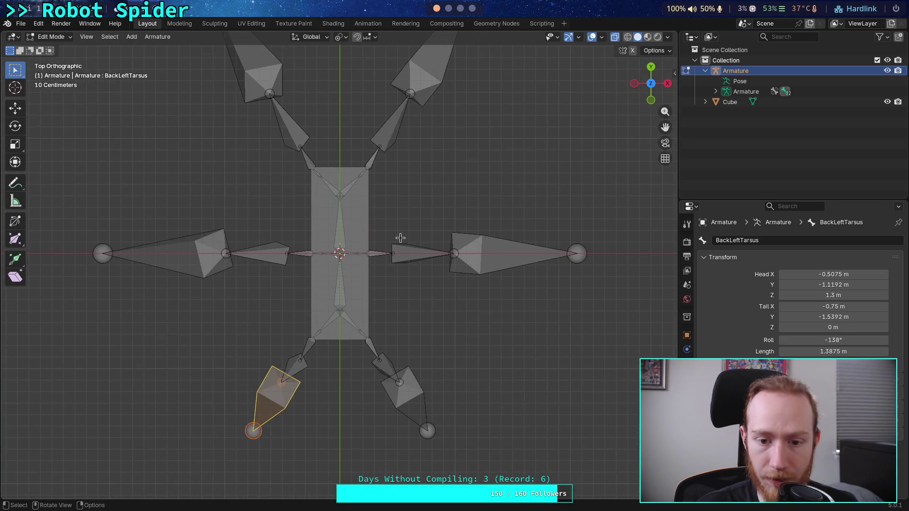
left_click(550, 259)
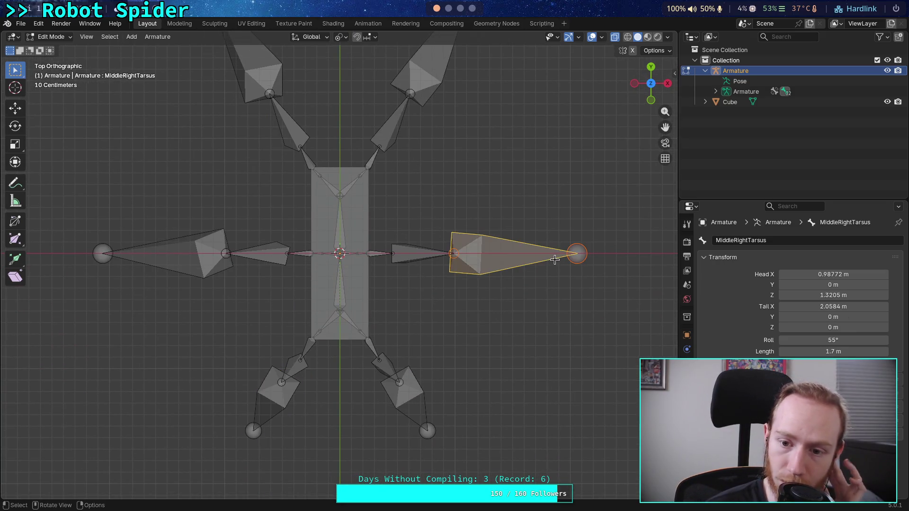
left_click(188, 250)
left_click(512, 264)
scroll(479, 257, "down", 1)
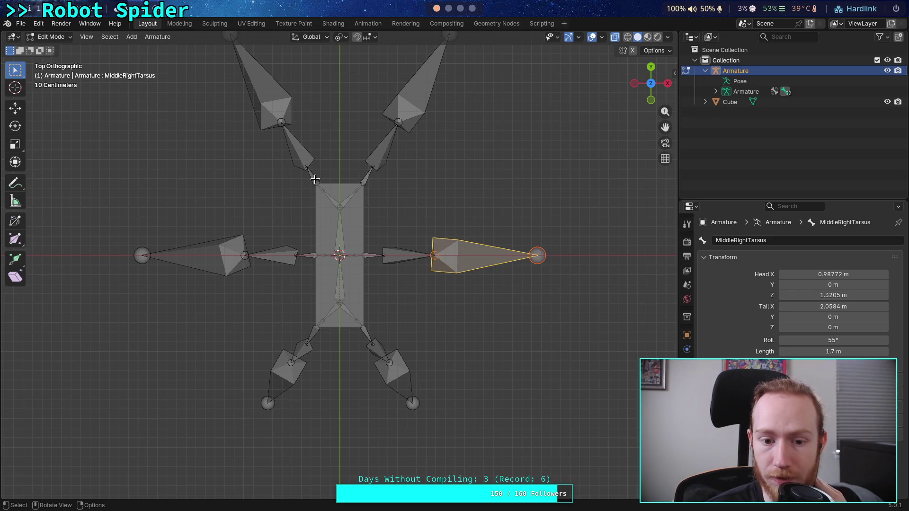
scroll(316, 179, "up", 3)
scroll(316, 179, "up", 2)
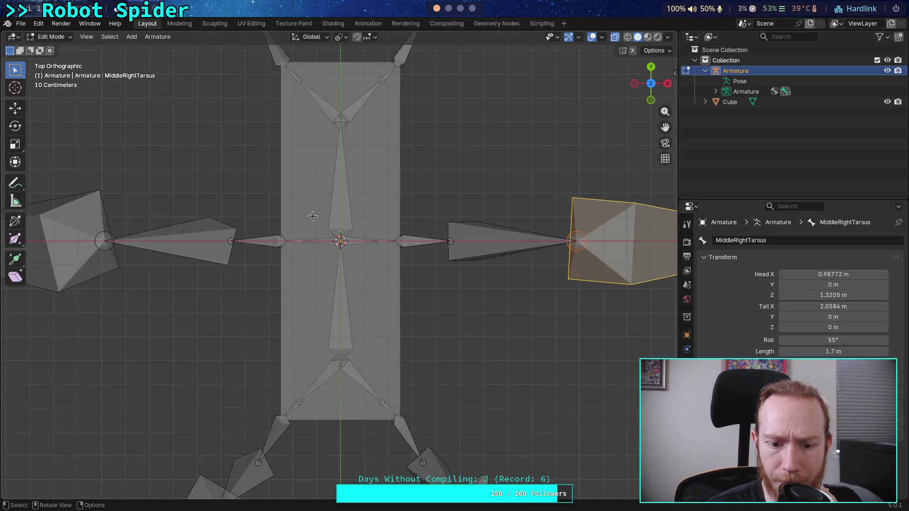
Compare the coordinates of the small FrontLeftFemur.002 and BackLeftFemur.001 bones.
left_click(290, 72)
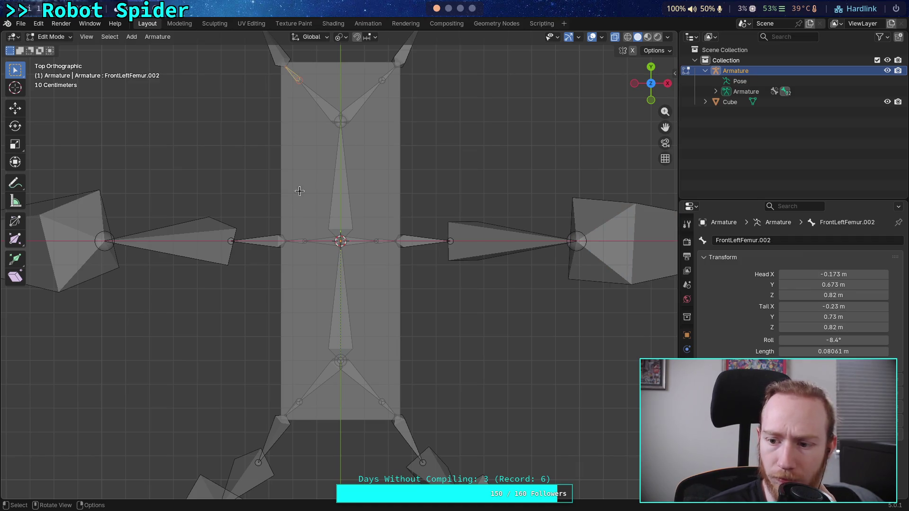
left_click(294, 407)
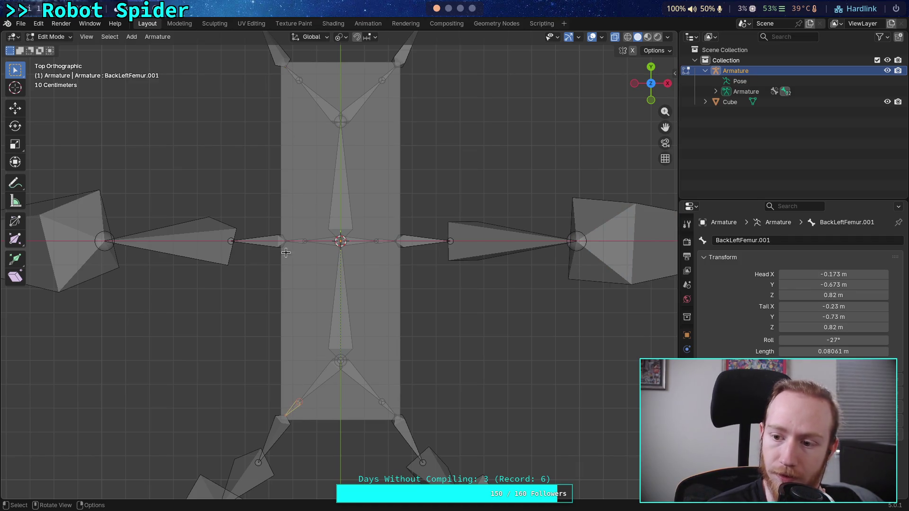
left_click(293, 76)
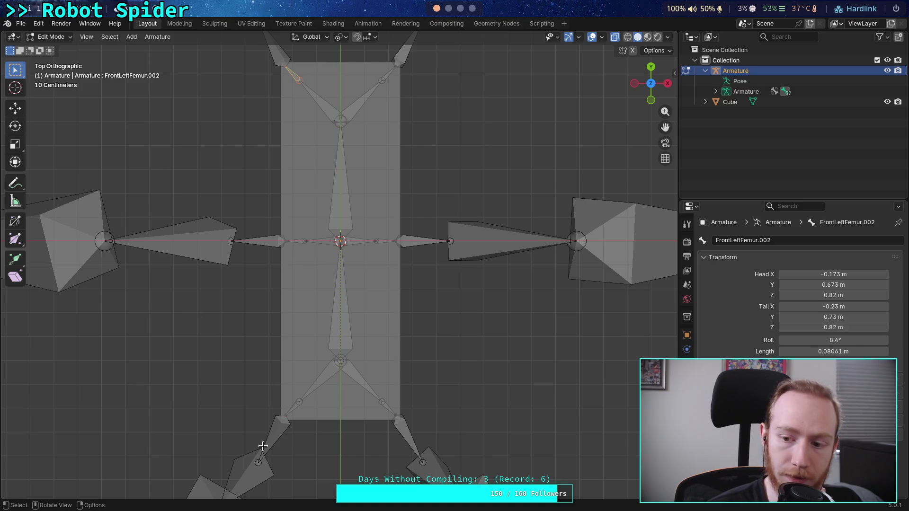
left_click(290, 413)
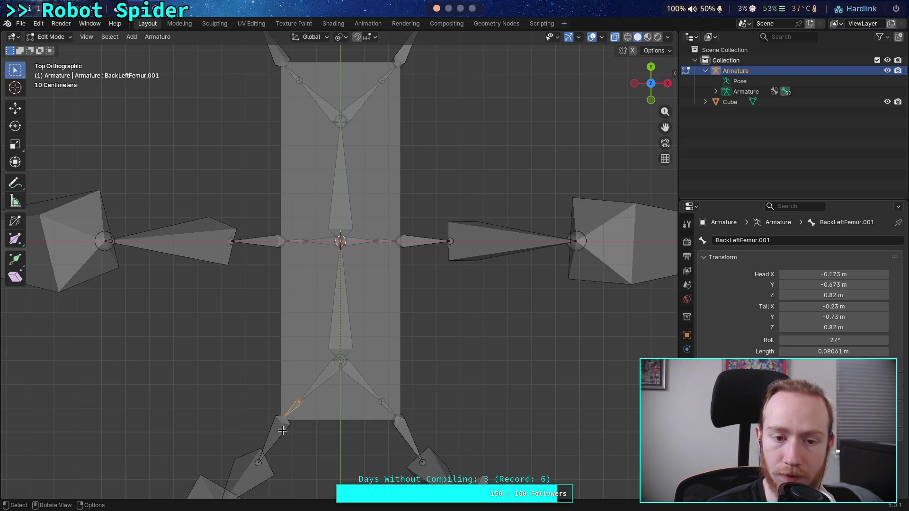
scroll(280, 436, "down", 3)
Select all bones and recalculate their roll to the Global +Z Axis.
key("a")
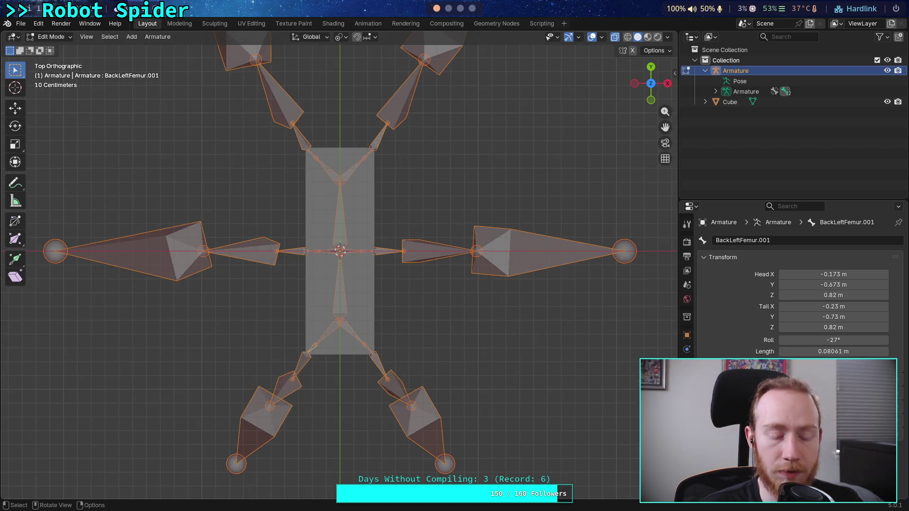
left_click(158, 36)
mouse_move(249, 80)
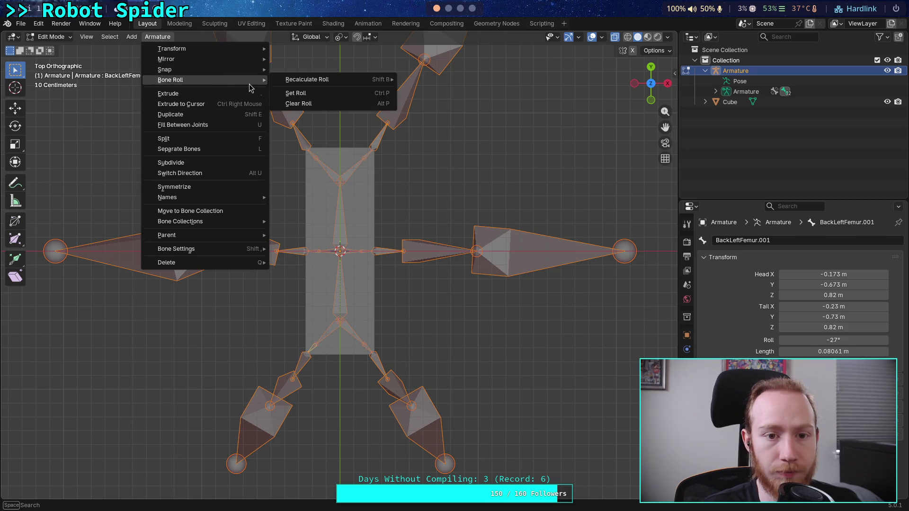
mouse_move(313, 79)
left_click(458, 144)
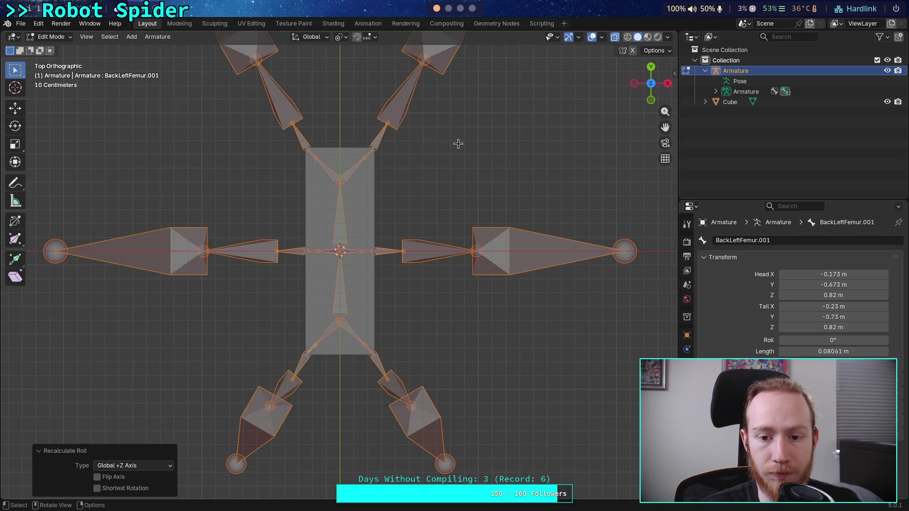
Deselect all, check BackLeftFemur.001 against BackRightFemur.001, then select MiddleLeftFemur.003.
key("alt+a")
scroll(315, 350, "up", 2)
left_click(312, 373)
key("e")
left_click(295, 390)
left_click(380, 385)
left_click(301, 385)
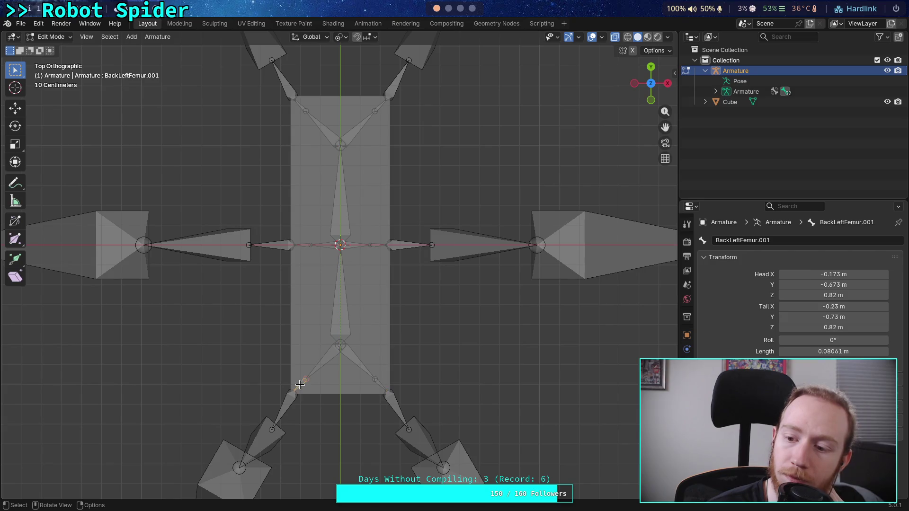
scroll(300, 384, "down", 1)
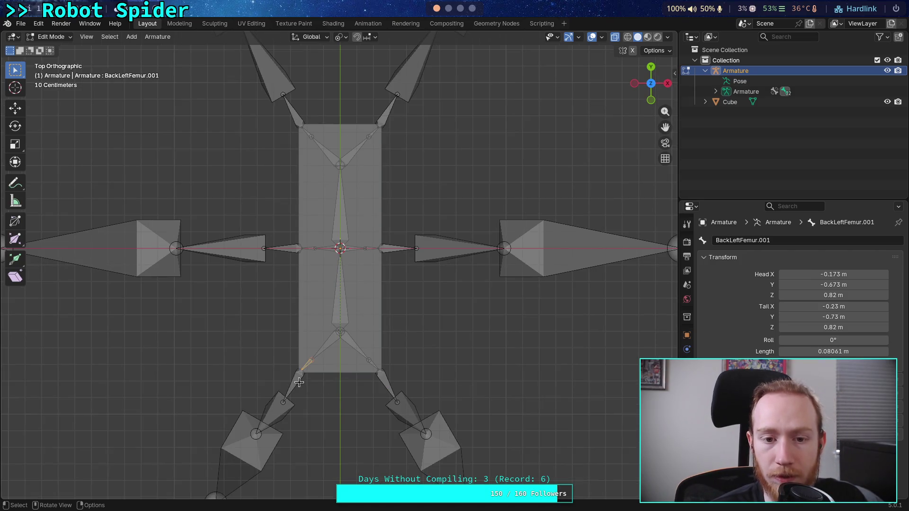
left_click(288, 111)
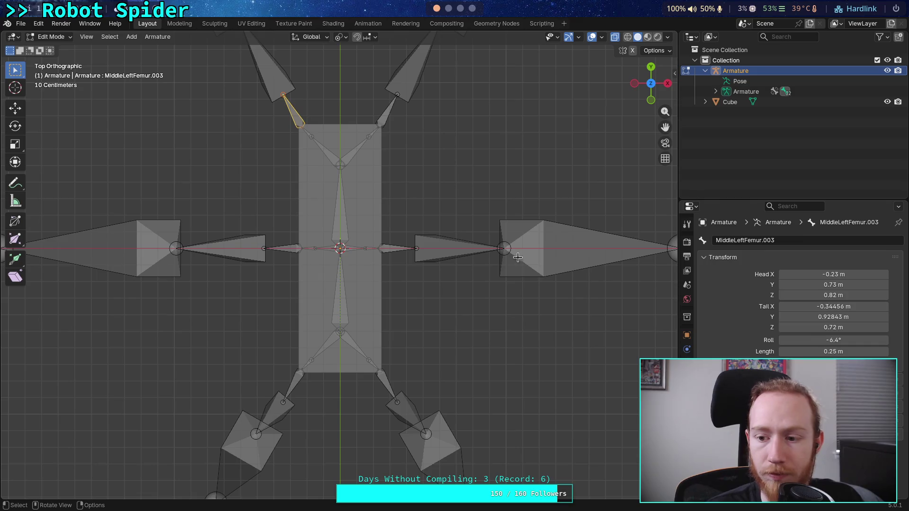
Confirm MiddleLeftFemur.003's tail X of -0.34456 m and compare it with BackLeftFemur.002.
left_click(849, 309)
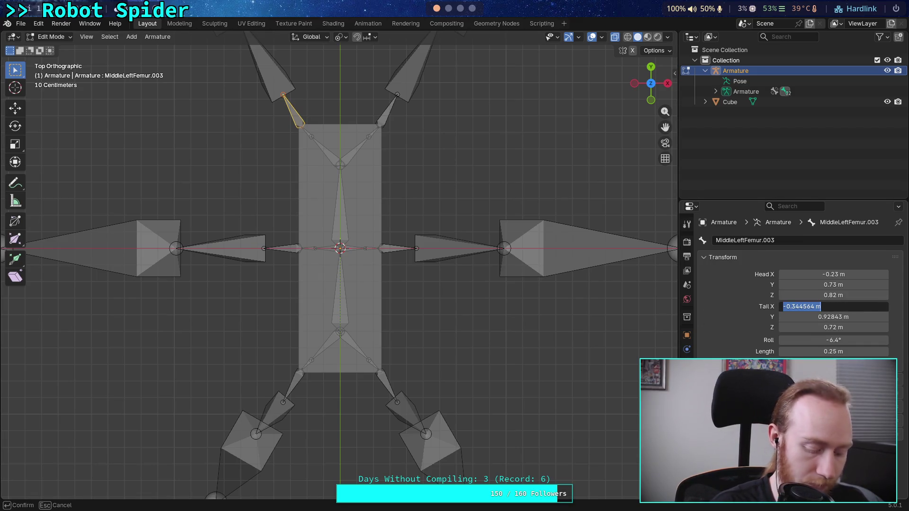
key("Return")
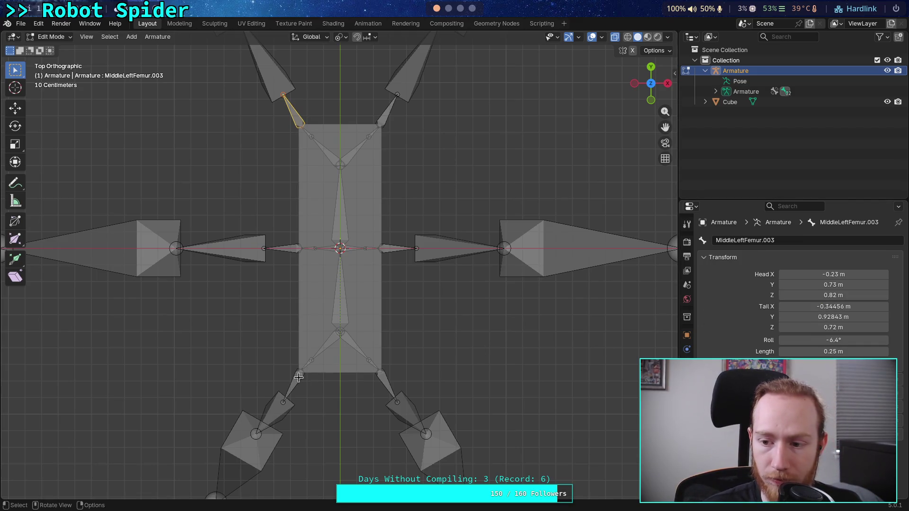
left_click(292, 388)
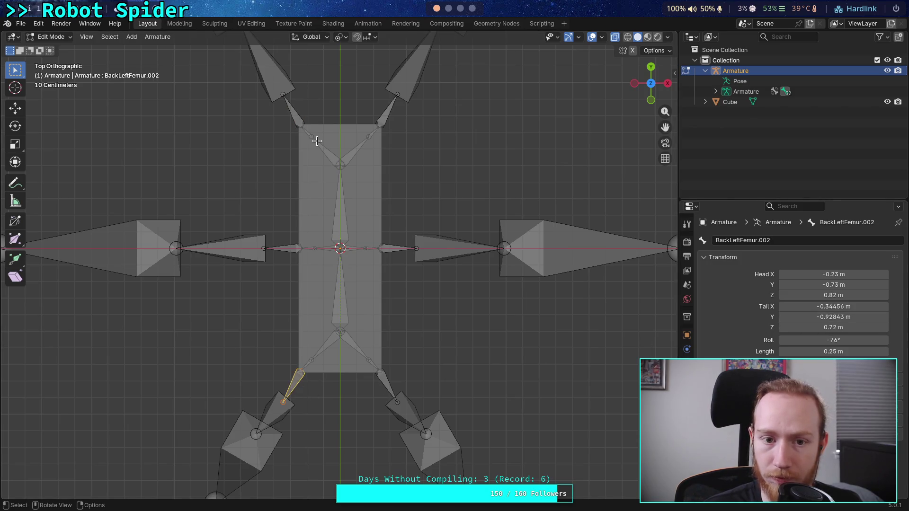
left_click(293, 114)
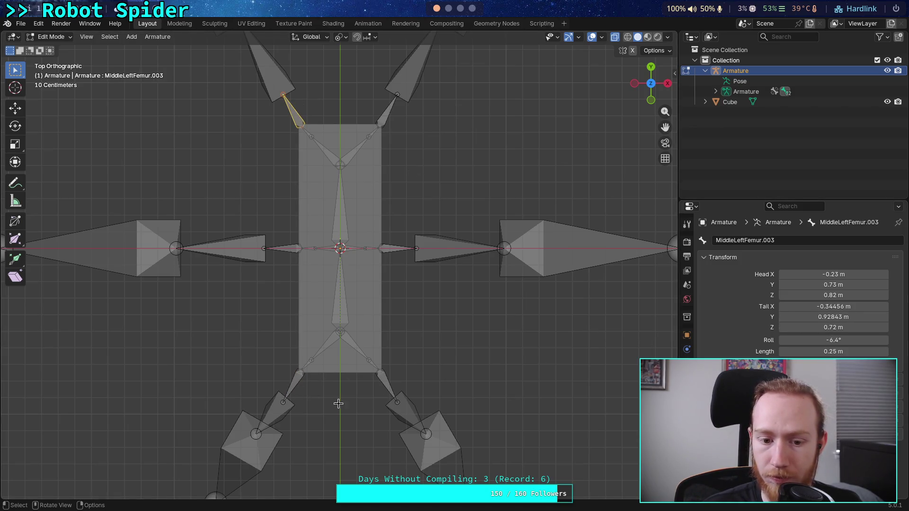
left_click(295, 384)
left_click(269, 85)
scroll(334, 237, "down", 2)
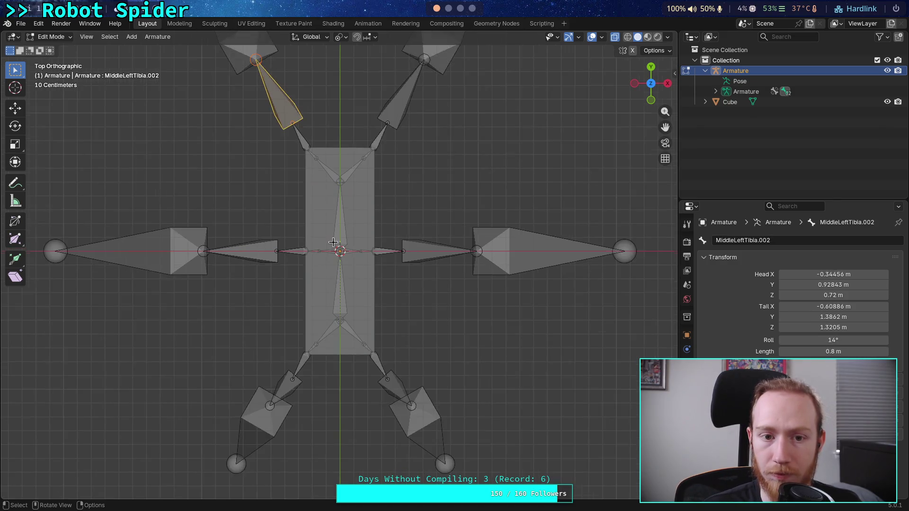
Paste the MiddleLeftTibia.002 tail X value into BackLeftTibia's tail X.
left_click(834, 306)
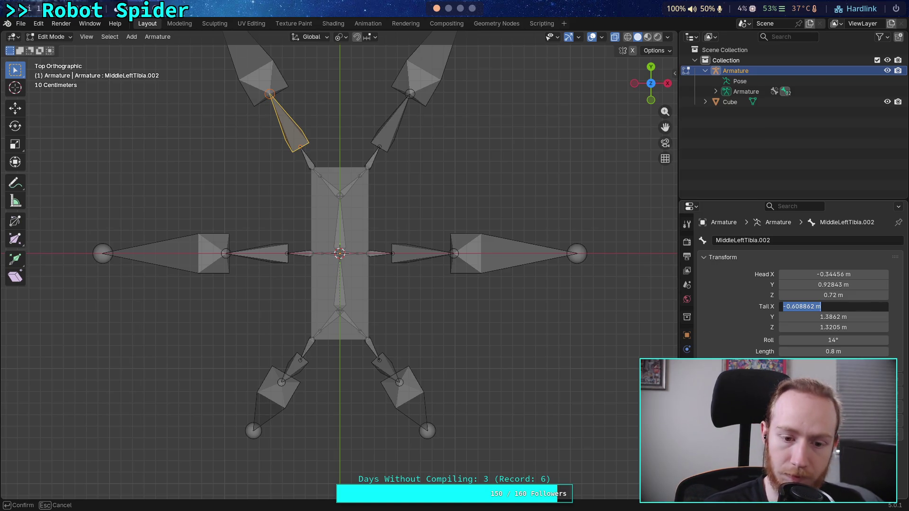
left_click(291, 372)
left_click(291, 372)
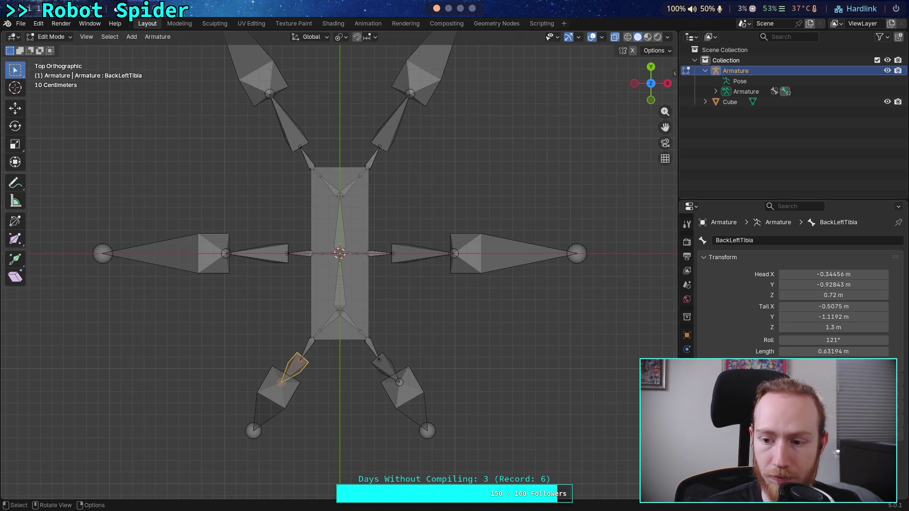
left_click(834, 306)
type("-0.608862 m")
key("Return")
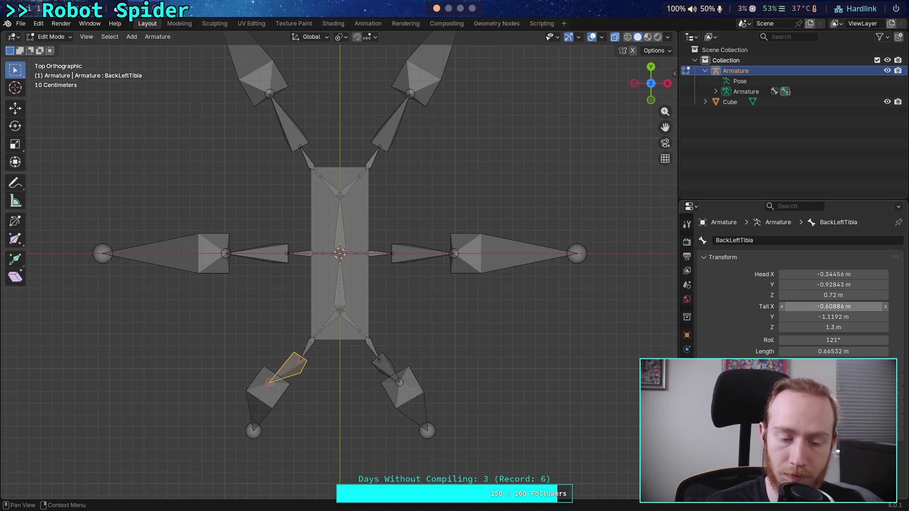
Copy MiddleLeftTibia.002's tail Y into BackLeftTibia, setting it to -1.3862 m.
left_click(306, 134)
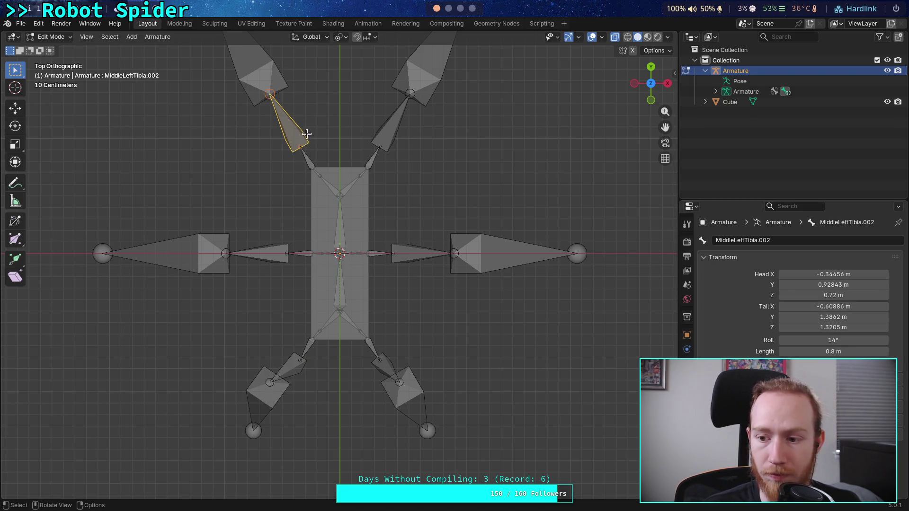
left_click(840, 316)
key("ctrl+c")
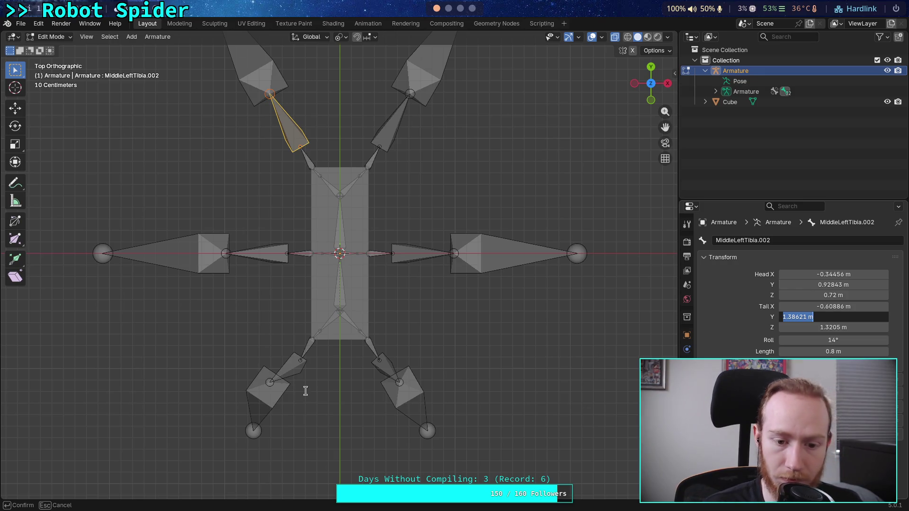
key("Escape")
left_click(290, 372)
left_click(828, 316)
key("ctrl+v")
key("Return")
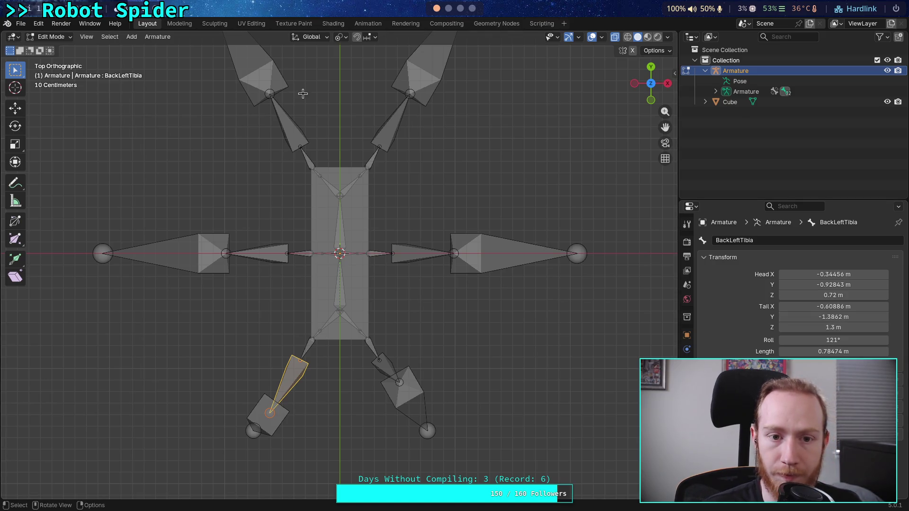
Set MiddleLeftTibia.002's tail Z to 1.3.
left_click(285, 129)
left_click(833, 328)
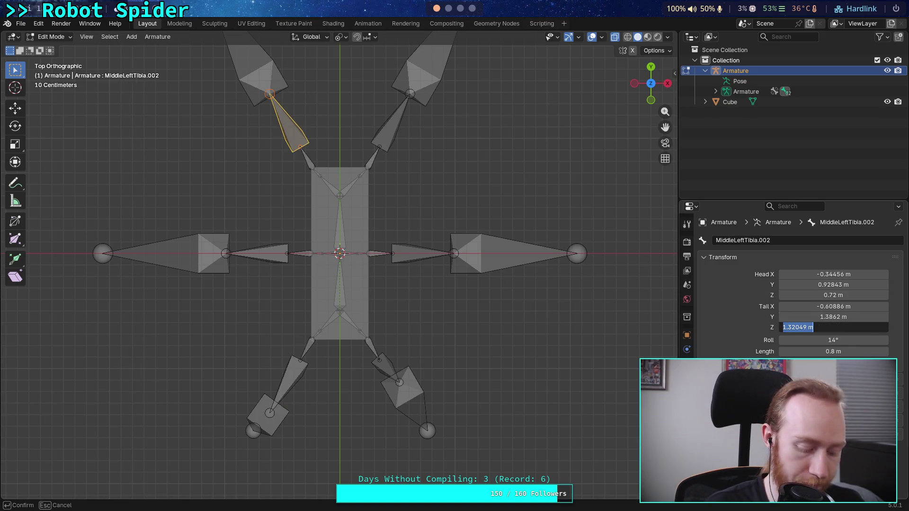
type("1.3")
key("Return")
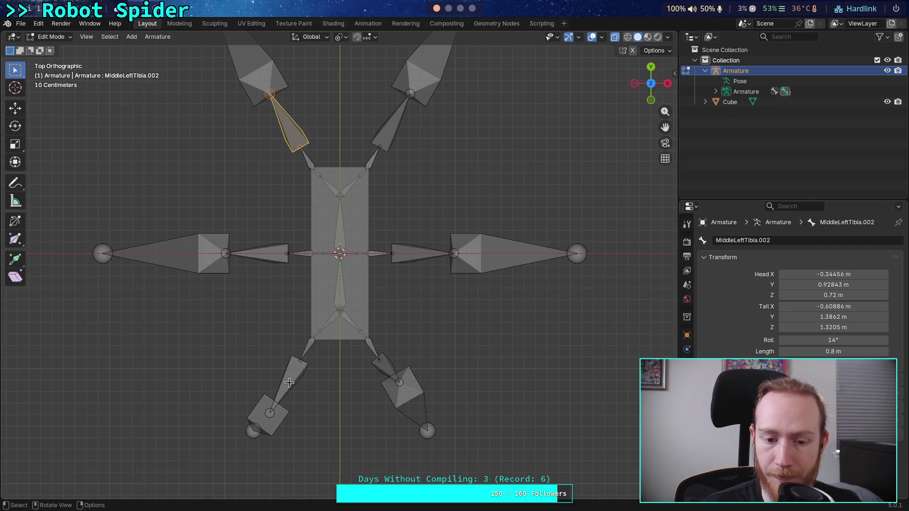
Set the tail Z of both back tibias to 1.3205 m.
left_click(290, 383)
left_click(834, 327)
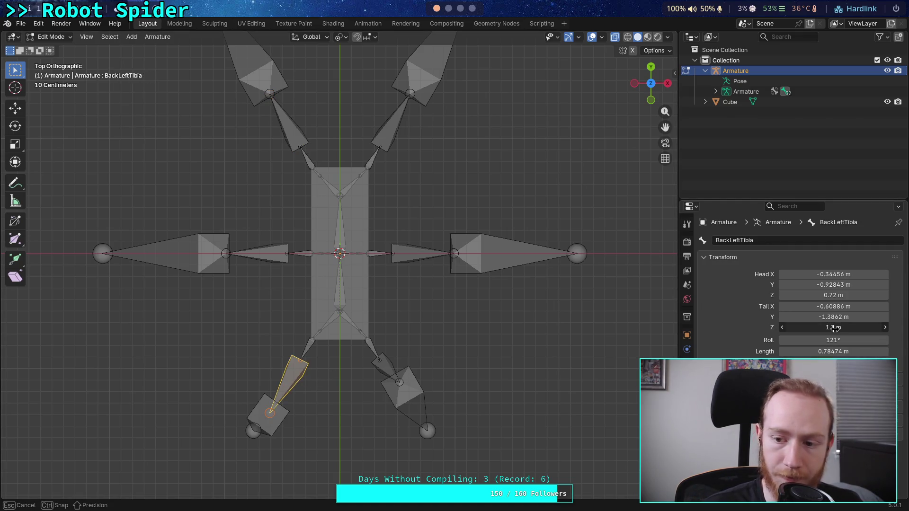
key("End")
key("Return")
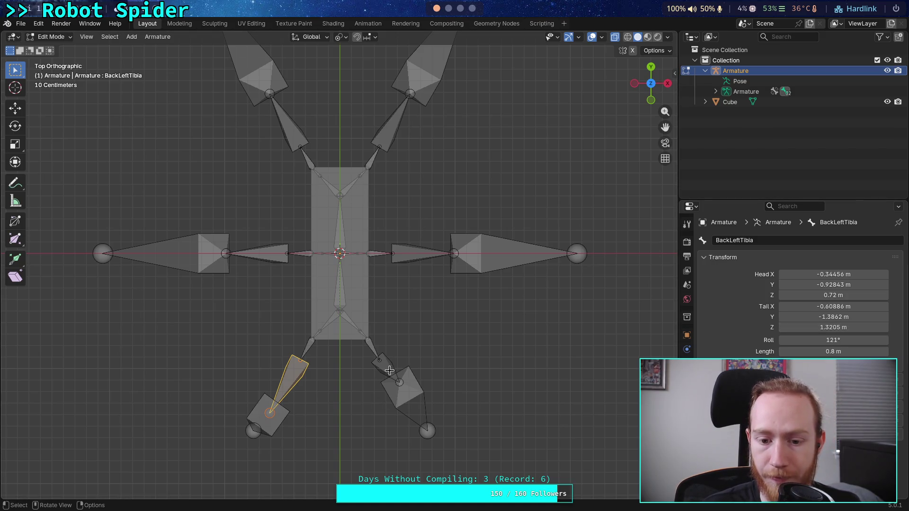
left_click(389, 371)
left_click(834, 327)
key("End")
key("Return")
Set the back-right tibia's tail Y to -1.3862 using the back-left tibia as reference.
left_click(287, 383)
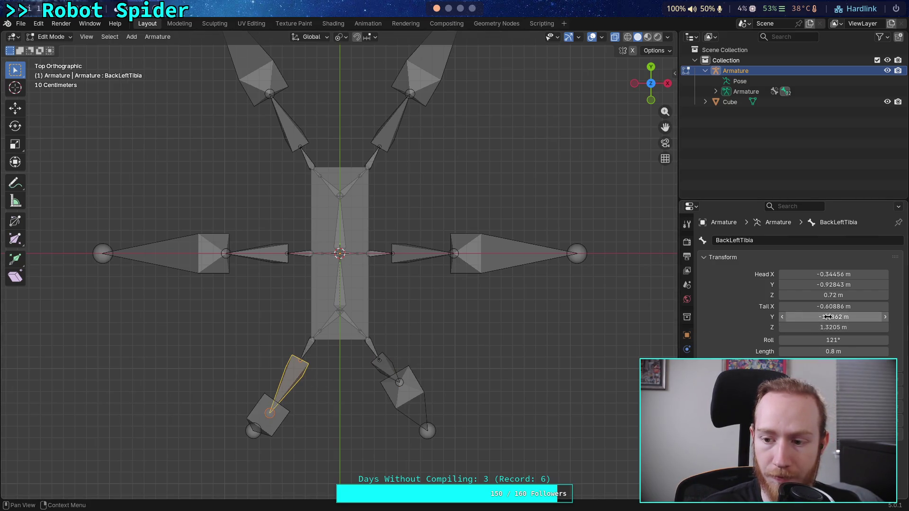
left_click(821, 318)
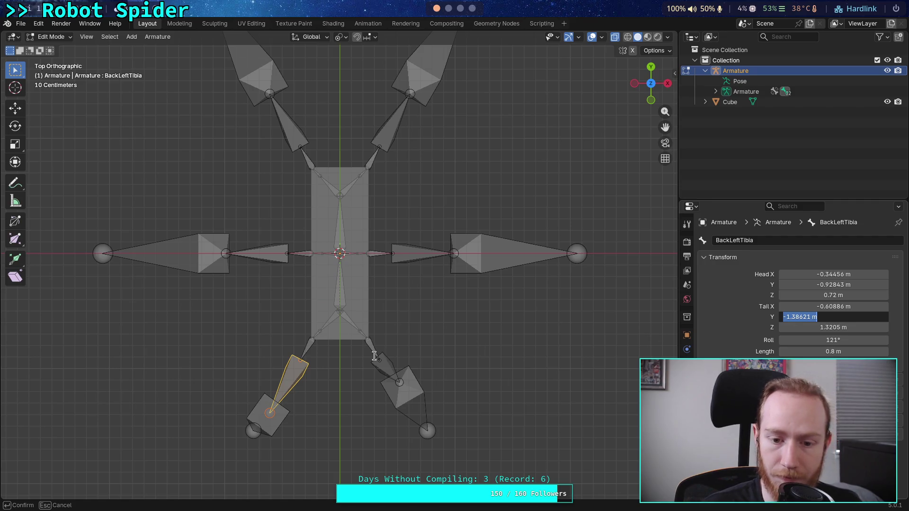
key("Escape")
key("ctrl+z")
left_click_drag(816, 315, 816, 315)
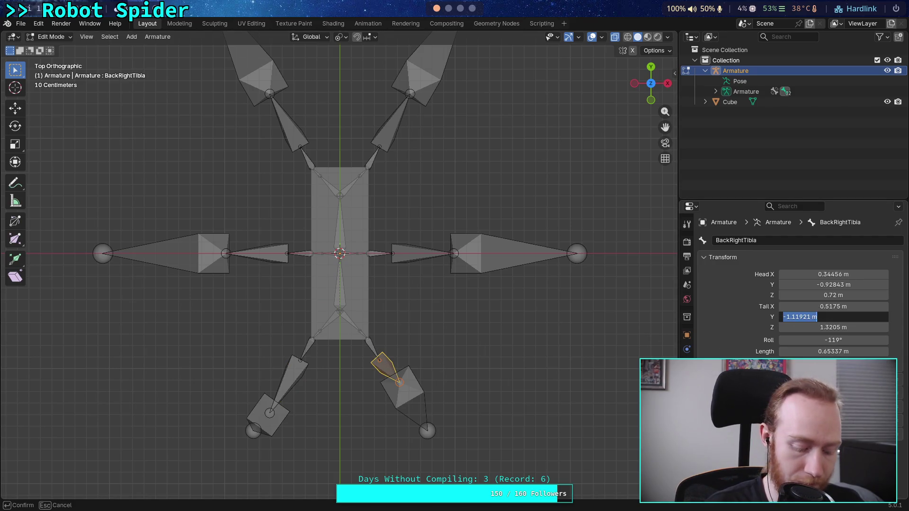
key("ctrl+z")
Set the back-right tibia's tail X to 0.60886 to match the front-right tibia, and save.
left_click(390, 121)
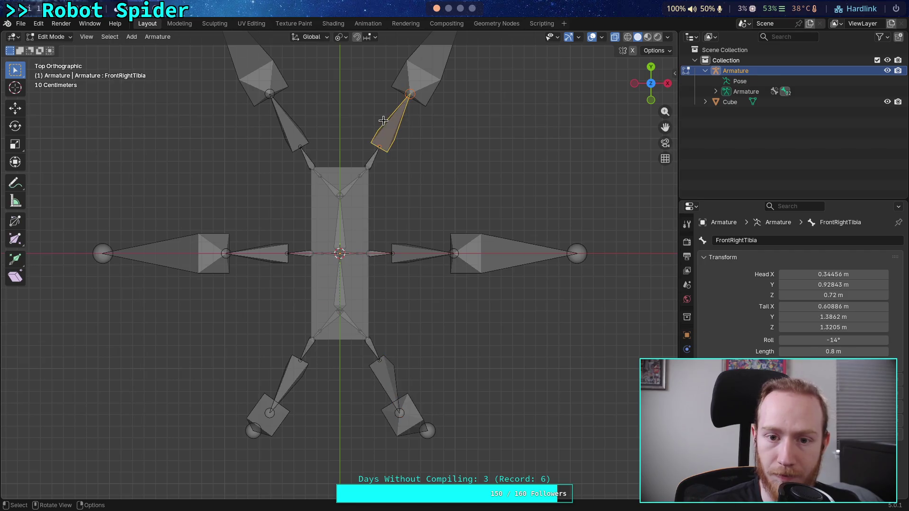
left_click(833, 307)
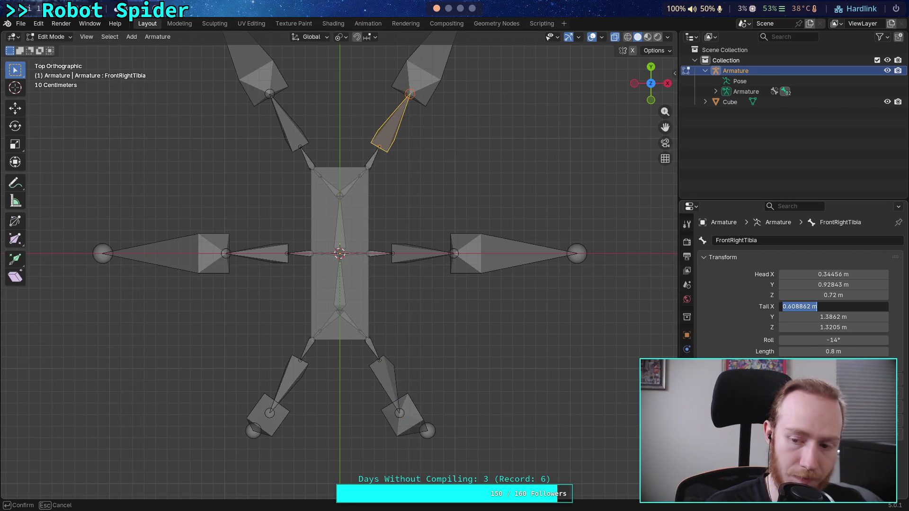
left_click(377, 370)
left_click(386, 376)
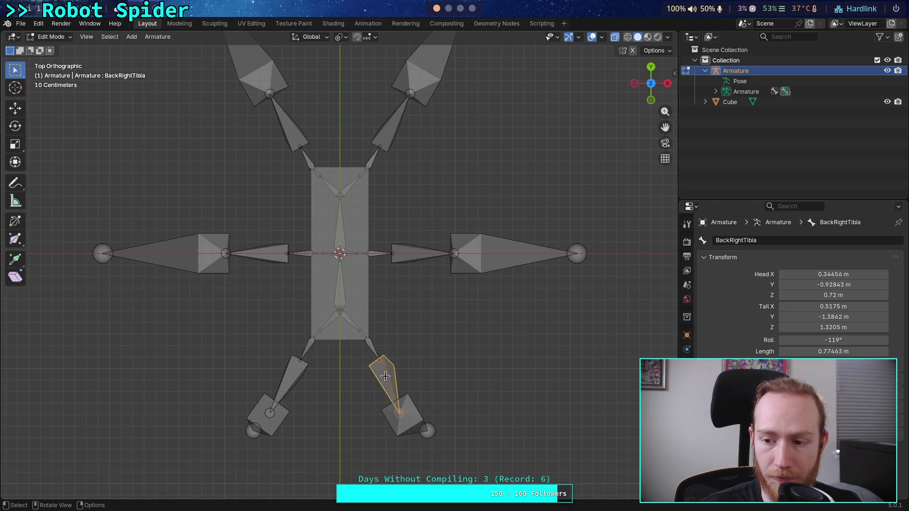
left_click(833, 306)
type("60886")
key("Return")
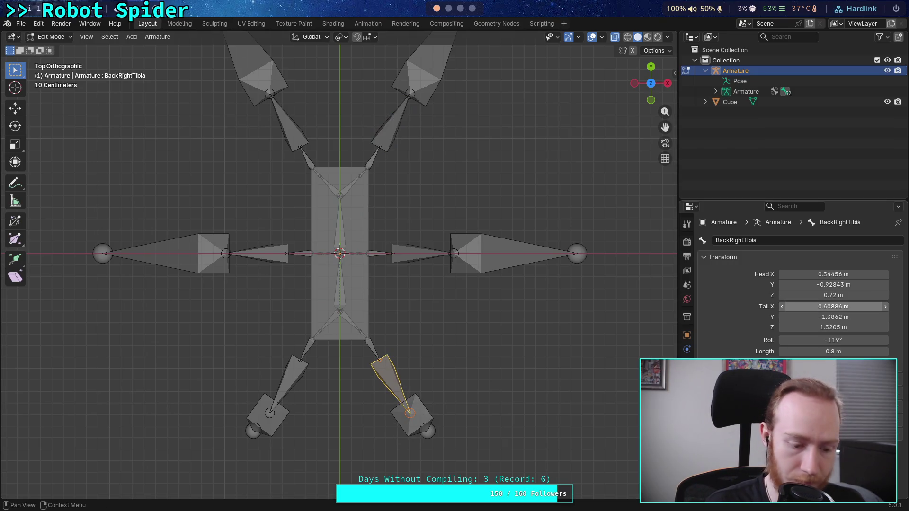
key("ctrl+s")
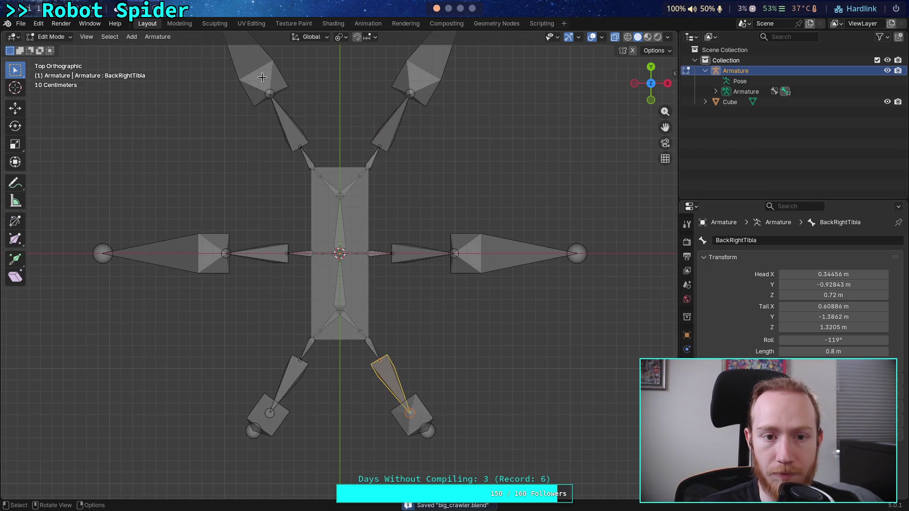
Set BackLeftTarsus's tail X to -1.1442 copied from MiddleLeftTibia.003.
left_click(262, 78)
left_click(847, 307)
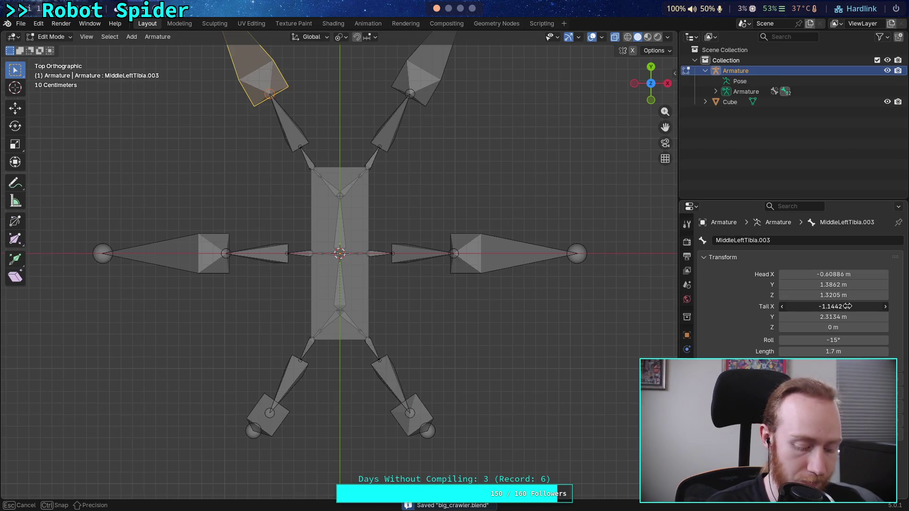
key("Escape")
left_click(258, 413)
left_click(848, 306)
key("ctrl+v")
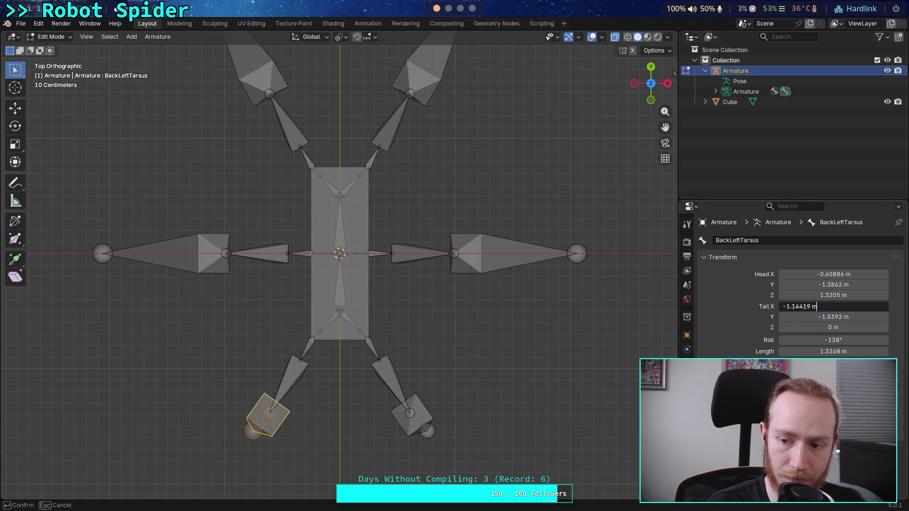
key("Return")
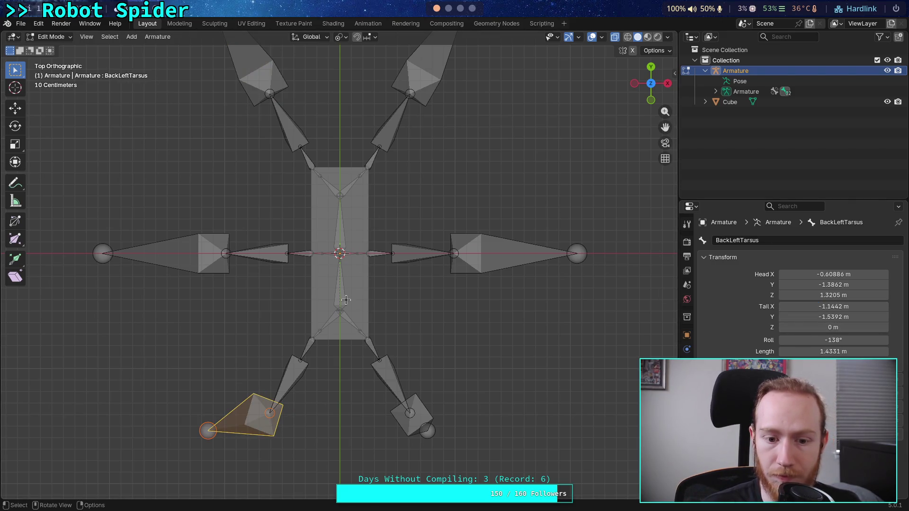
Set BackLeftTarsus's tail Y to -2.3134 copied from MiddleLeftTibia.003.
left_click(278, 83)
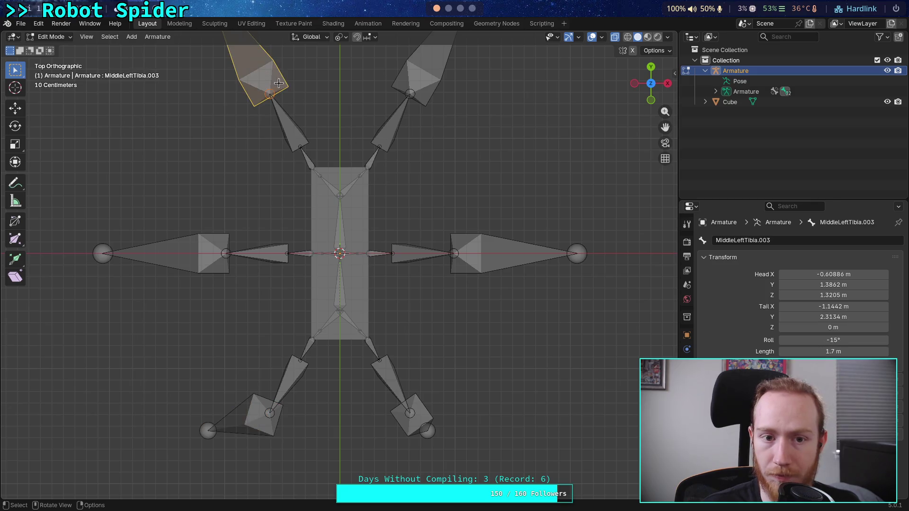
left_click(834, 317)
key("ctrl+c")
key("Escape")
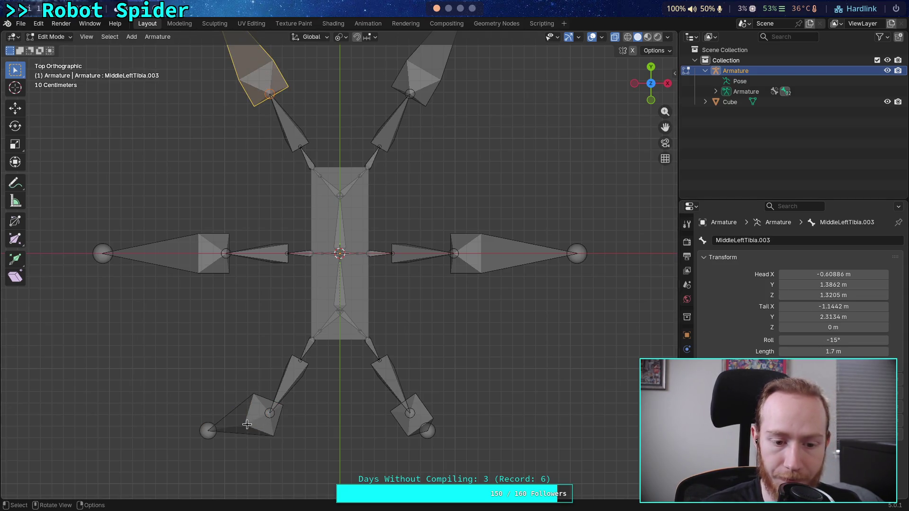
left_click(246, 424)
left_click(836, 316)
key("ctrl+v")
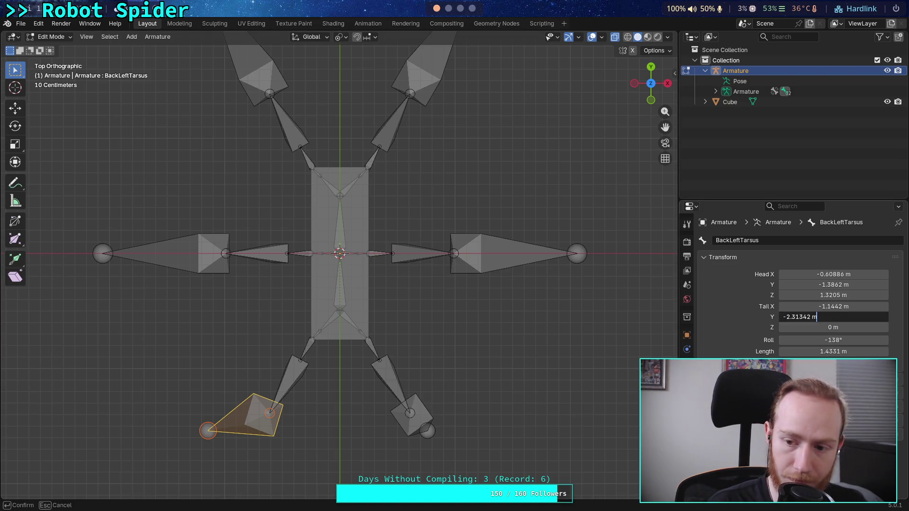
key("Return")
left_click_drag(847, 328, 848, 331)
scroll(446, 414, "down", 1)
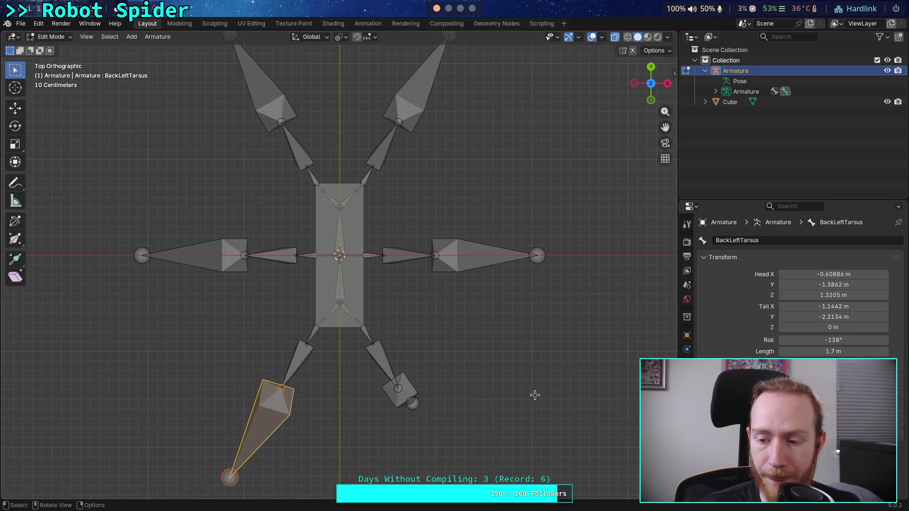
Give BackRightTarsus a tail Y of -2.3134, copied from the back-left tarsus.
left_click(848, 317)
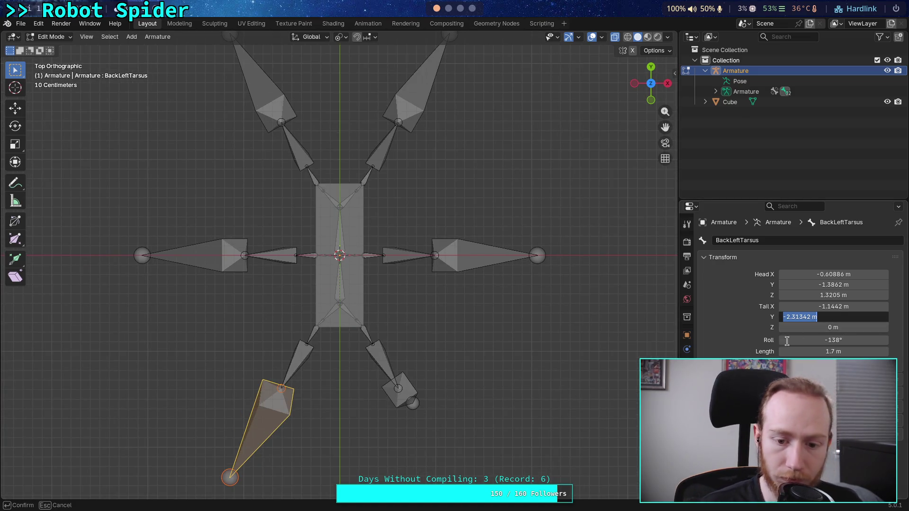
left_click(415, 406)
left_click(402, 395)
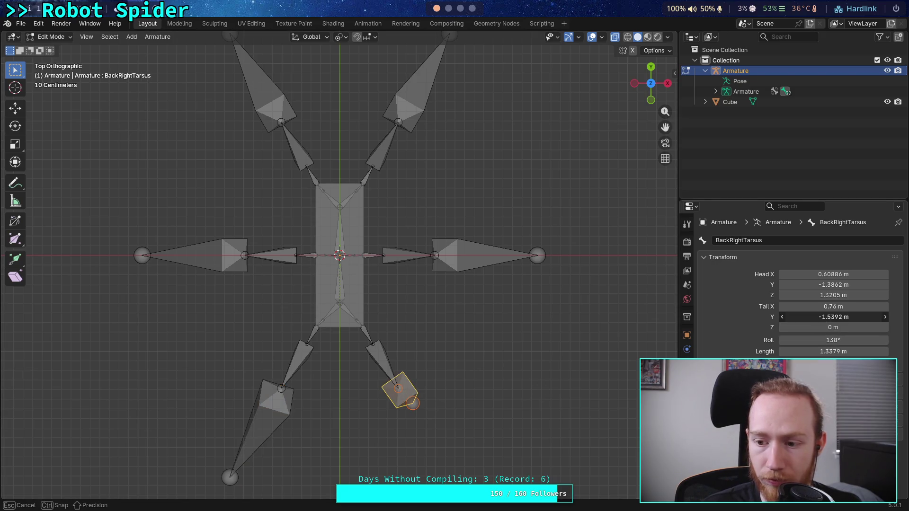
left_click(847, 317)
key("ctrl+v")
key("Return")
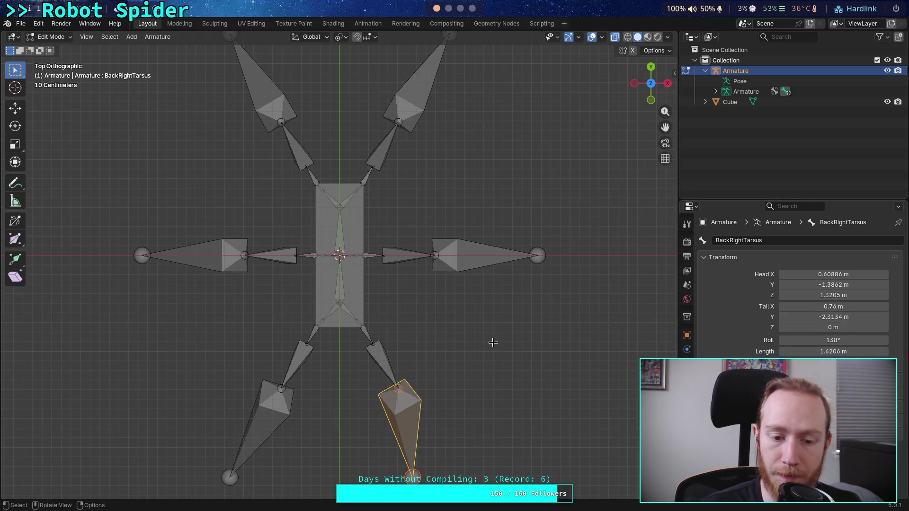
Set BackRightTarsus's tail X to 1.1442, copied from the front-right tarsus.
left_click(406, 114)
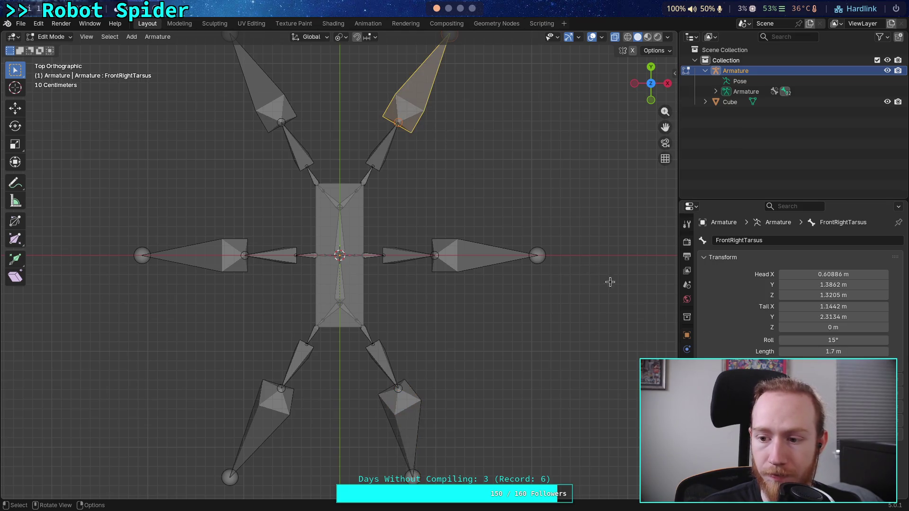
left_click(841, 305)
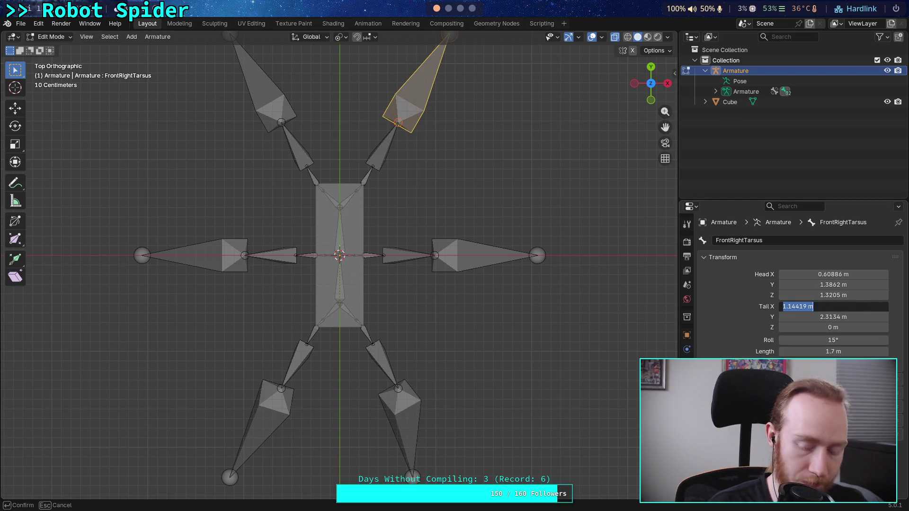
key("Return")
left_click(410, 411)
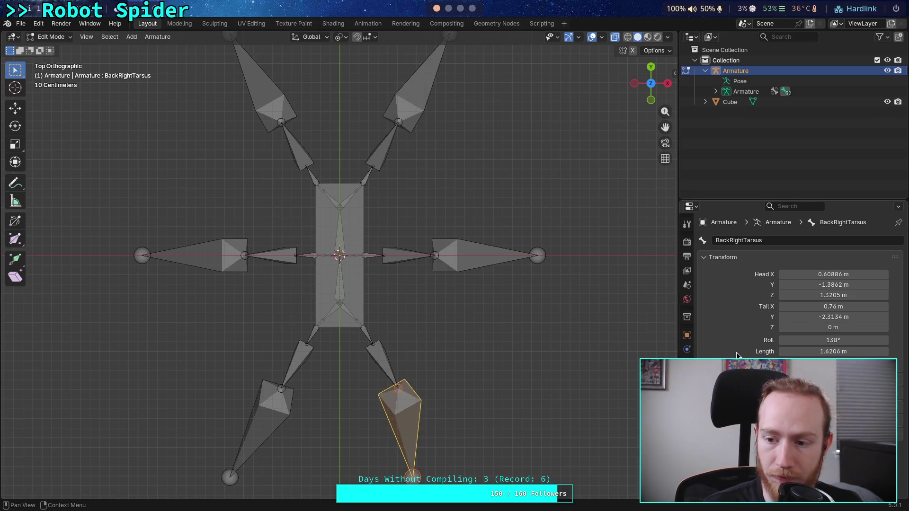
left_click(833, 306)
key("ctrl+v")
key("Return")
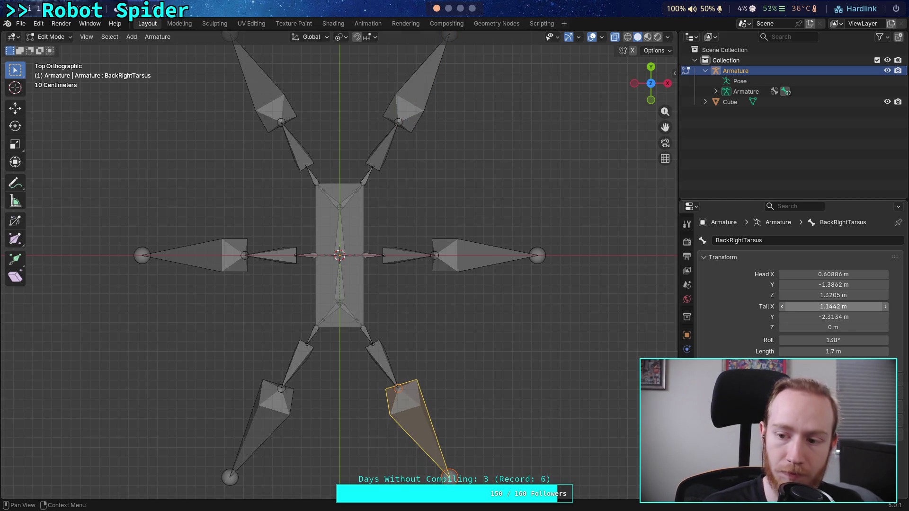
Compare leg bones on the right and left sides, including MiddleLeftTibia.001, then clear the selection.
left_click(467, 265)
left_click(408, 120)
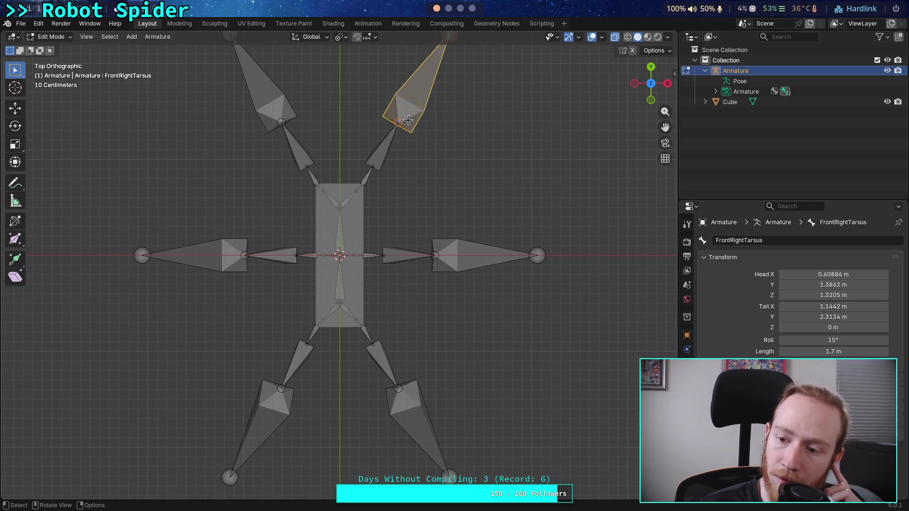
left_click(263, 107)
left_click(200, 258)
left_click(258, 407)
left_click(354, 390)
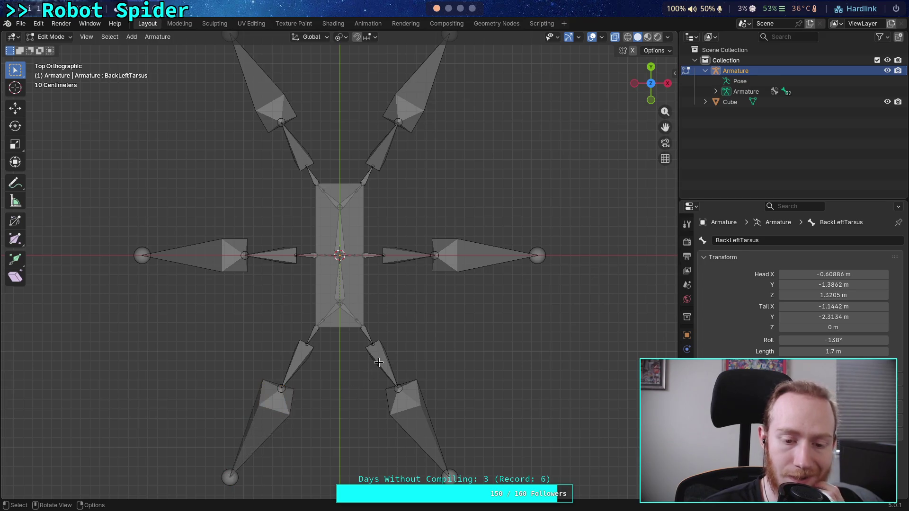
Check the tarsus, tibia and hip bone values on both back legs and the front legs.
left_click(403, 410)
left_click(288, 414)
left_click(388, 362)
left_click(297, 356)
left_click(365, 335)
left_click(303, 328)
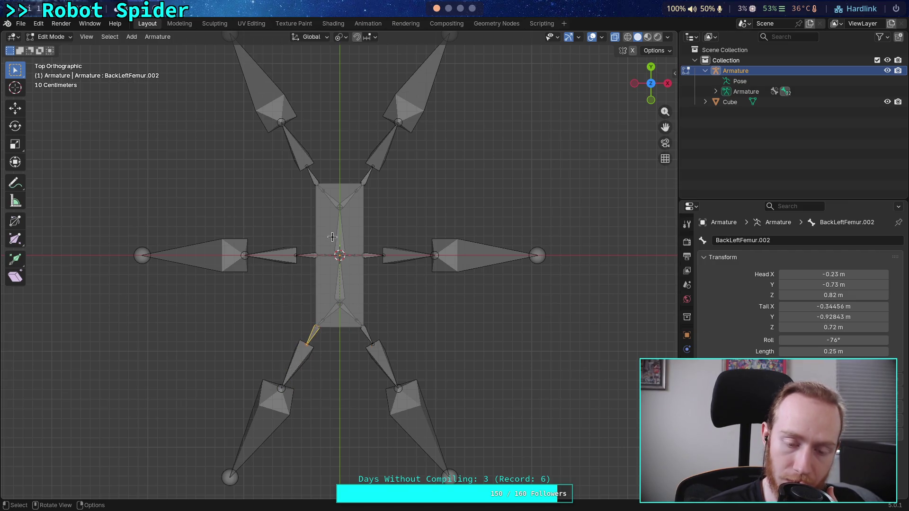
left_click(312, 179)
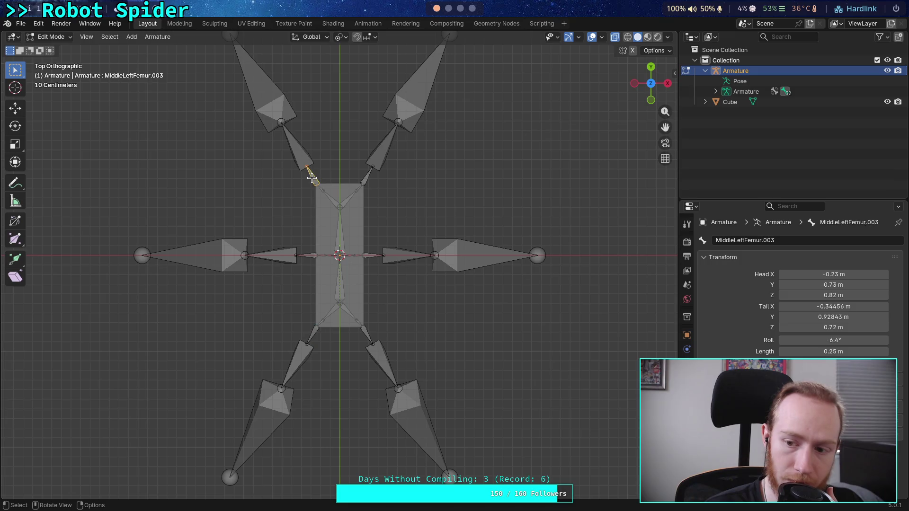
left_click(380, 151)
Inspect the rig from front and angled views, then box-select the upper-left leg in Top view.
mouse_move(476, 372)
middle_mouse_down()
mouse_move(373, 291)
mouse_move(368, 308)
mouse_move(319, 309)
mouse_move(332, 298)
middle_mouse_up()
left_click(652, 83)
mouse_move(426, 212)
middle_mouse_down()
mouse_move(436, 284)
mouse_move(445, 275)
mouse_move(456, 303)
mouse_move(442, 295)
middle_mouse_up()
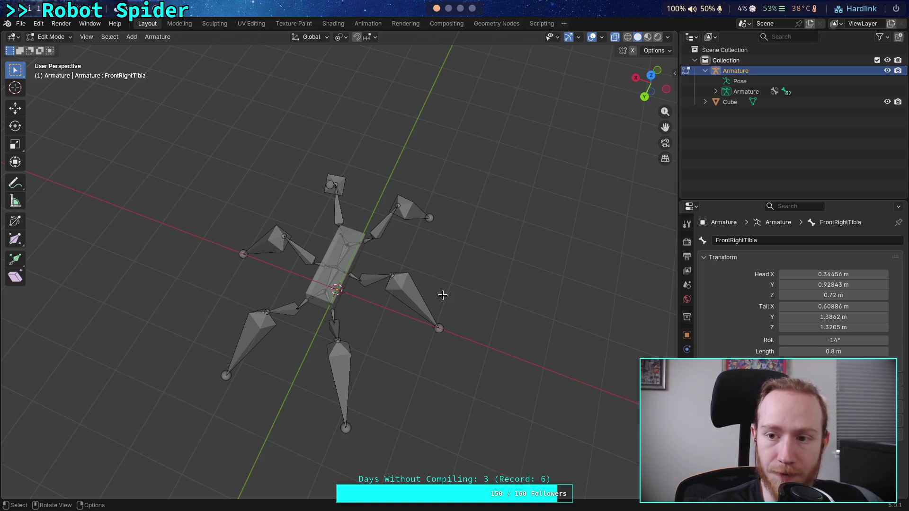
left_click(651, 75)
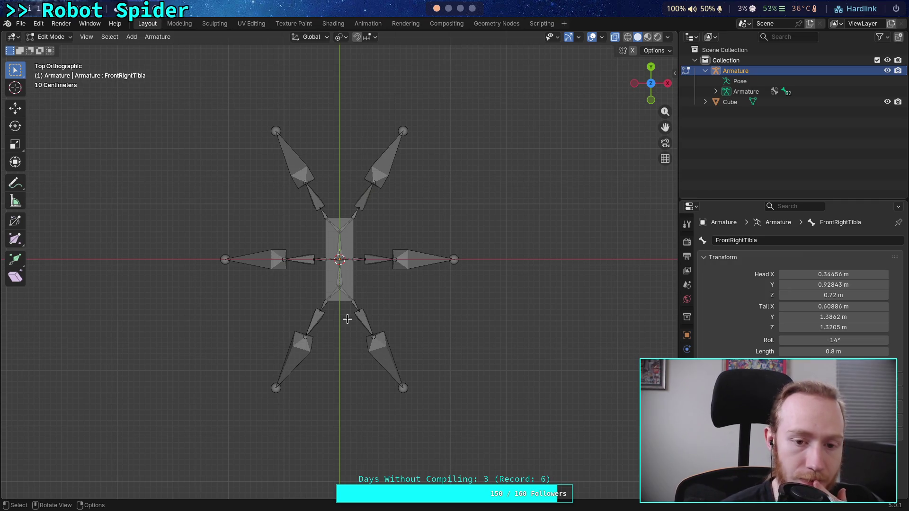
scroll(270, 129, "up", 1)
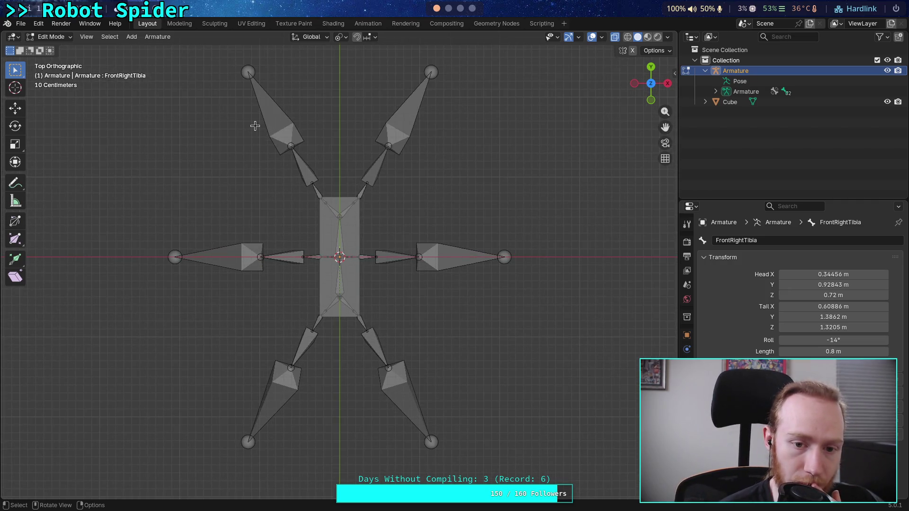
mouse_move(234, 58)
left_mouse_down()
mouse_move(318, 164)
mouse_move(330, 193)
mouse_move(322, 193)
left_mouse_up()
left_click(317, 189, "shift")
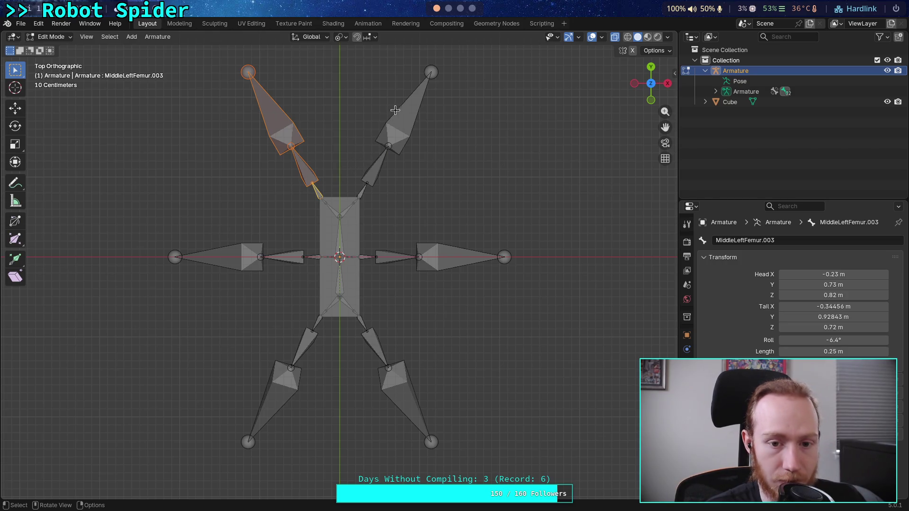
Rotate the selected upper-left leg bones by -60° and then 54°, then select its femur.
key("r")
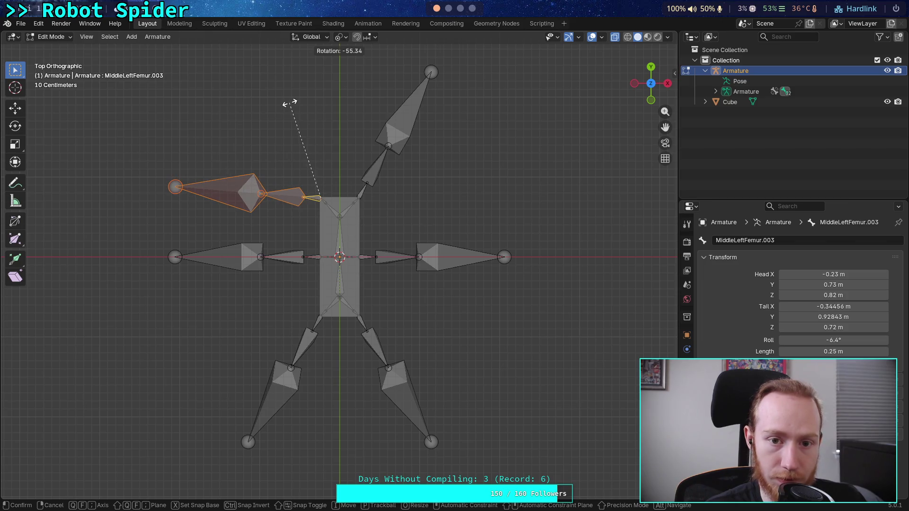
type("-60")
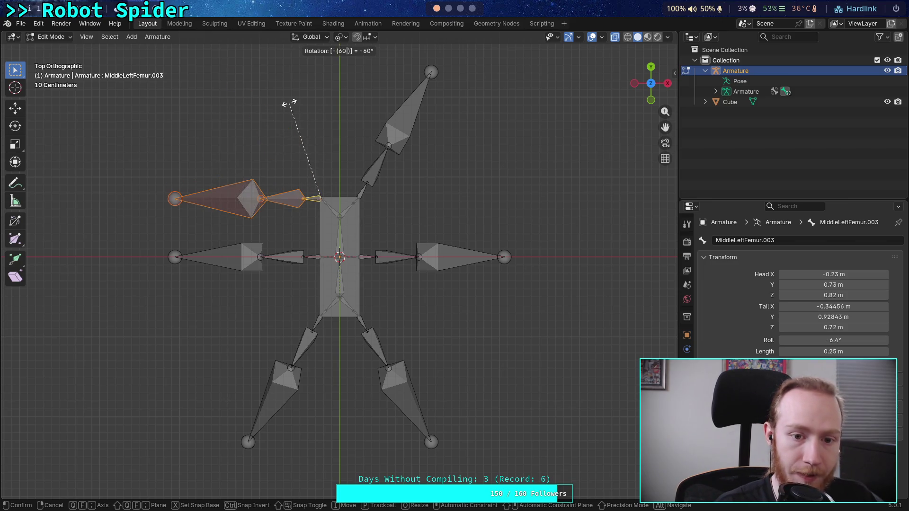
key("Return")
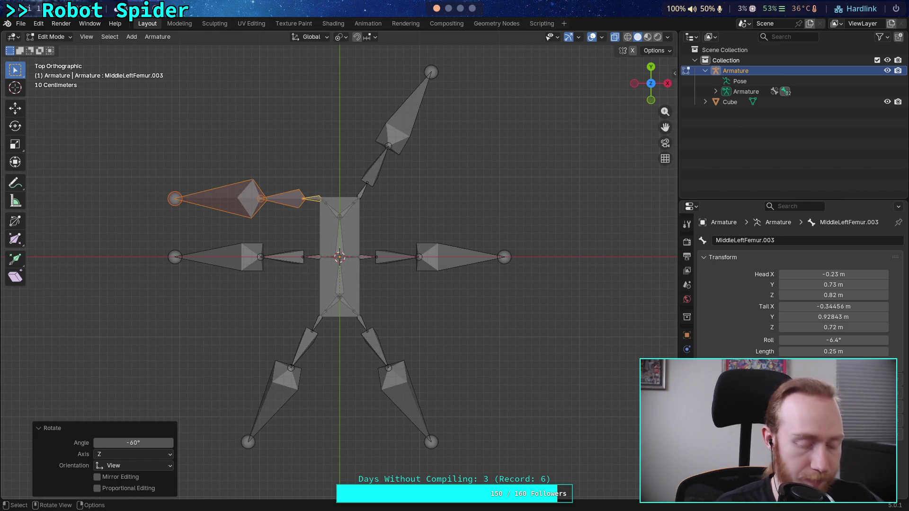
type("r50")
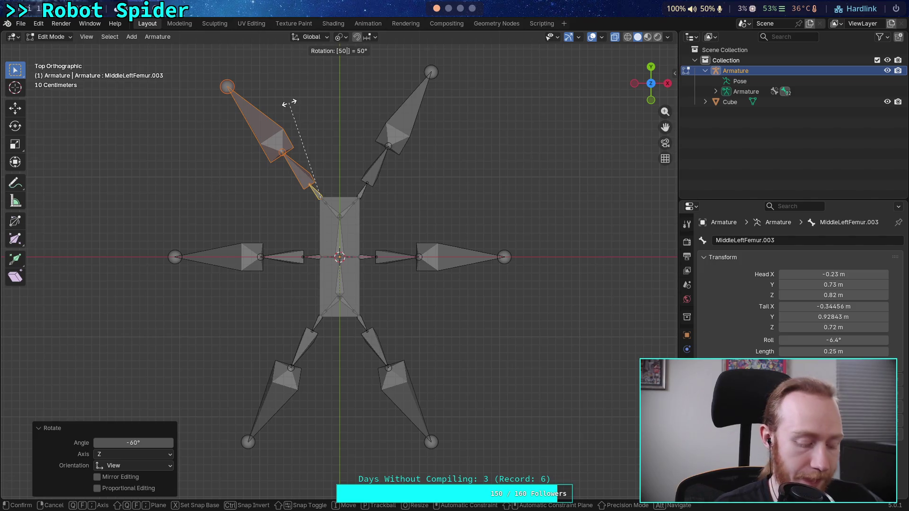
key("BackSpace")
type("4")
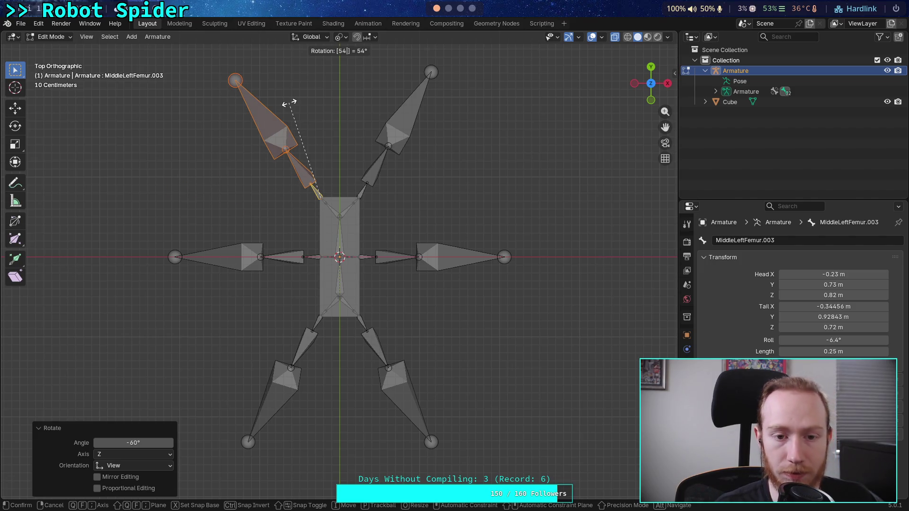
key("Return")
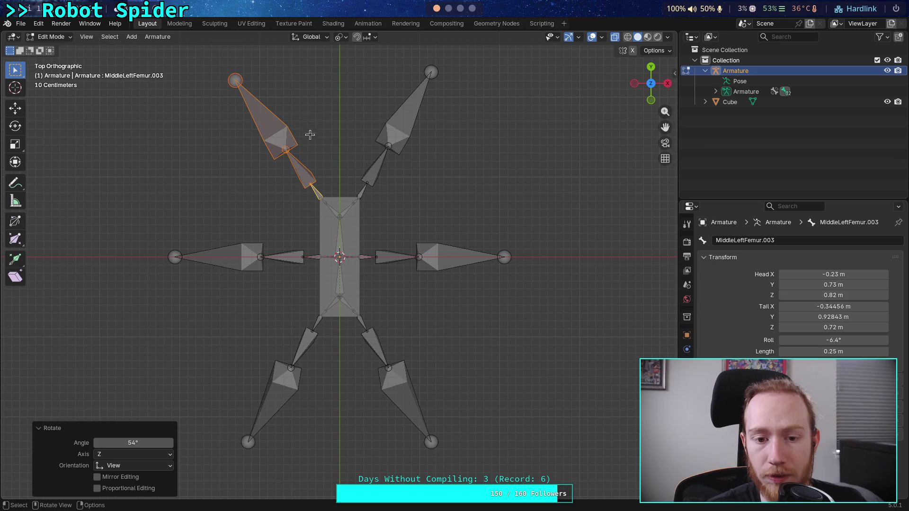
left_click(317, 192)
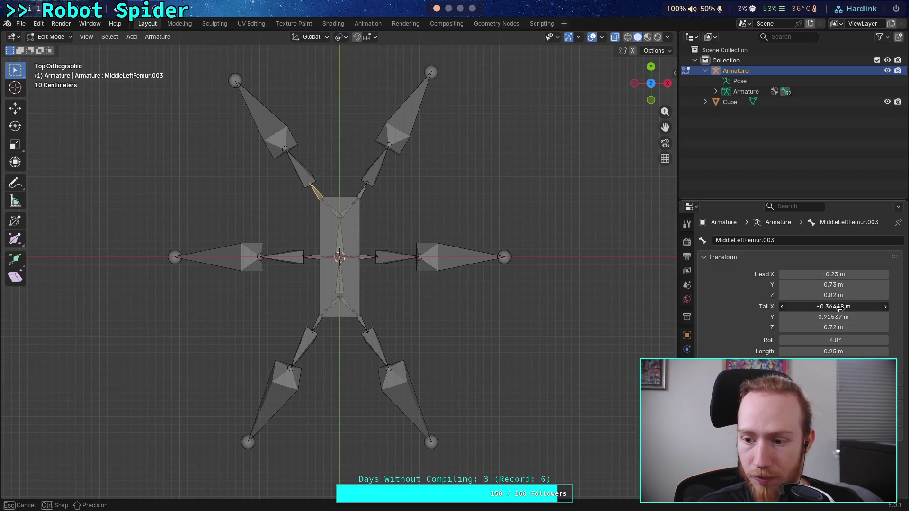
Give the upper-right femur Tail X 0.364678 m, mirroring the upper-left femur.
left_click(840, 307)
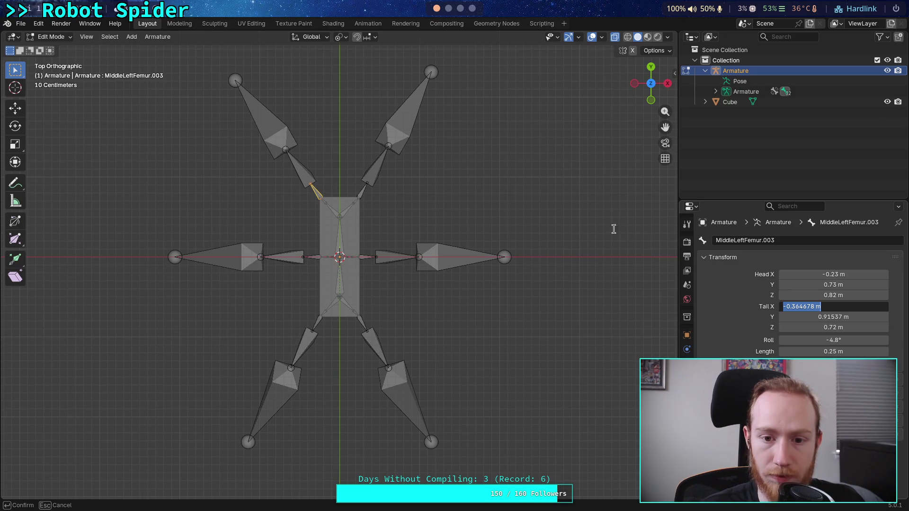
key("Return")
left_click(363, 190)
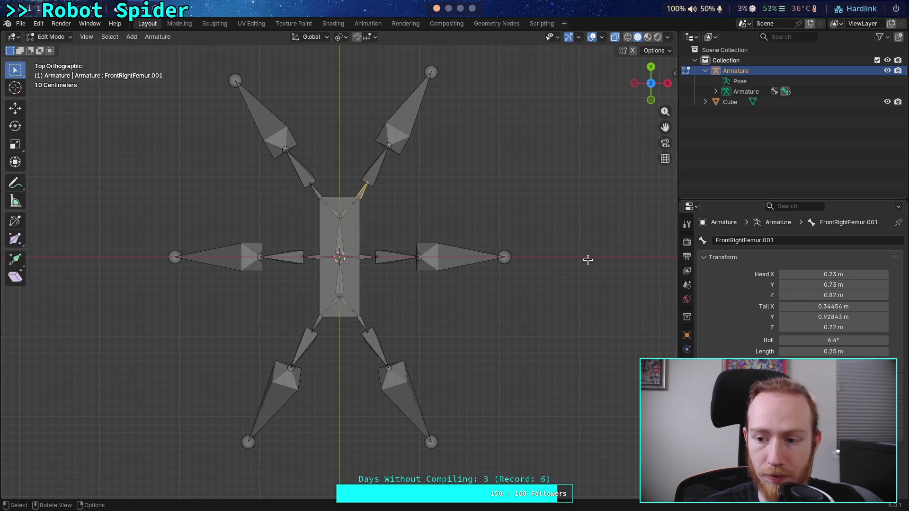
left_click(814, 305)
type("0.364678")
key("Return")
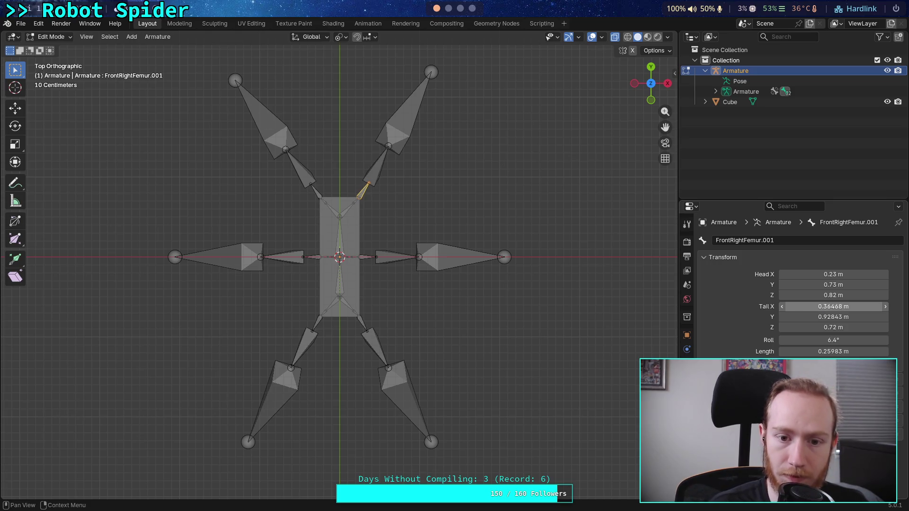
Copy the upper-left femur's Tail Y of 0.91537 m onto the upper-right femur.
left_click(314, 189)
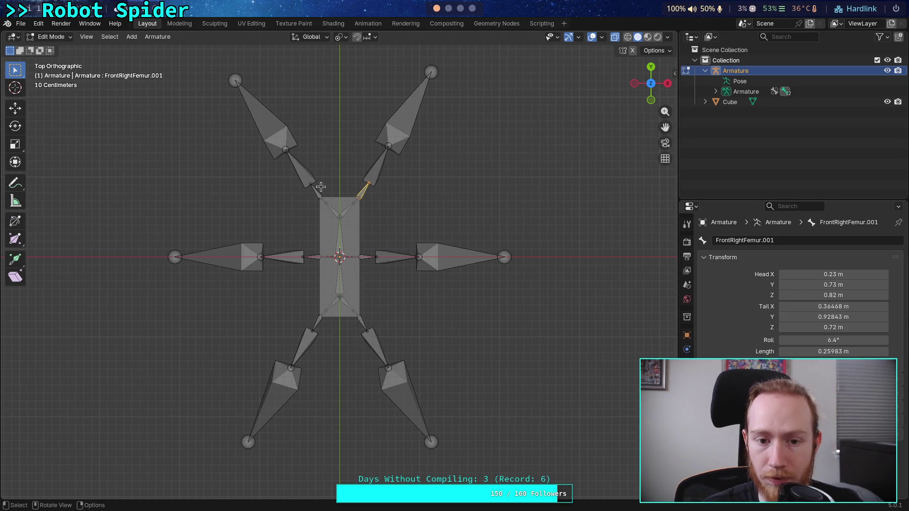
left_click(821, 315)
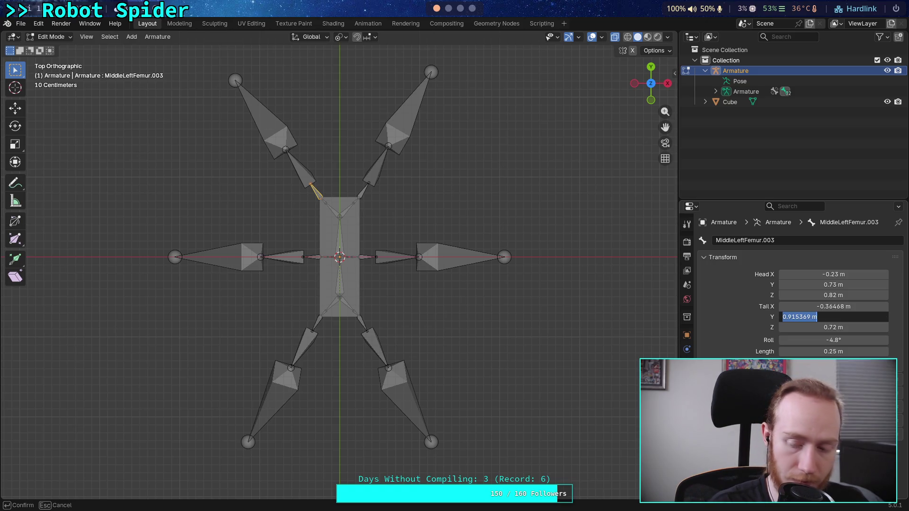
left_click(368, 179)
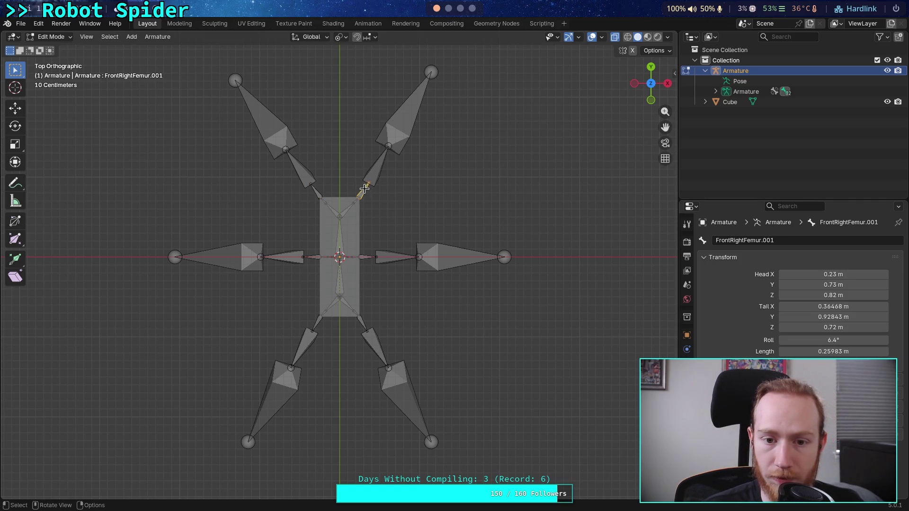
left_click(822, 317)
type("0.915369 m")
key("Return")
Set the upper-right tibia's Tail X to the mirrored left value, 0.67538 m.
left_click(304, 172)
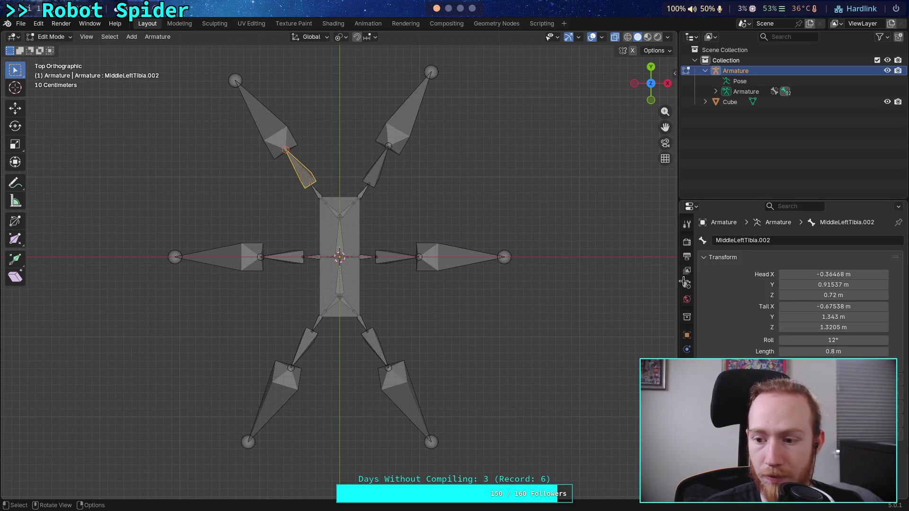
left_click(851, 307)
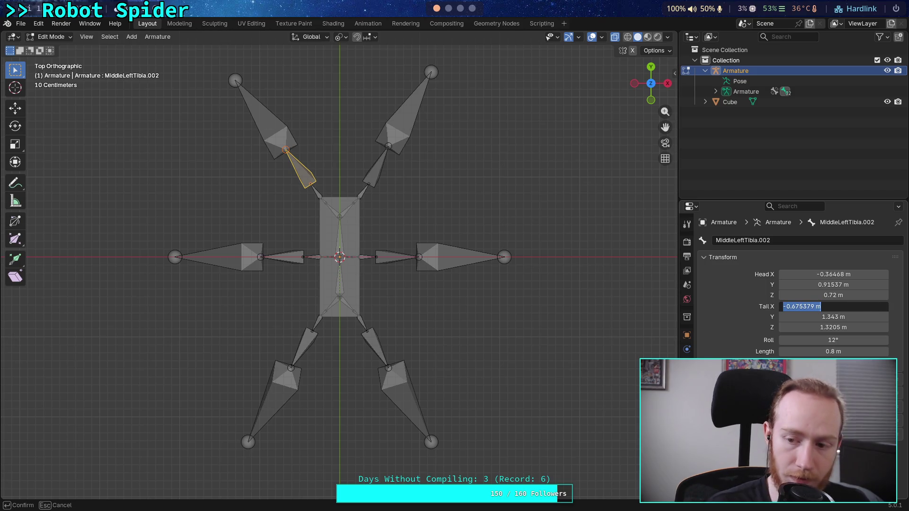
key("Escape")
left_click(378, 170)
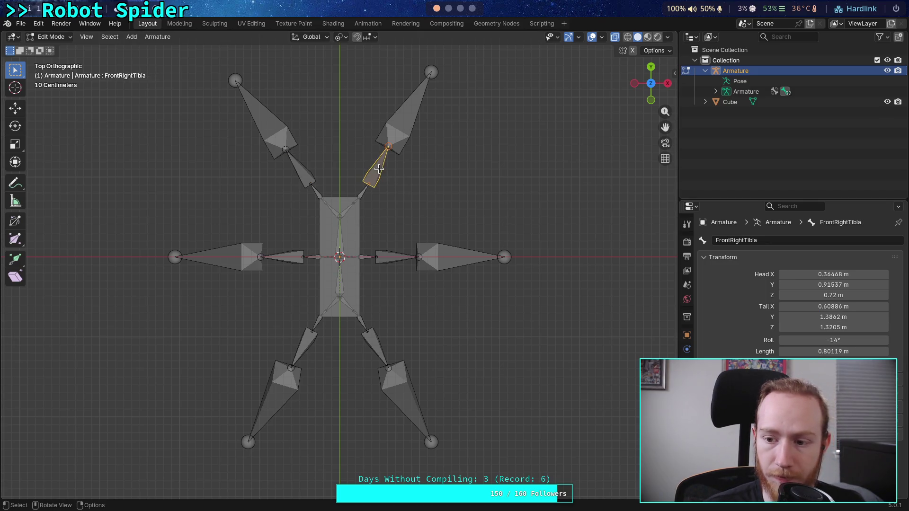
left_click(829, 306)
type("-")
key("Return")
Set the upper-right tibia's Tail Y to 1.343 m, matching the upper-left tibia.
left_click(308, 176)
left_click(805, 315)
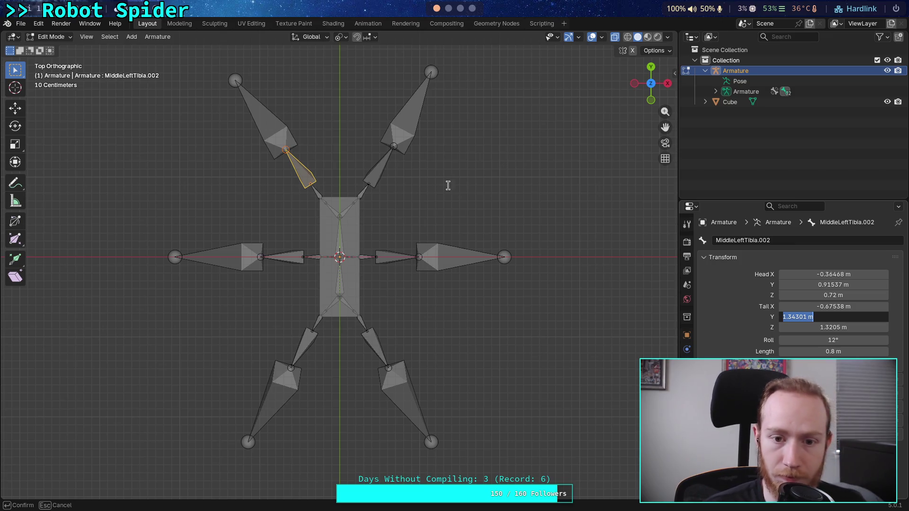
key("Return")
left_click(375, 175)
left_click(805, 317)
type("1.343")
key("Return")
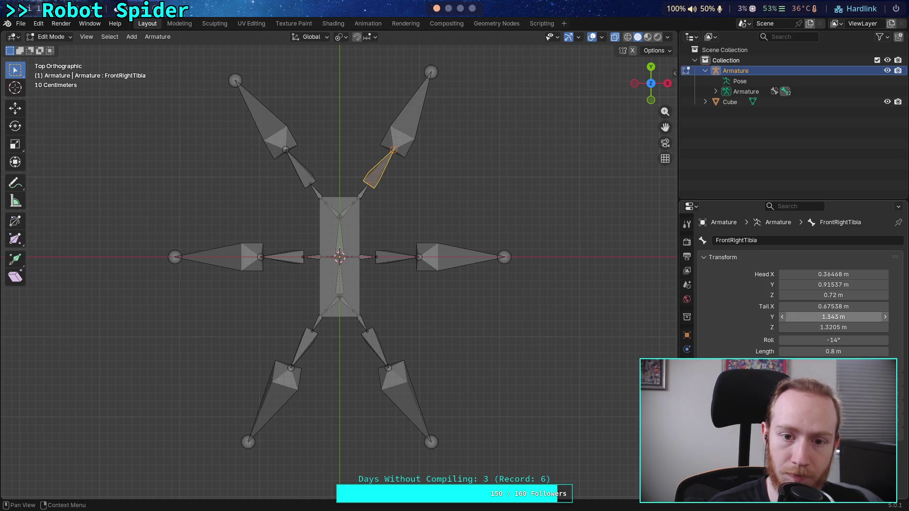
left_click(264, 122)
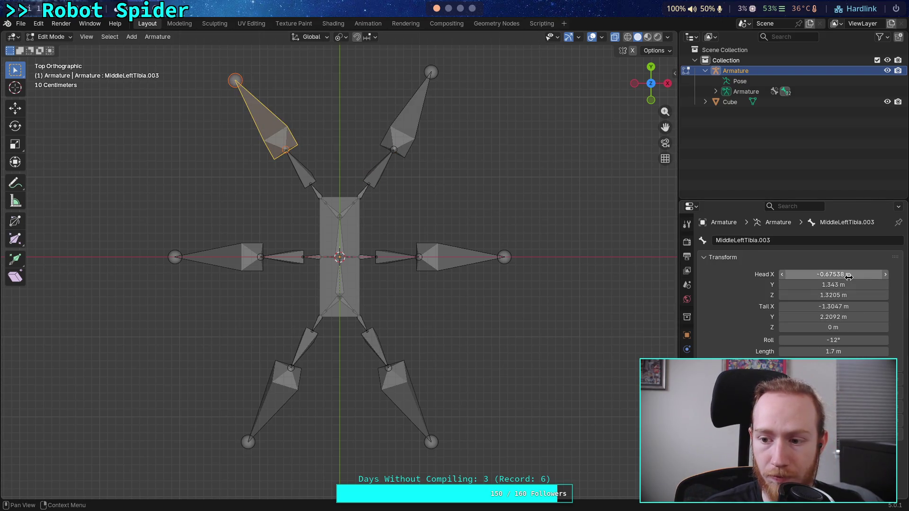
Give FrontRightTarsus the negated Tail X of the upper-left tip bone.
left_click(843, 306)
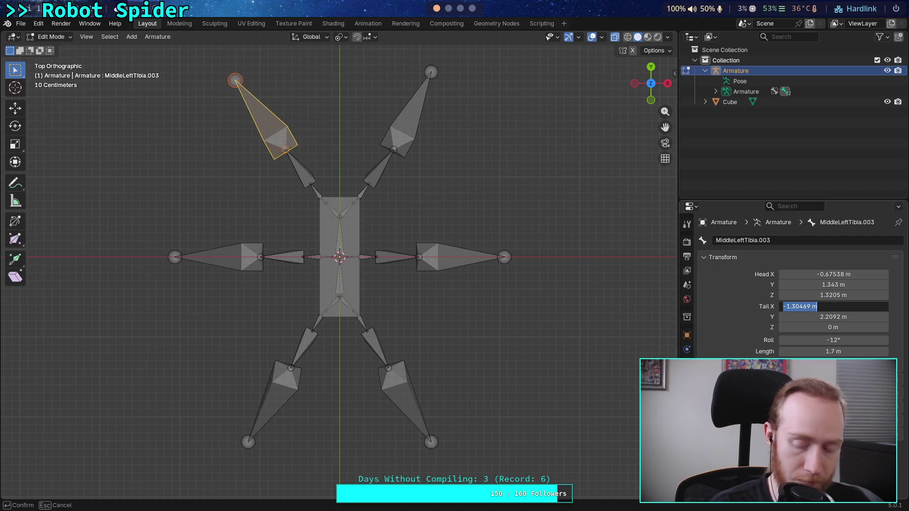
key("Escape")
left_click(419, 99)
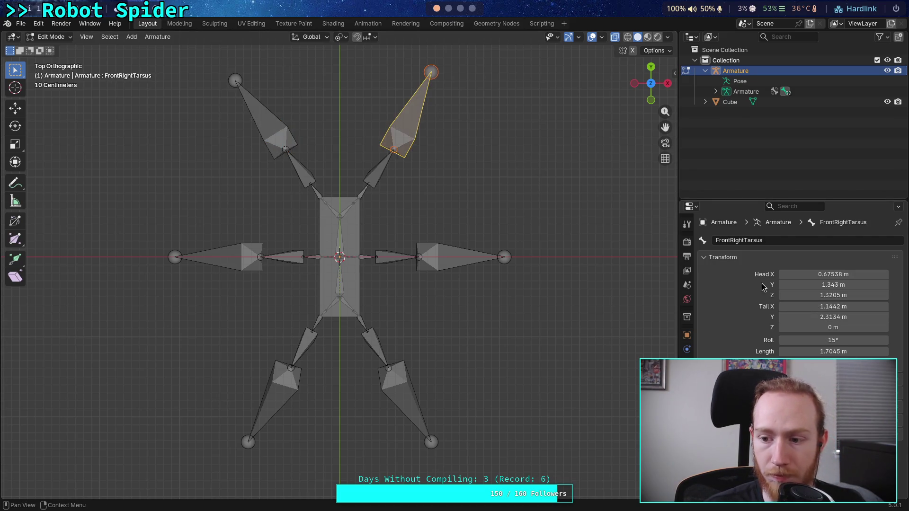
left_click(811, 303)
type("-")
type("-1.30469 m")
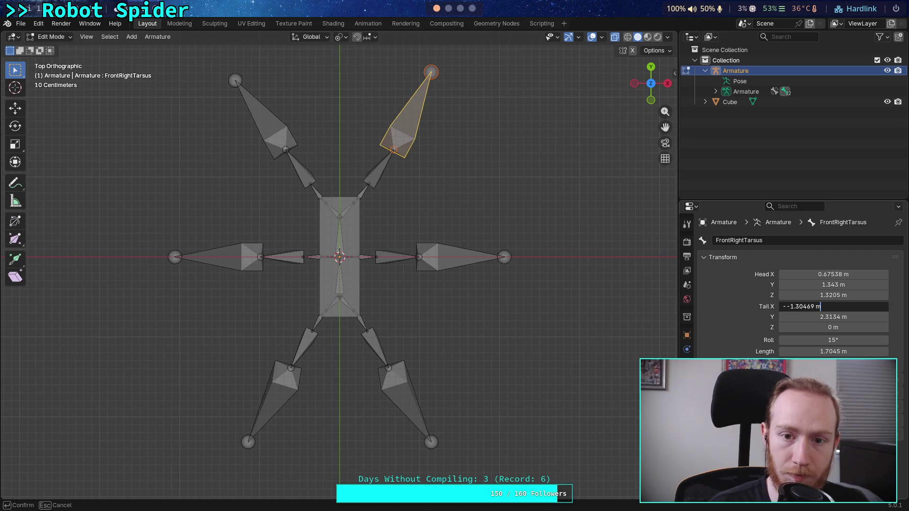
key("Return")
Set FrontRightTarsus Tail Y to 2.2092 m and BackRightTarsus Tail Y to -2.2092 m.
left_click(303, 147)
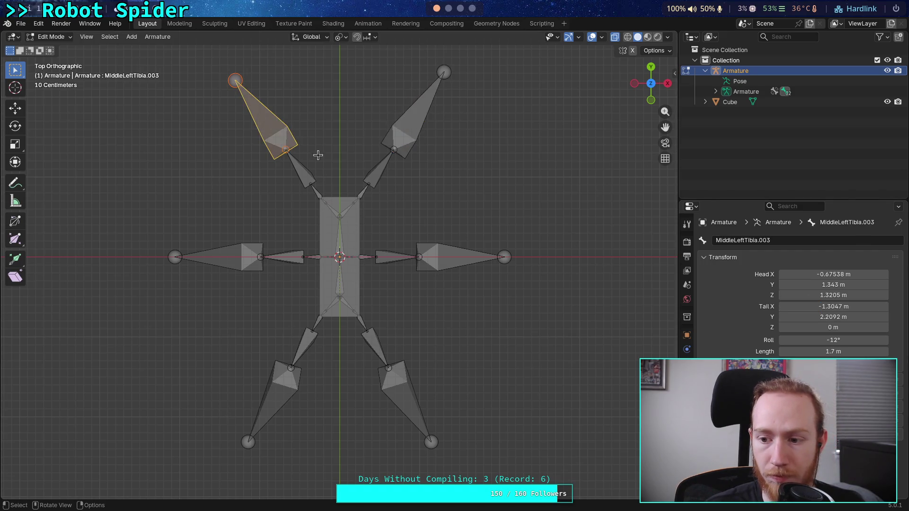
left_click(810, 316)
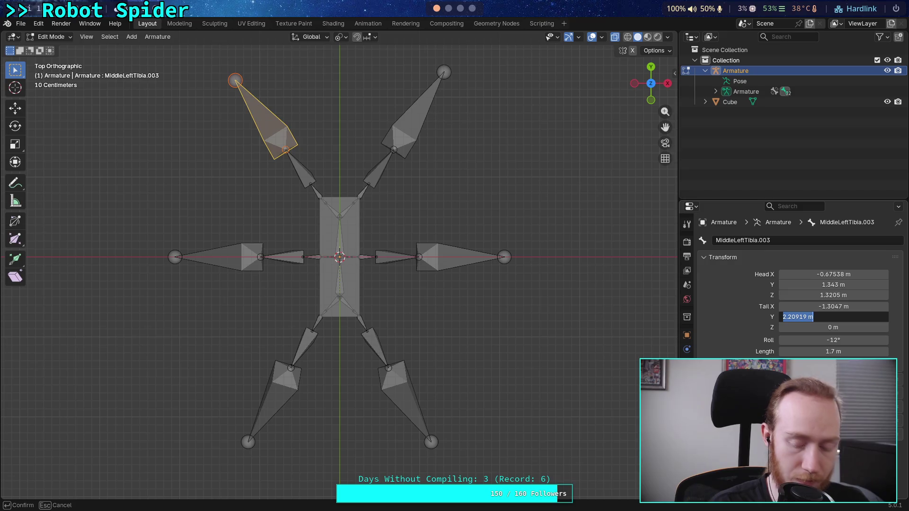
left_click(391, 127)
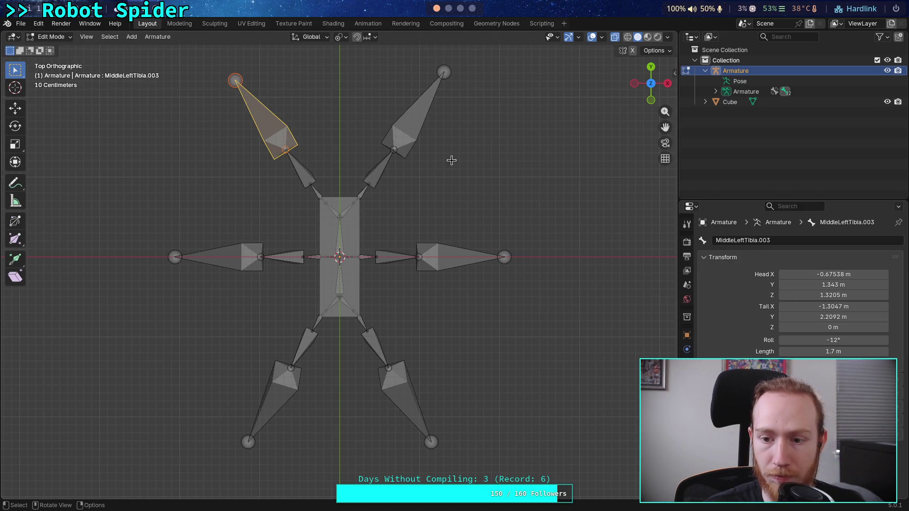
left_click(392, 128)
left_click(833, 317)
type("2.20919 m")
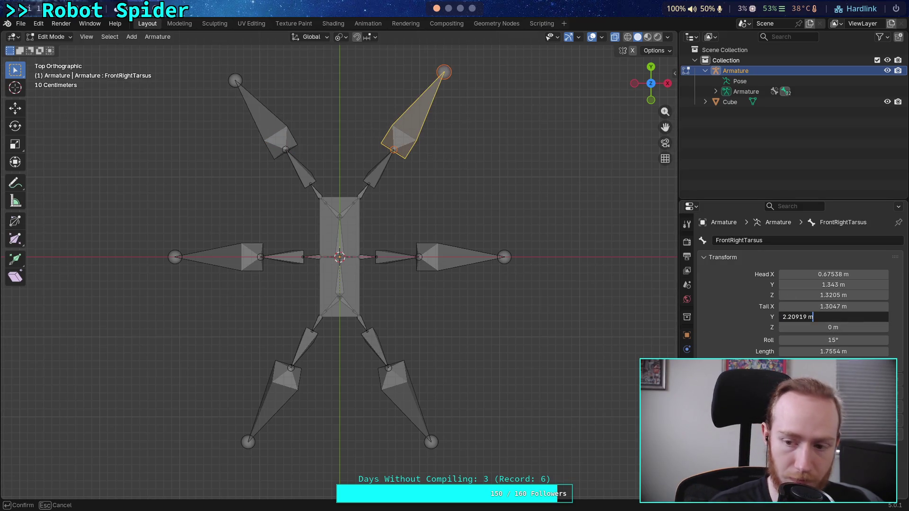
key("Return")
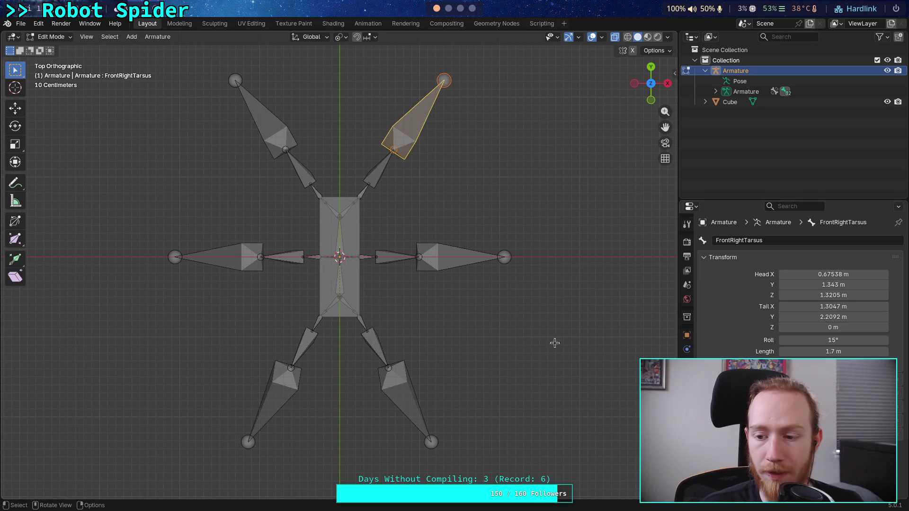
left_click(402, 398)
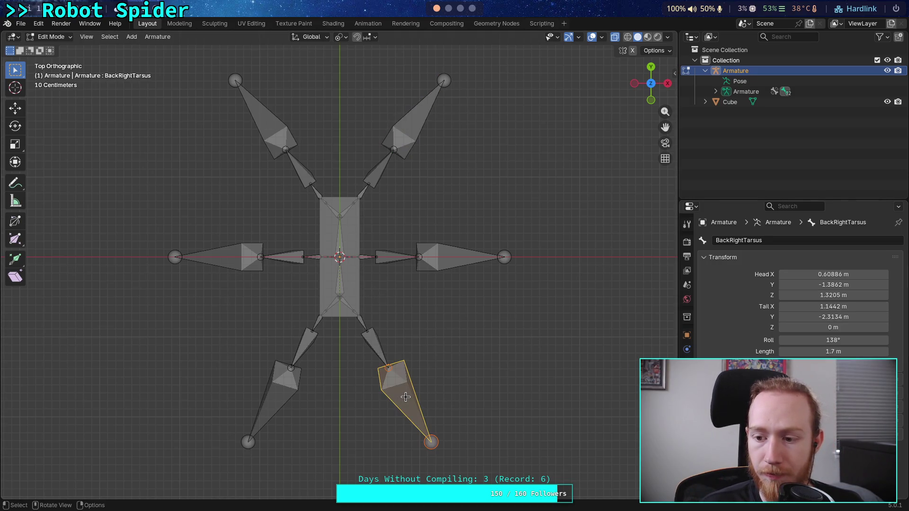
left_click(831, 317)
type("-2.20919 m")
key("Return")
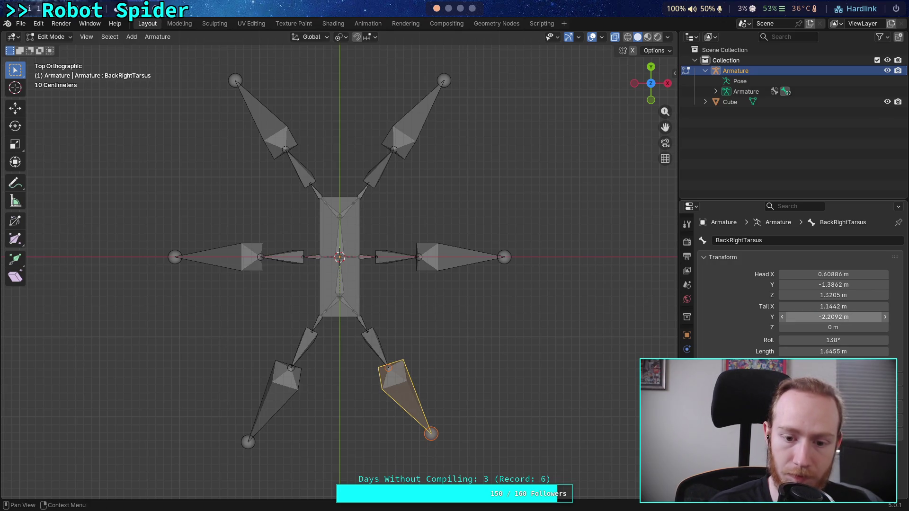
Give BackRightTarsus the front tarsus Tail X of 1.3047 m, undoing an accidental flip.
left_click(417, 118)
left_click(834, 307)
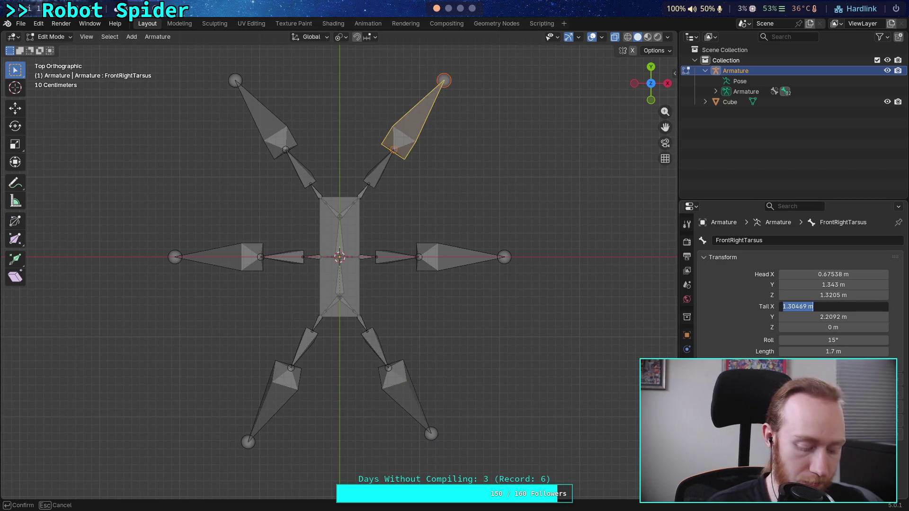
key("Home")
type("-")
key("Return")
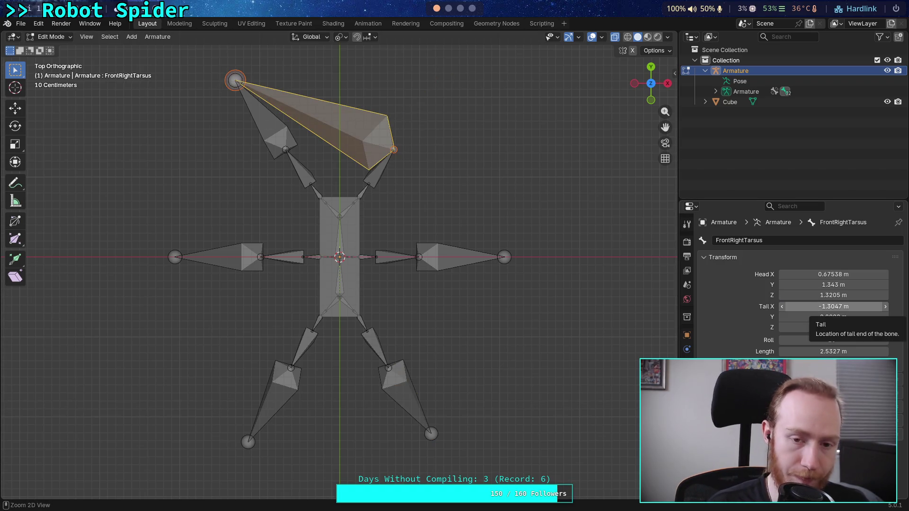
key("ctrl+z")
key("ctrl+z")
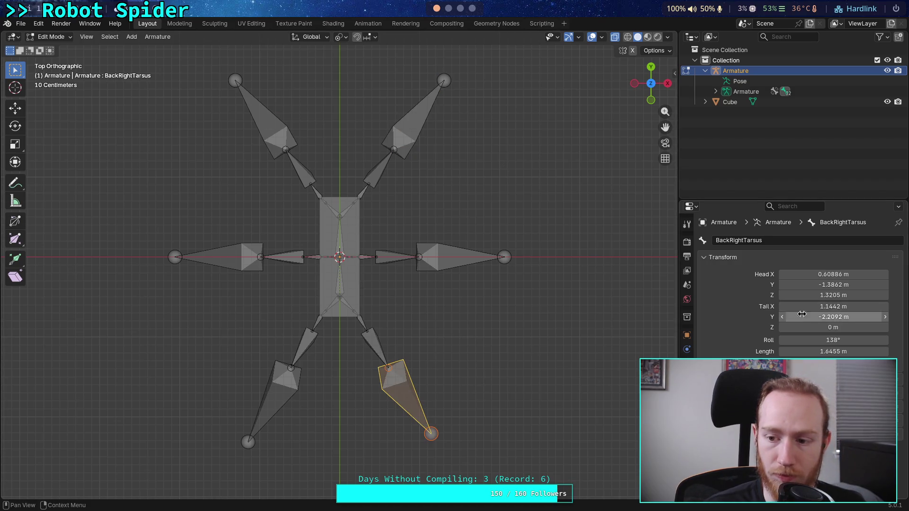
left_click(814, 307)
type("1.30469 m")
key("Return")
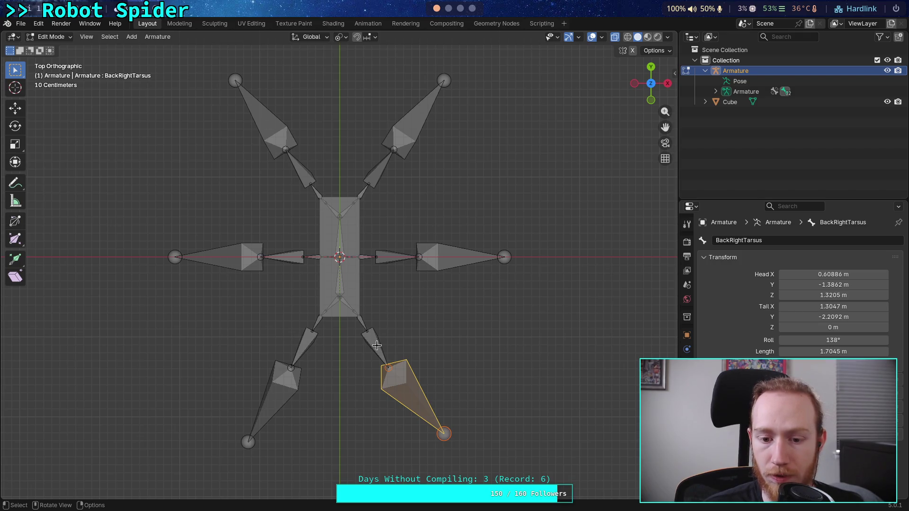
left_click(384, 173)
left_click(833, 306)
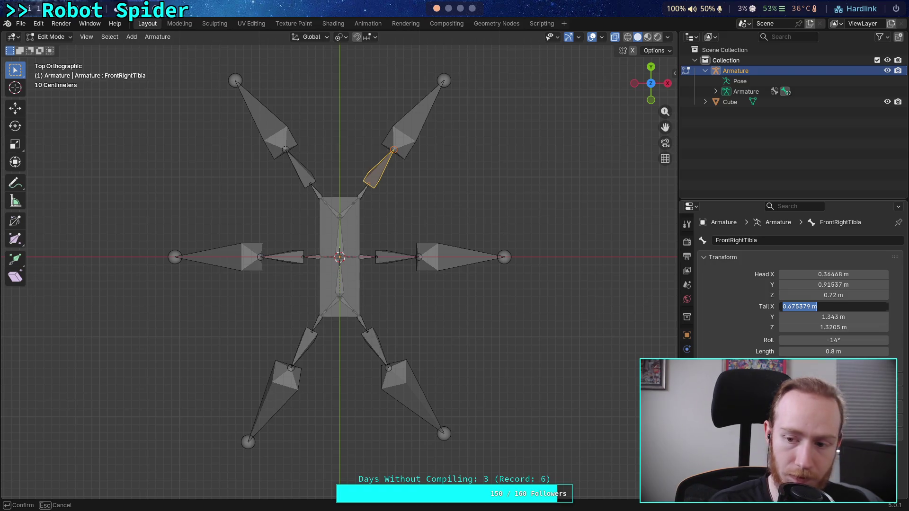
Set BackRightTibia Tail X to the front tibia's 0.675379 m.
key("Escape")
left_click(374, 349)
left_click(833, 306)
type("0.675379 m")
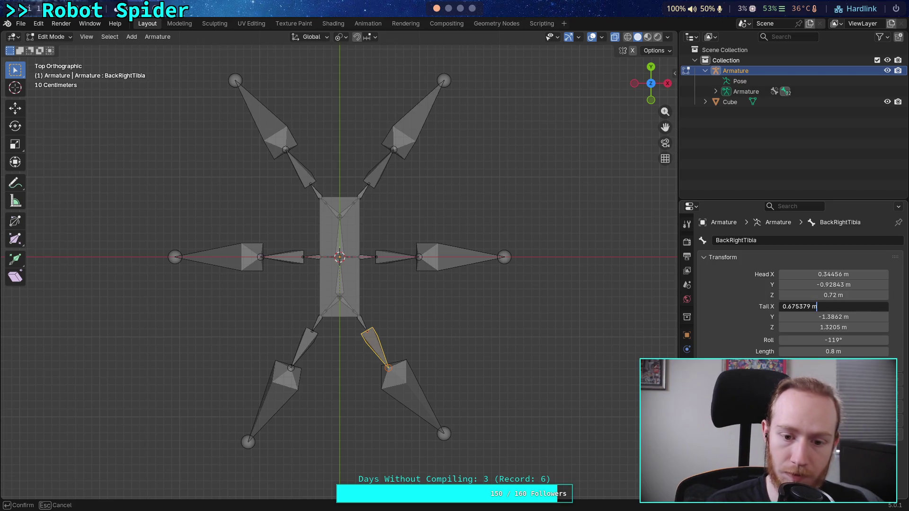
key("Return")
Copy FrontRightTibia's Tail Y to BackRightTibia, negated to -1.343 m.
left_click(370, 178)
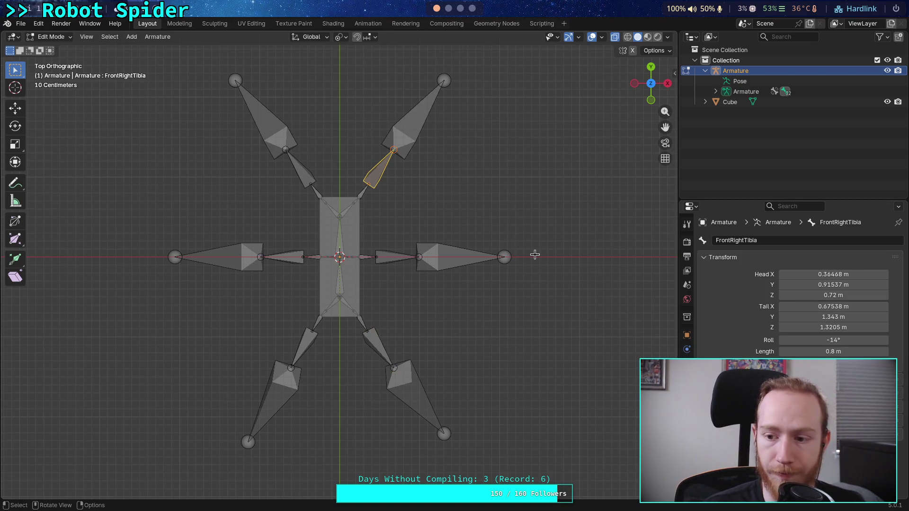
left_click(833, 317)
key("ctrl+c")
key("Escape")
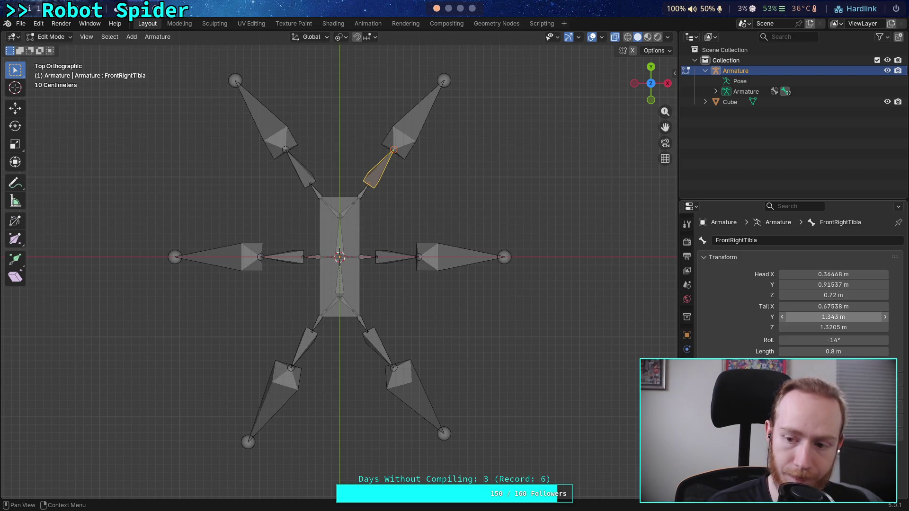
left_click(373, 348)
left_click(812, 316)
type("-")
key("ctrl+v")
key("Return")
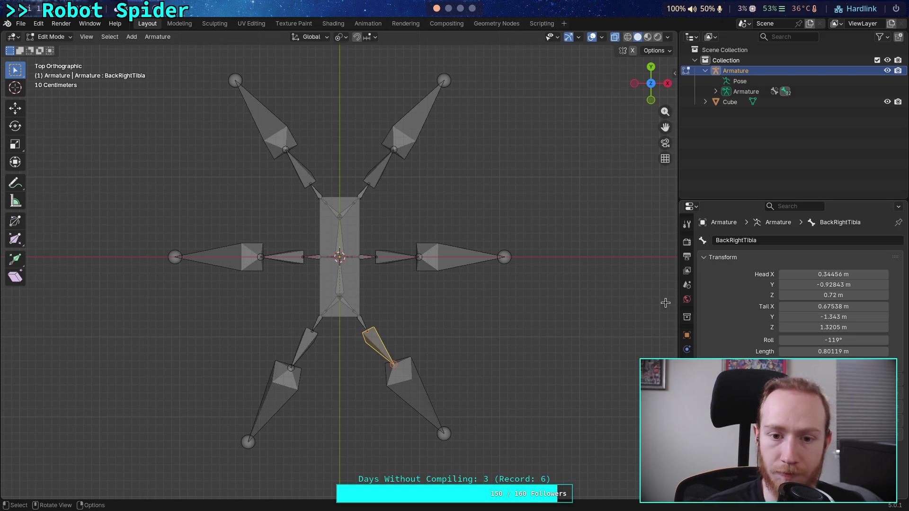
Set BackRightFemur.002 Tail X to the front femur's 0.364678 m.
left_click(363, 192)
left_click(833, 306)
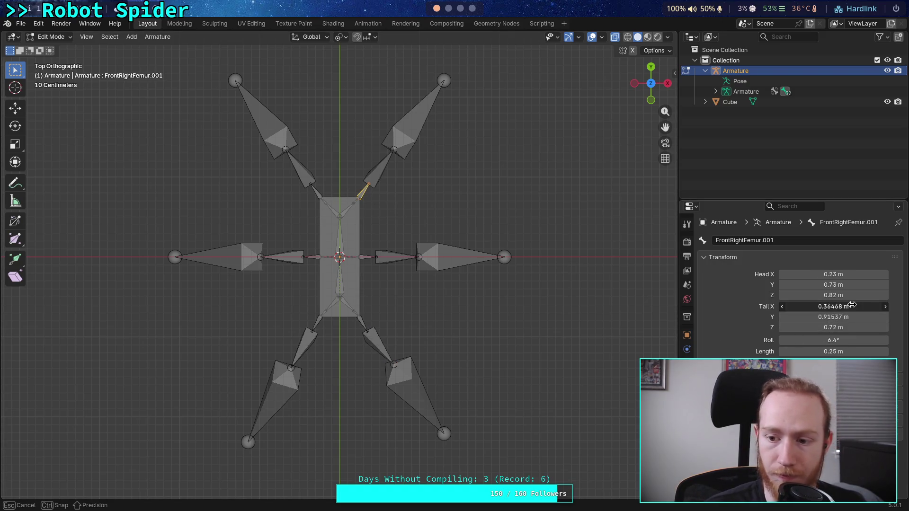
key("Escape")
left_click(385, 323)
left_click(833, 307)
key("ctrl+v")
key("Return")
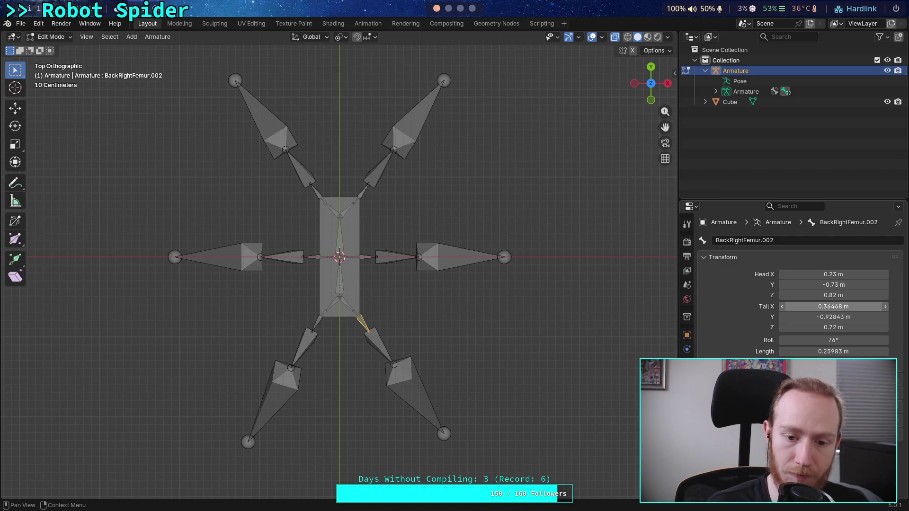
Give BackRightFemur.002 the front femur's Tail Y, negated to -0.91537 m.
left_click(362, 192)
left_click(804, 313)
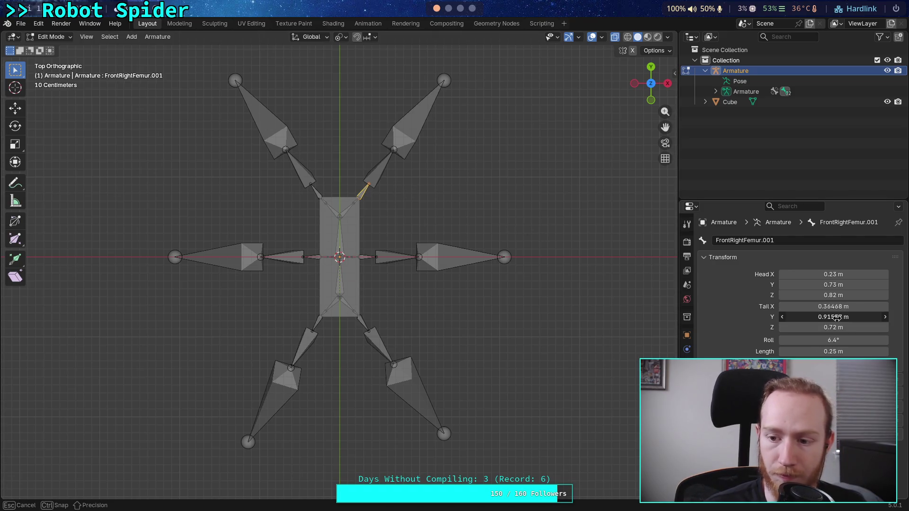
key("Escape")
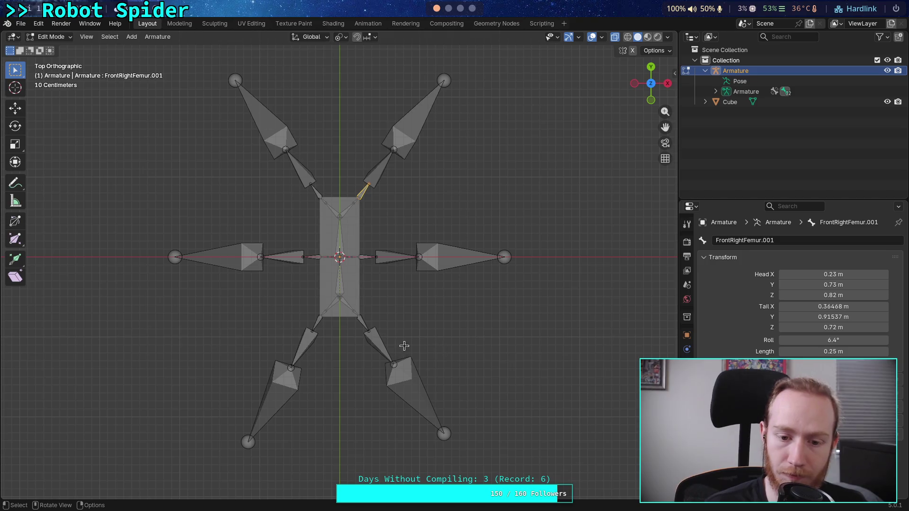
left_click(361, 322)
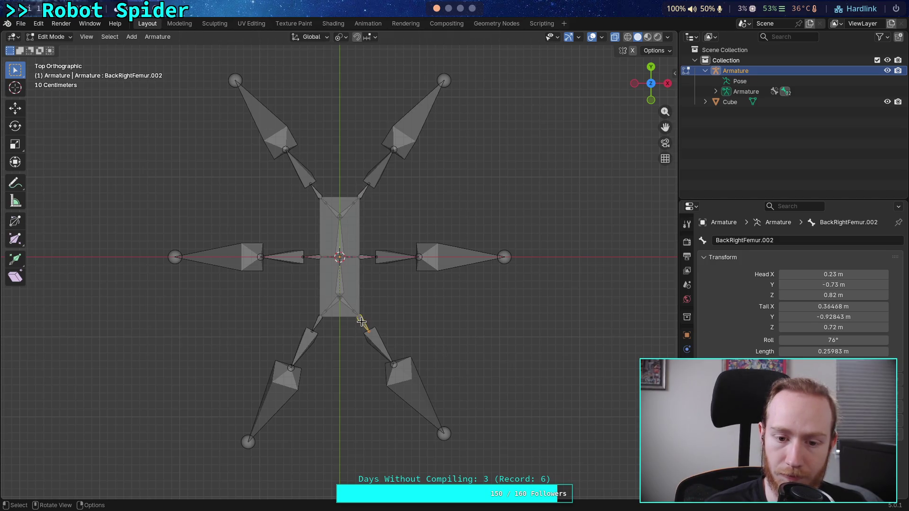
left_click(807, 315)
type("-")
key("ctrl+v")
key("Return")
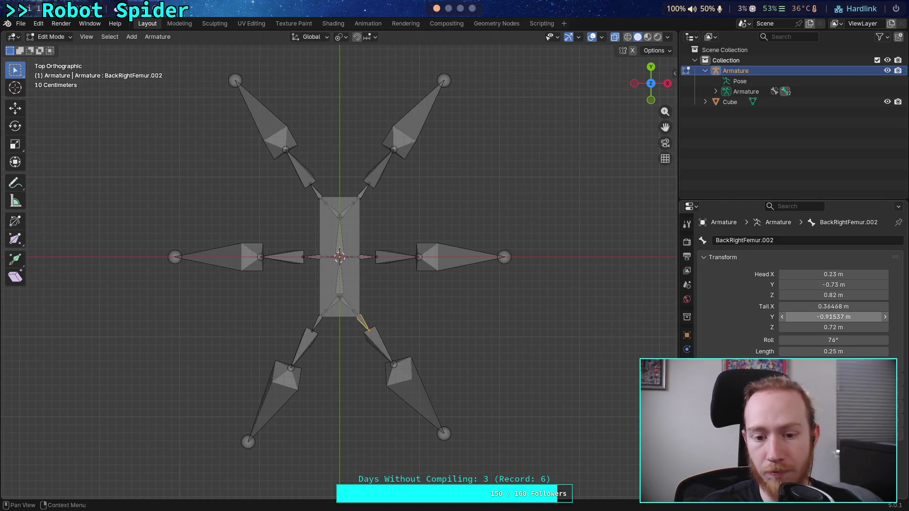
Set BackLeftFemur.002 Tail Y to -0.91537 m and MiddleLeftFemur.003 Tail X to -0.36468 m.
left_click(846, 316)
key("Escape")
left_click(316, 323)
left_click(833, 316)
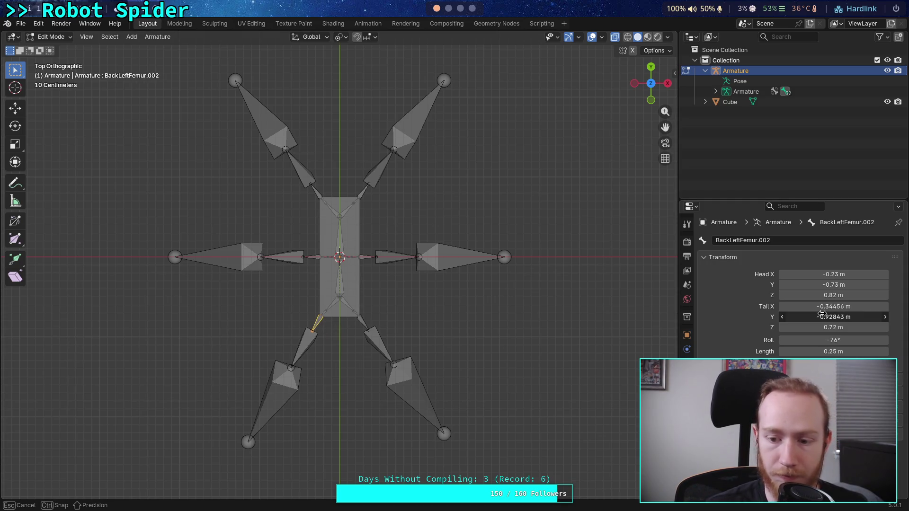
key("ctrl+v")
key("Return")
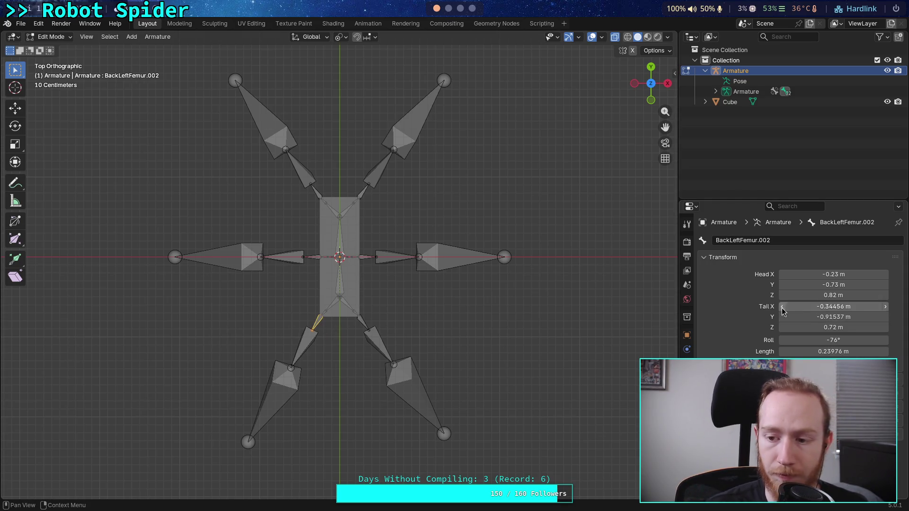
left_click(316, 193)
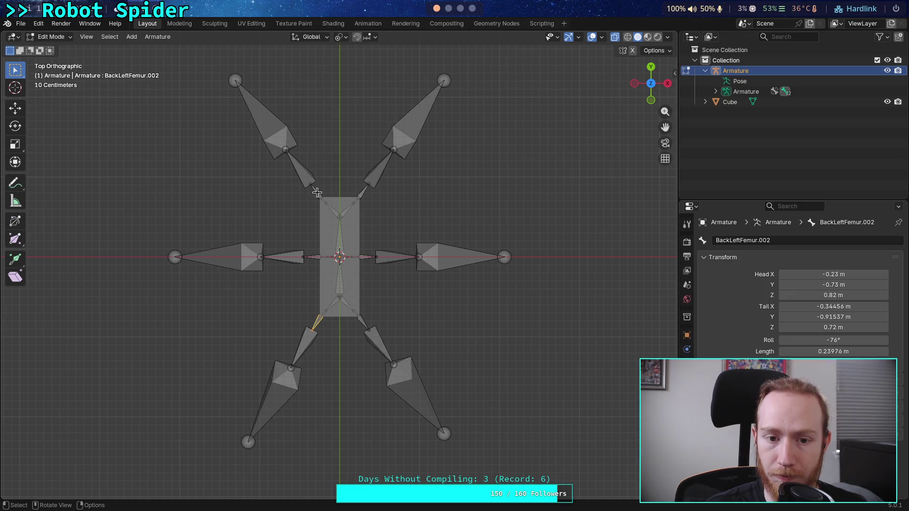
left_click(834, 306)
key("ctrl+v")
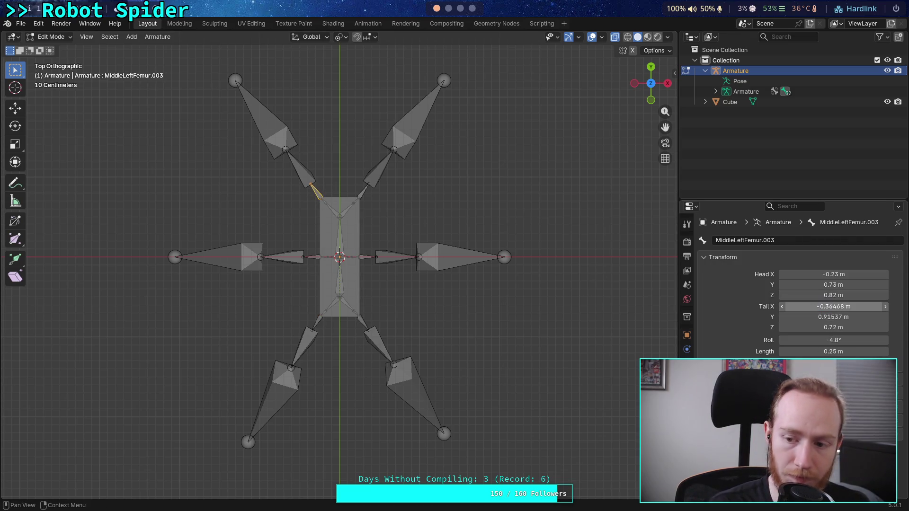